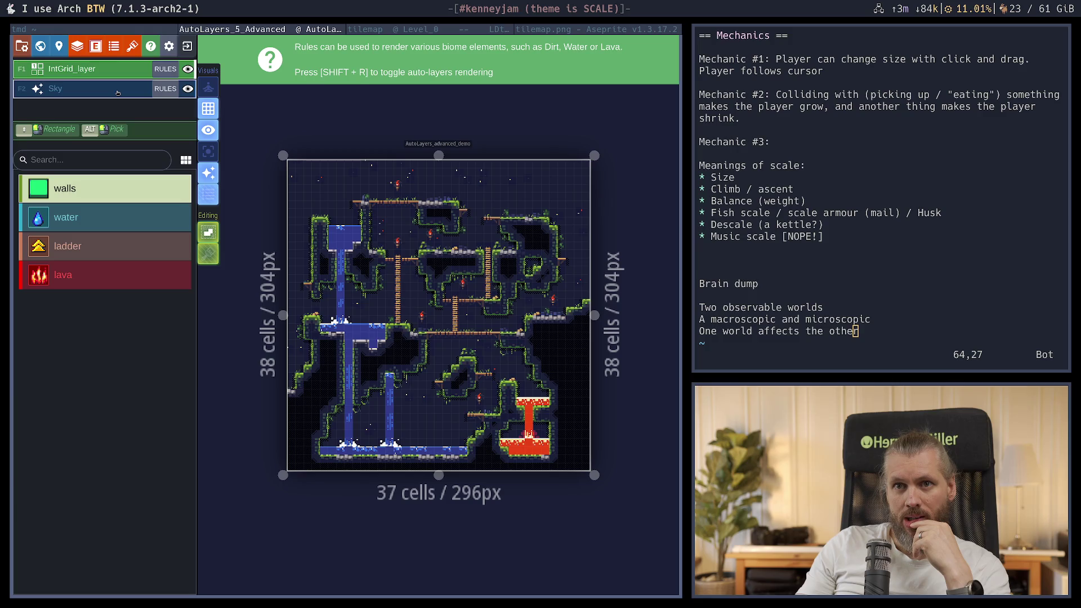
# Select IntGrid_layer and show its rule groups: Walls, Water, Lava, Ladders and Vegetation
pyautogui.click(117, 91)
pyautogui.click(116, 72)
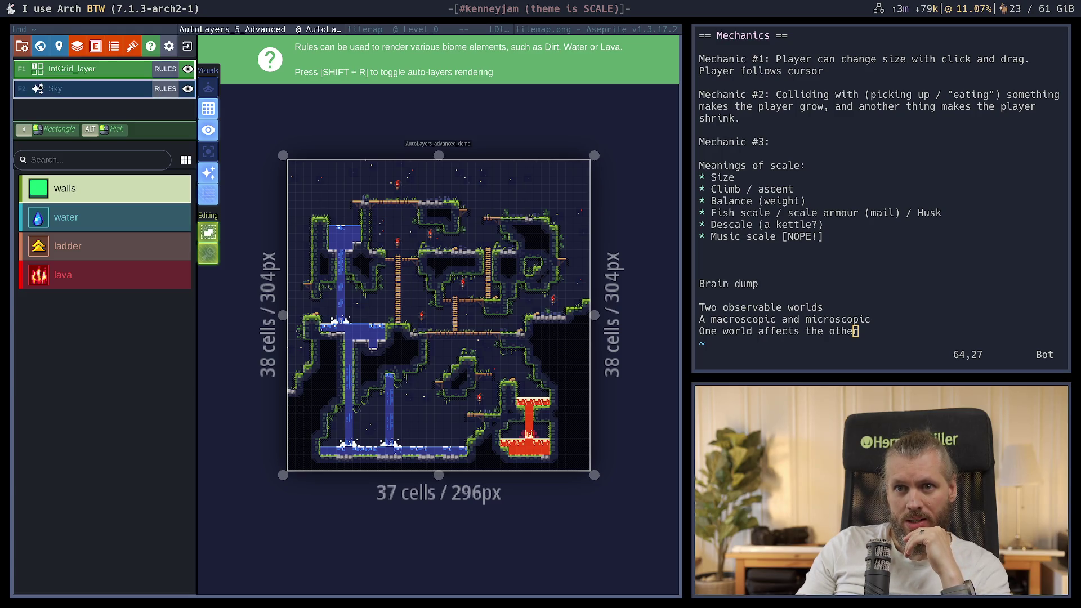
pyautogui.click(107, 89)
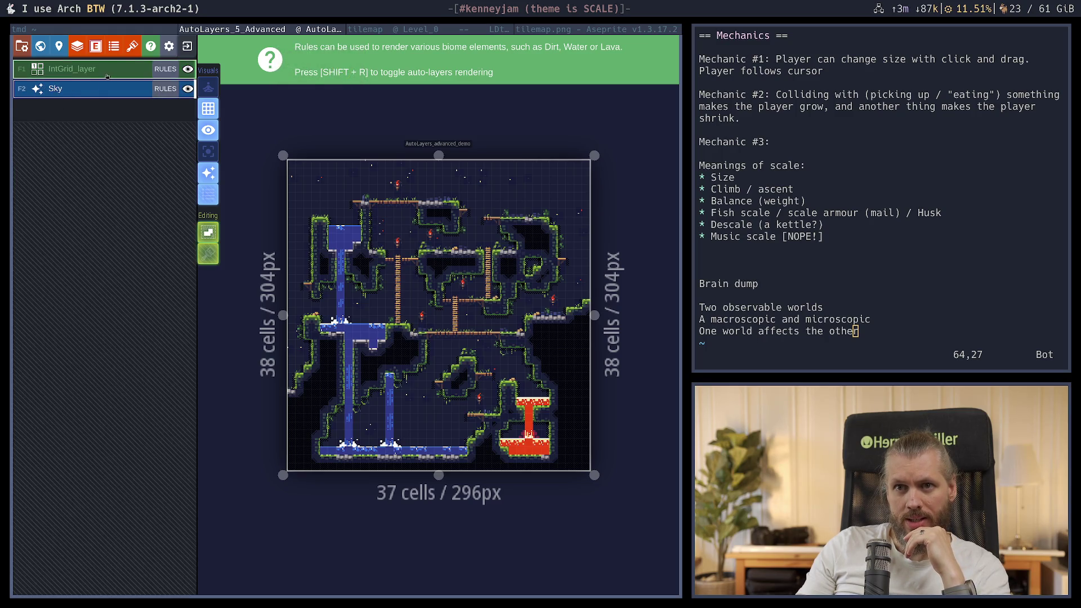
pyautogui.click(107, 72)
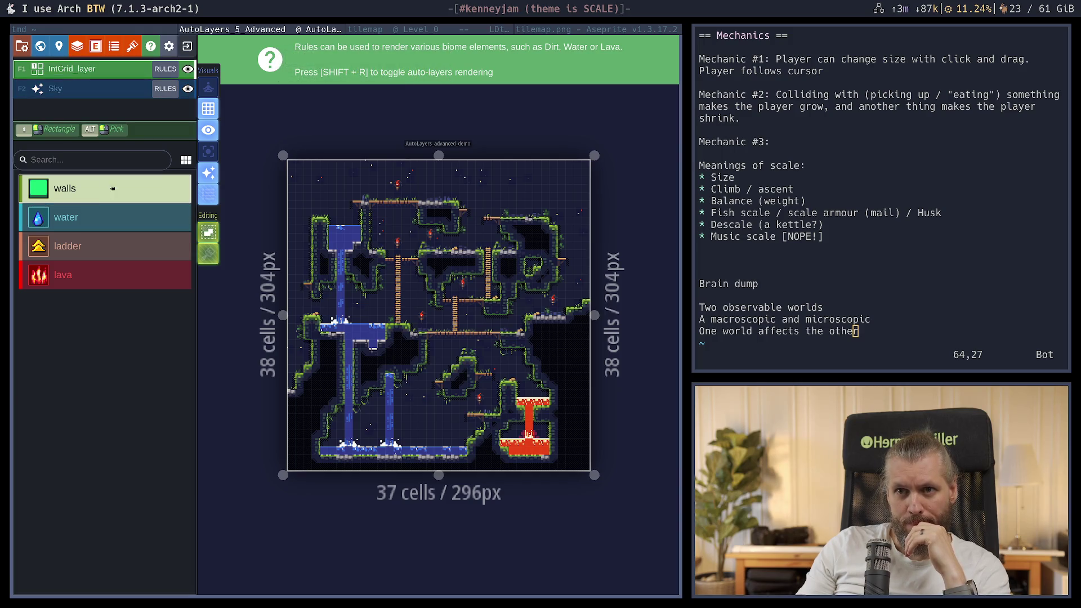
pyautogui.click(165, 69)
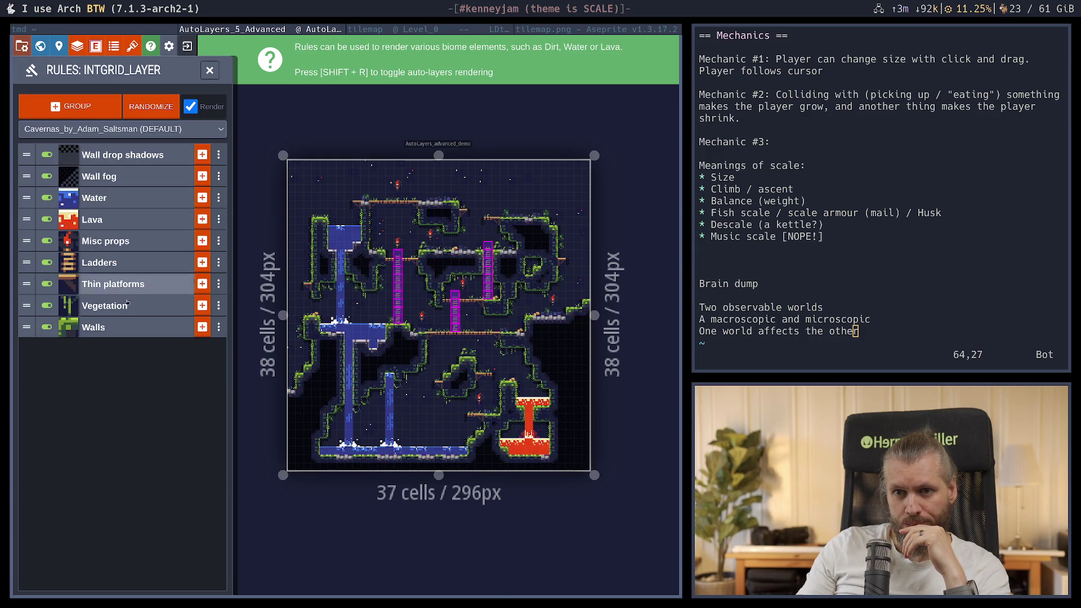
pyautogui.click(79, 51)
pyautogui.click(85, 187)
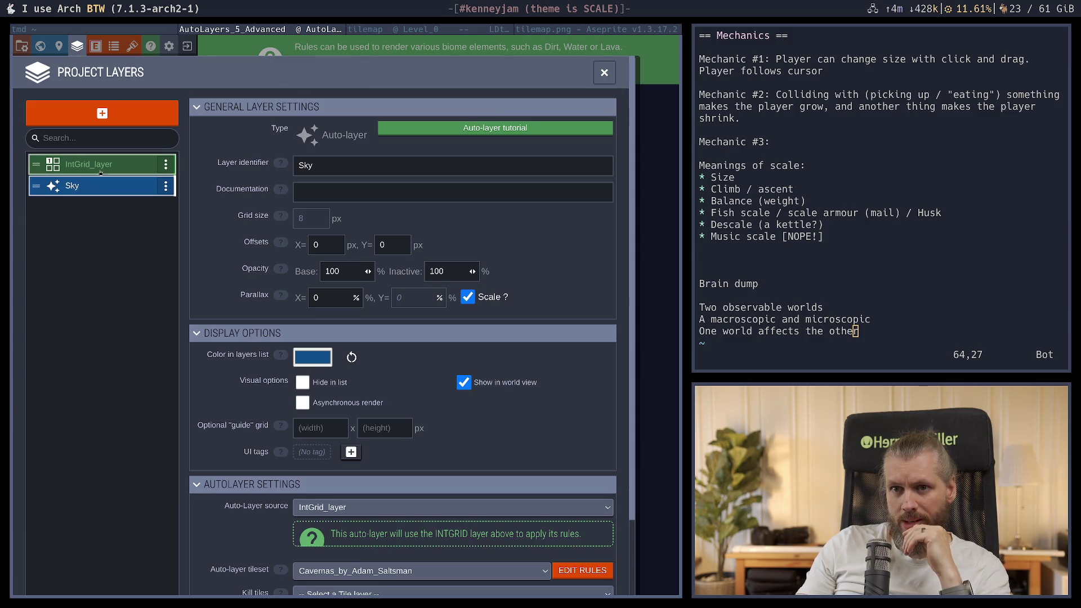
pyautogui.click(93, 164)
pyautogui.click(110, 191)
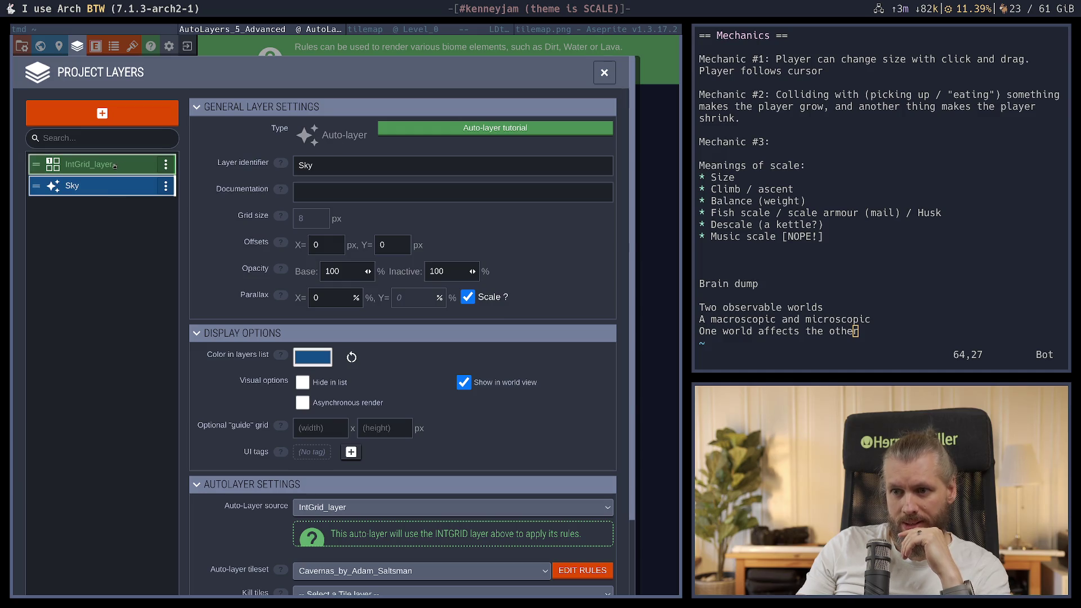
pyautogui.click(114, 166)
pyautogui.scroll(-4, 125, 347)
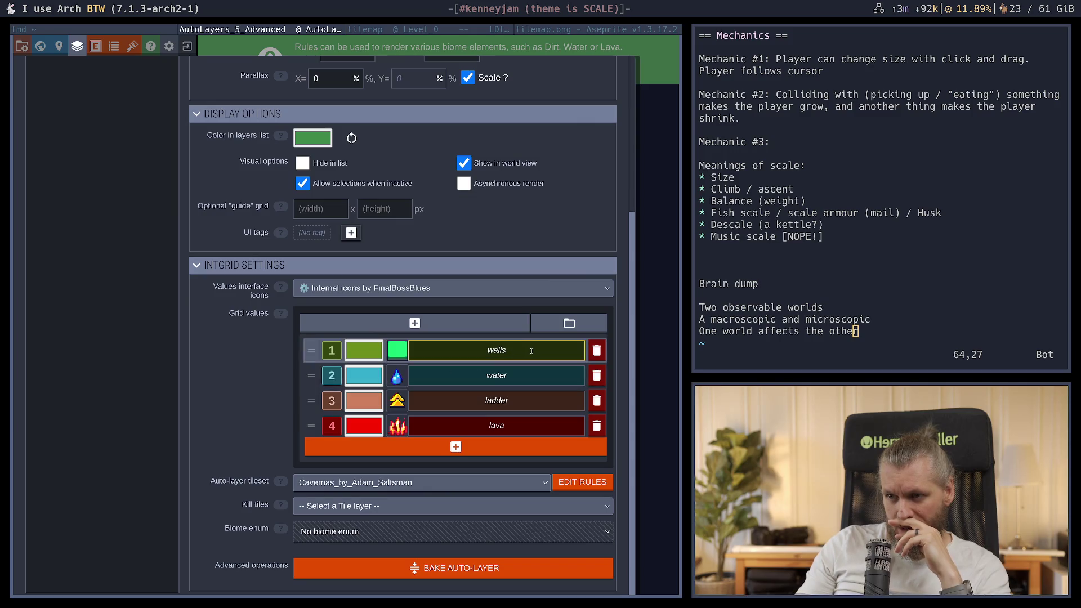
pyautogui.click(582, 482)
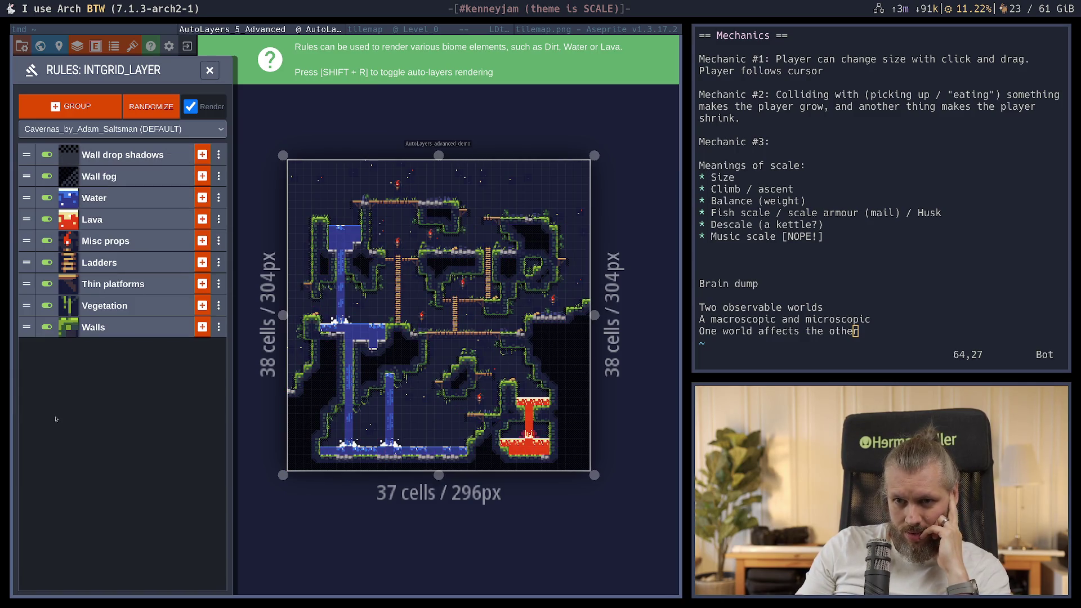
# Review the Walls group's rules, collapse the group, and close the rules panel
pyautogui.click(142, 326)
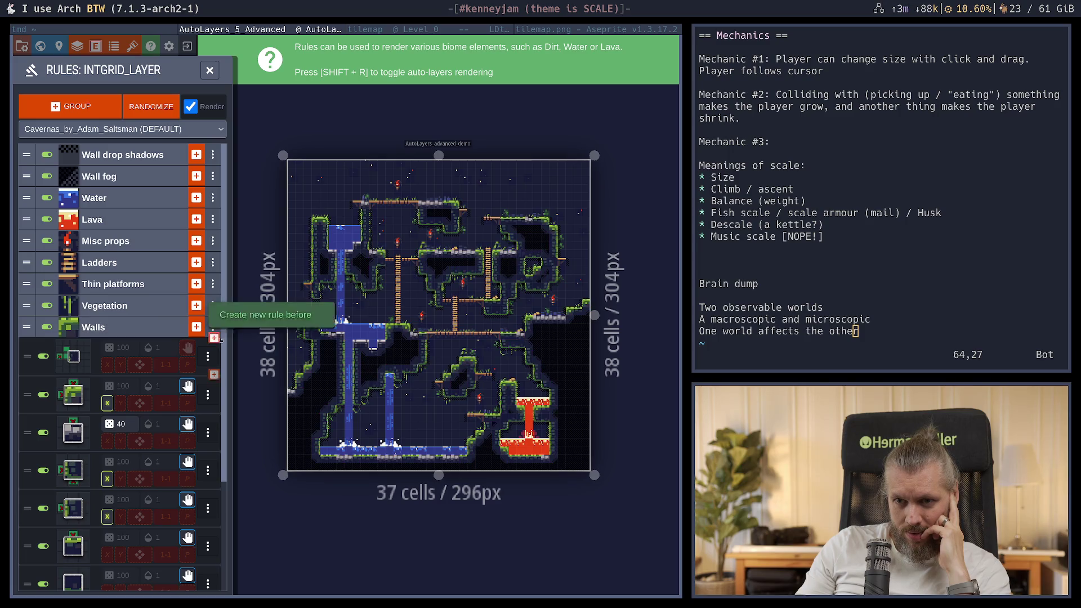
pyautogui.scroll(-3, 186, 354)
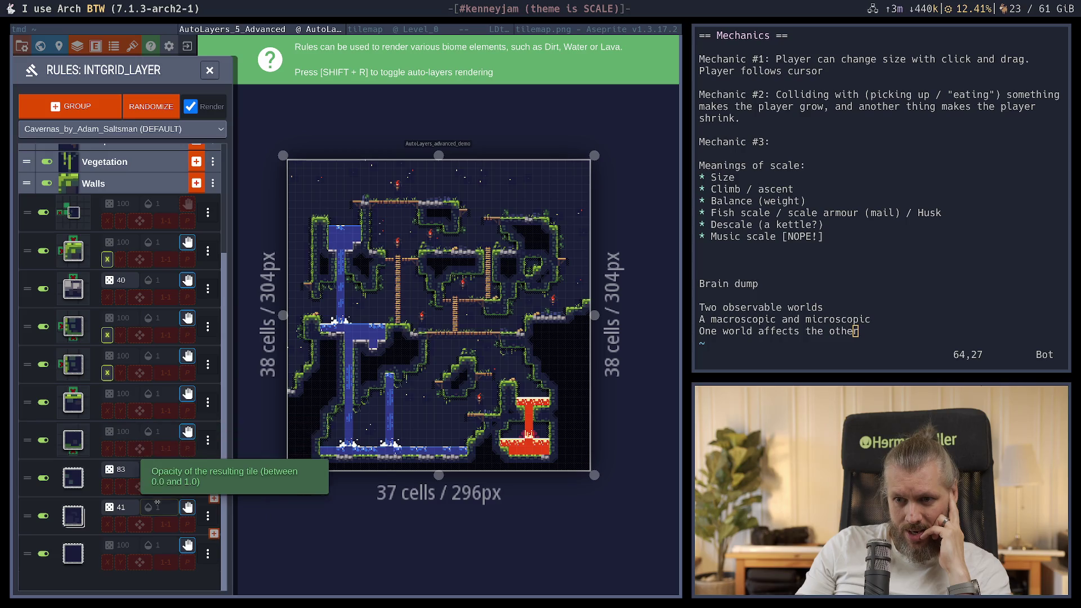
pyautogui.scroll(3, 169, 292)
pyautogui.click(102, 329)
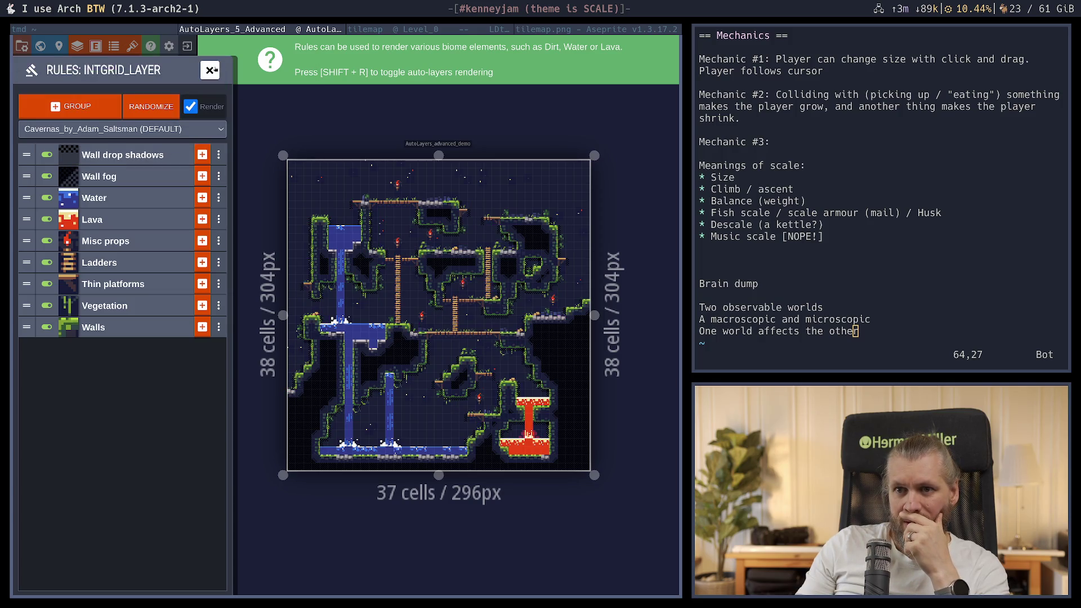
pyautogui.click(212, 70)
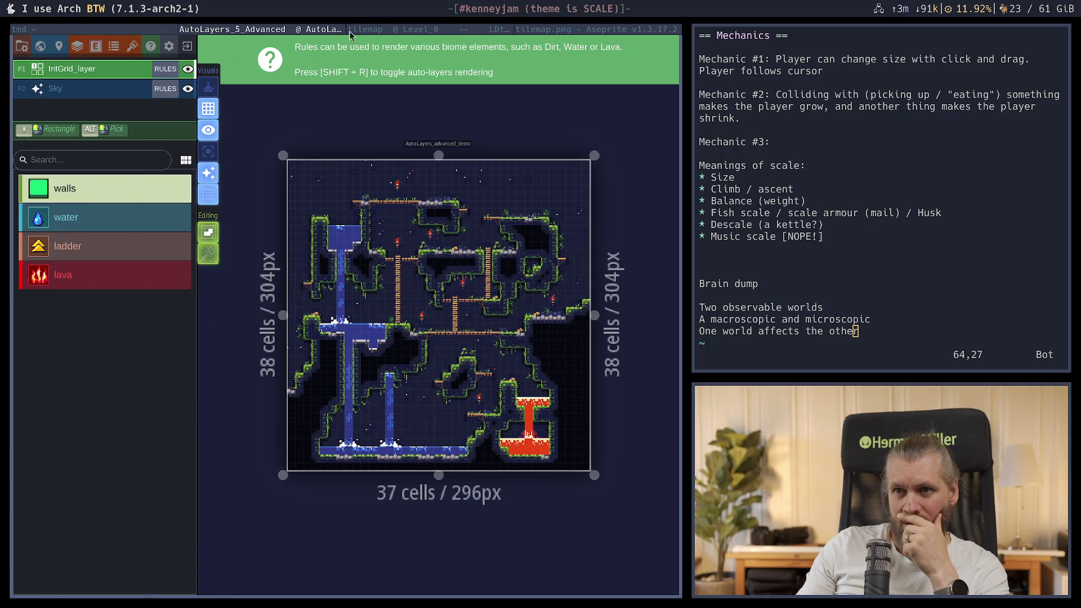
# Close the advanced demo and open the Entities example from the Examples carousel
pyautogui.click(187, 46)
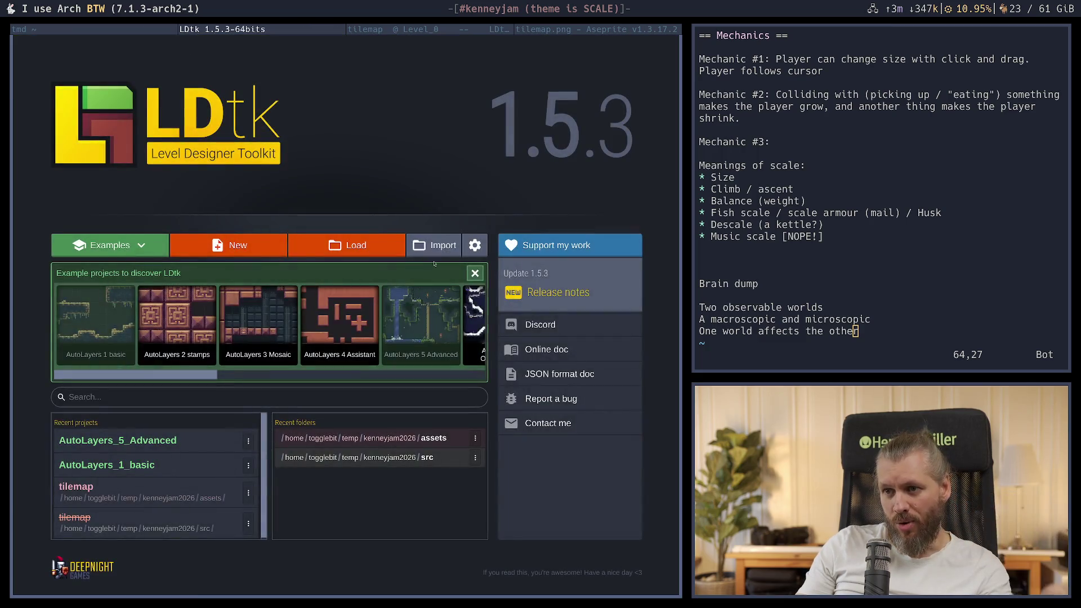
pyautogui.moveTo(132, 378); pyautogui.dragTo(255, 379)
pyautogui.click(357, 312)
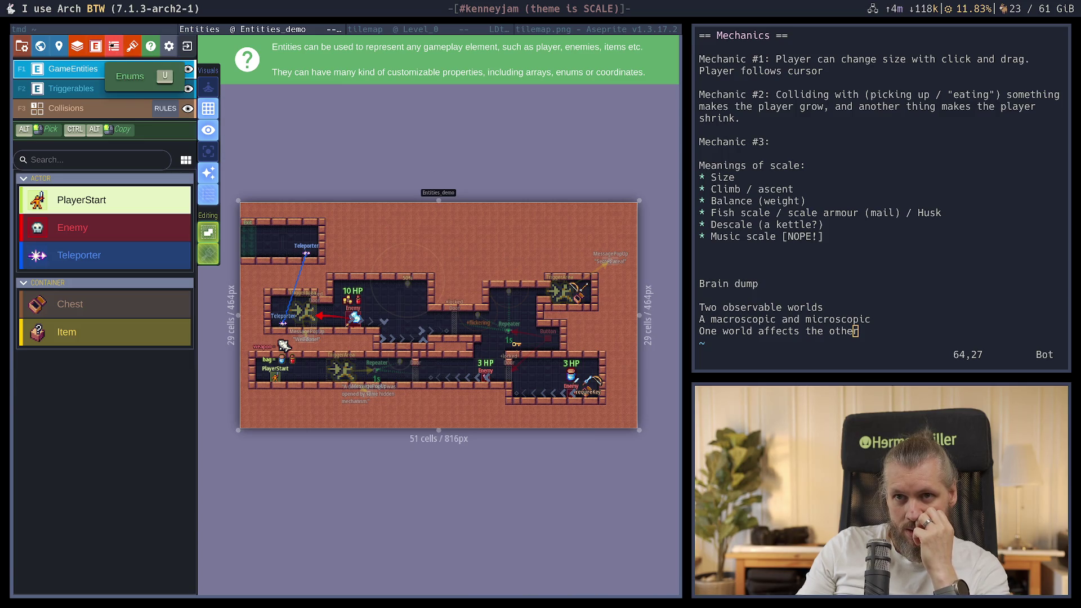
# Check the entity definitions, then view Project Layers on the Collisions IntGrid layer
pyautogui.click(96, 46)
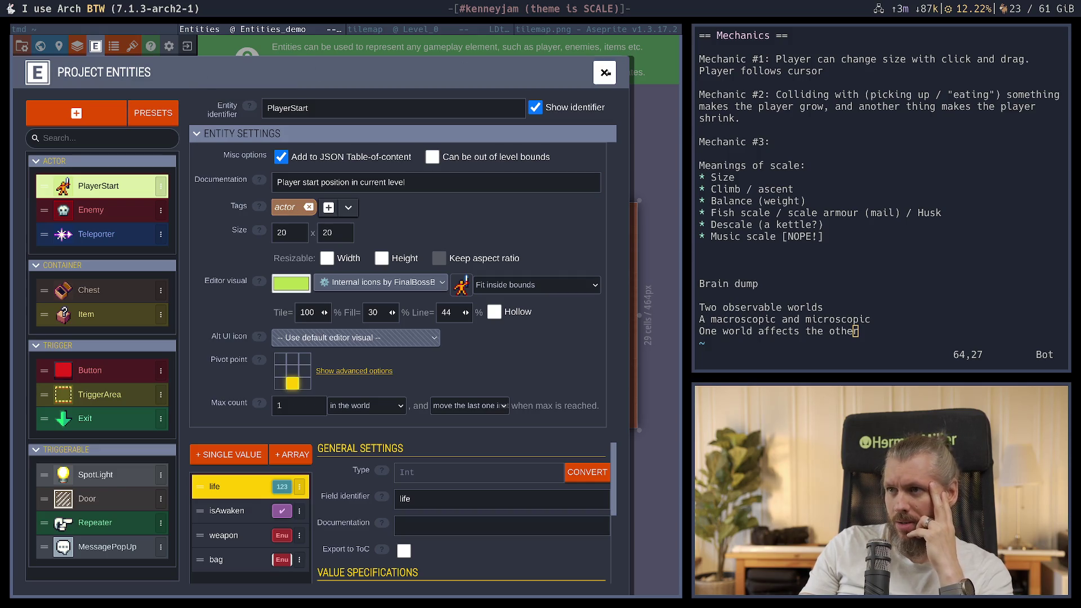
pyautogui.click(606, 78)
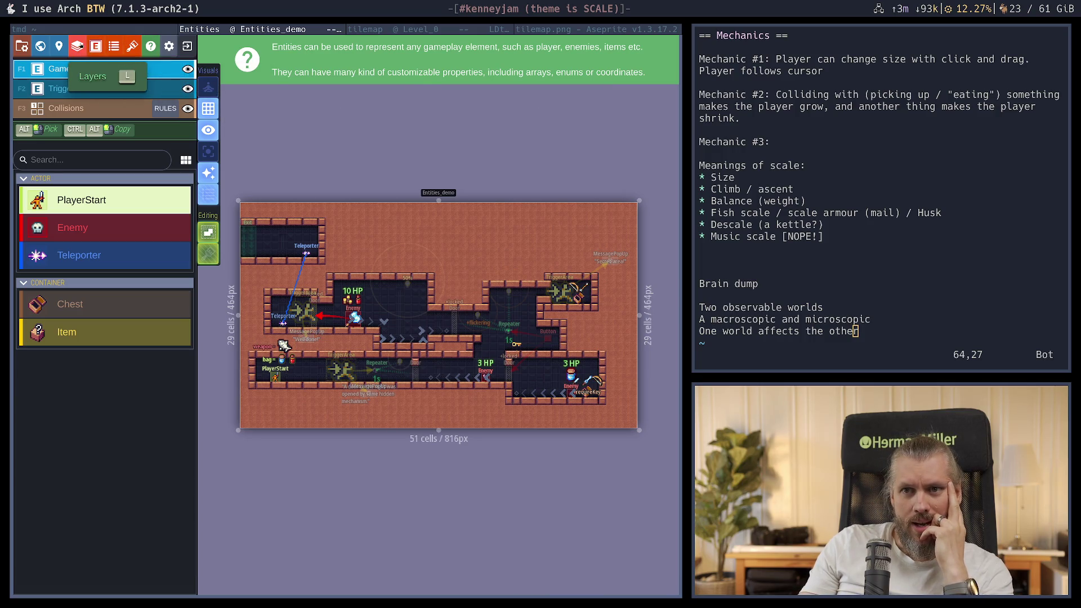
pyautogui.click(78, 46)
# Compare the Collisions, Bg and Triggerables layer settings, then open Collisions' rules
pyautogui.click(104, 208)
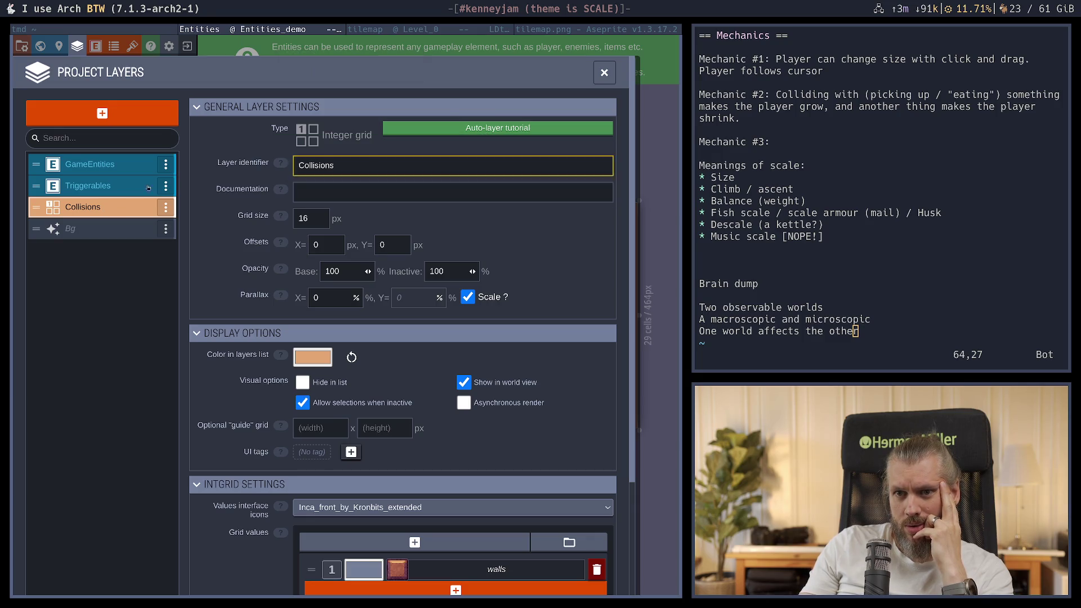
pyautogui.scroll(-1, 441, 320)
pyautogui.scroll(-2, 441, 319)
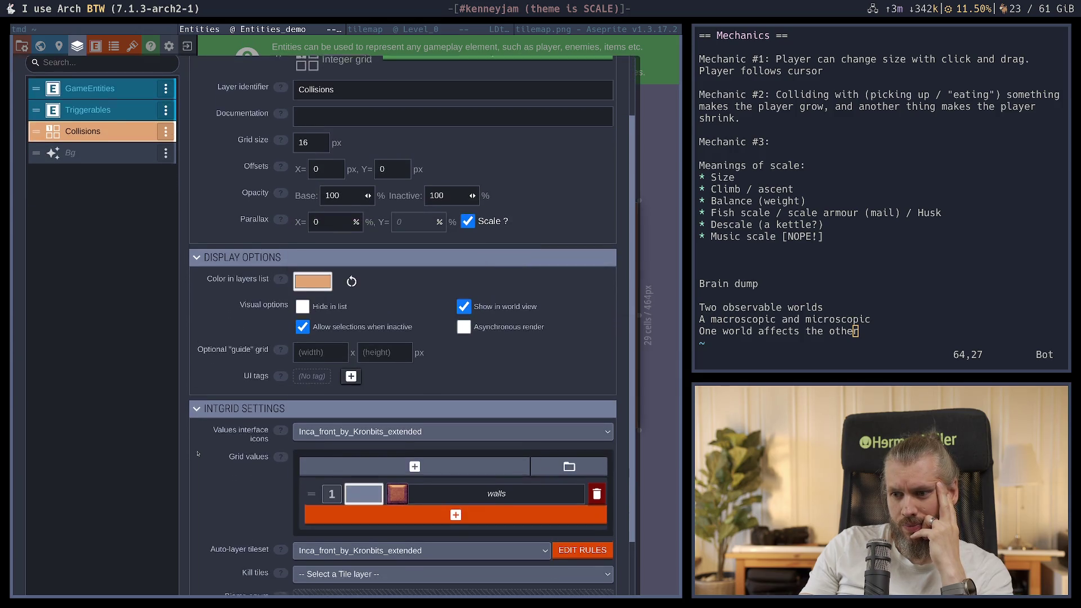
pyautogui.scroll(3, 168, 215)
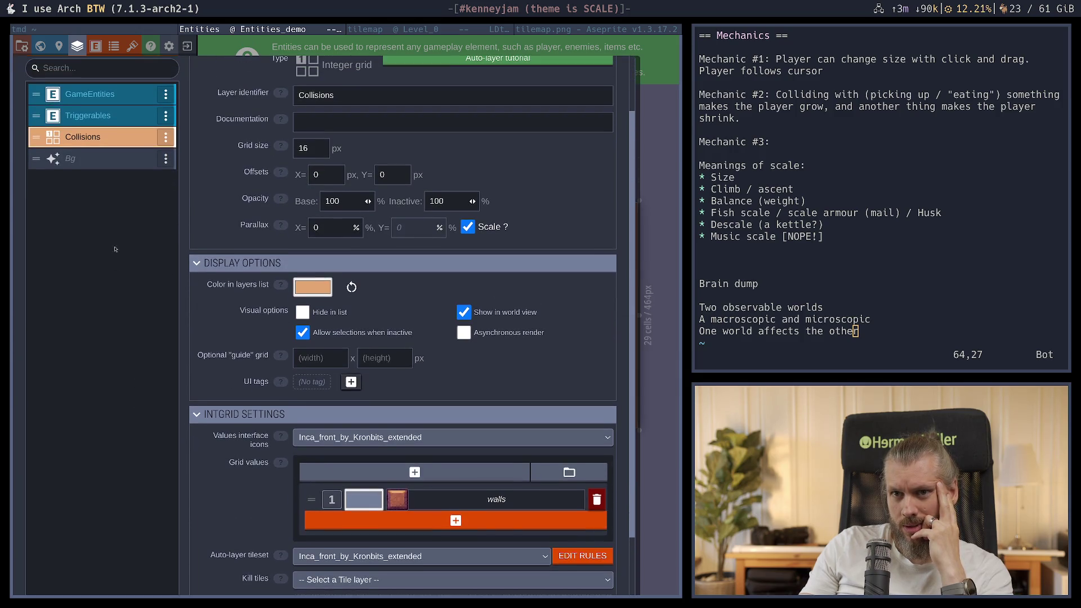
pyautogui.click(107, 158)
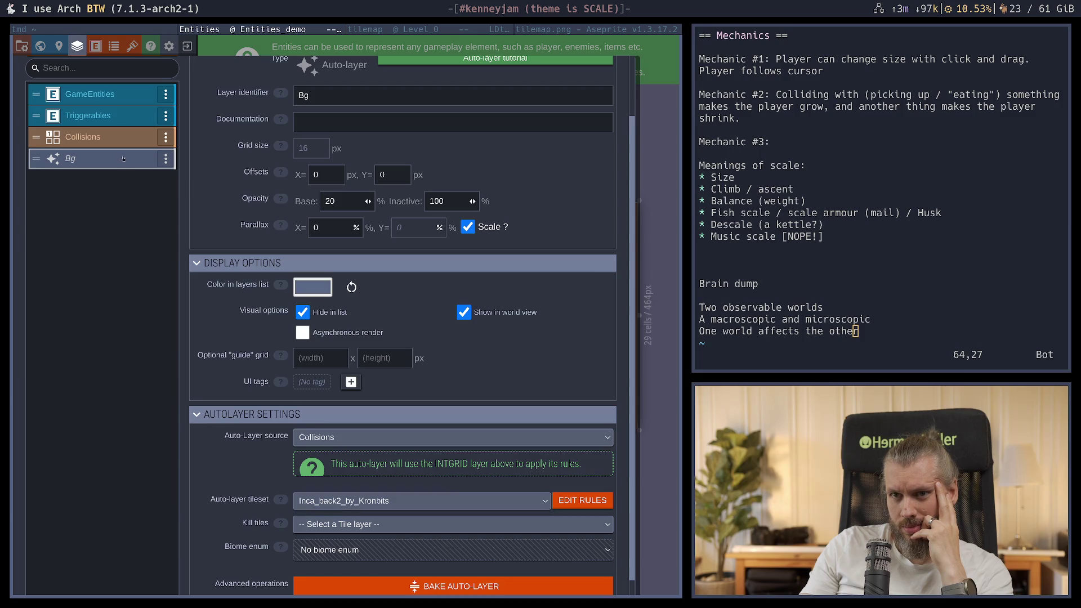
pyautogui.click(104, 138)
pyautogui.click(115, 116)
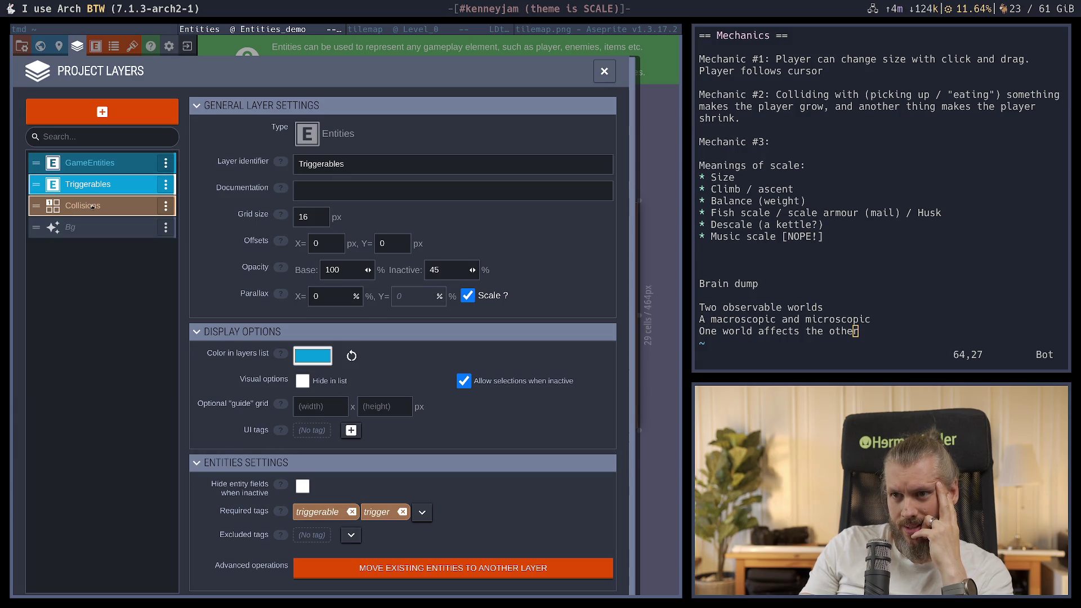
pyautogui.click(92, 206)
pyautogui.scroll(-3, 403, 422)
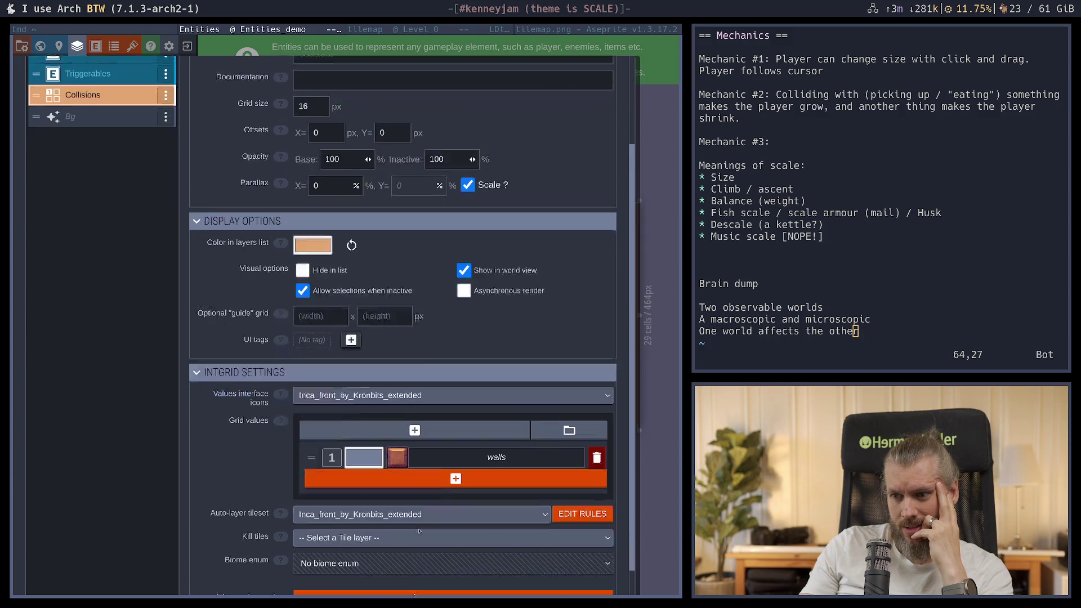
pyautogui.click(600, 487)
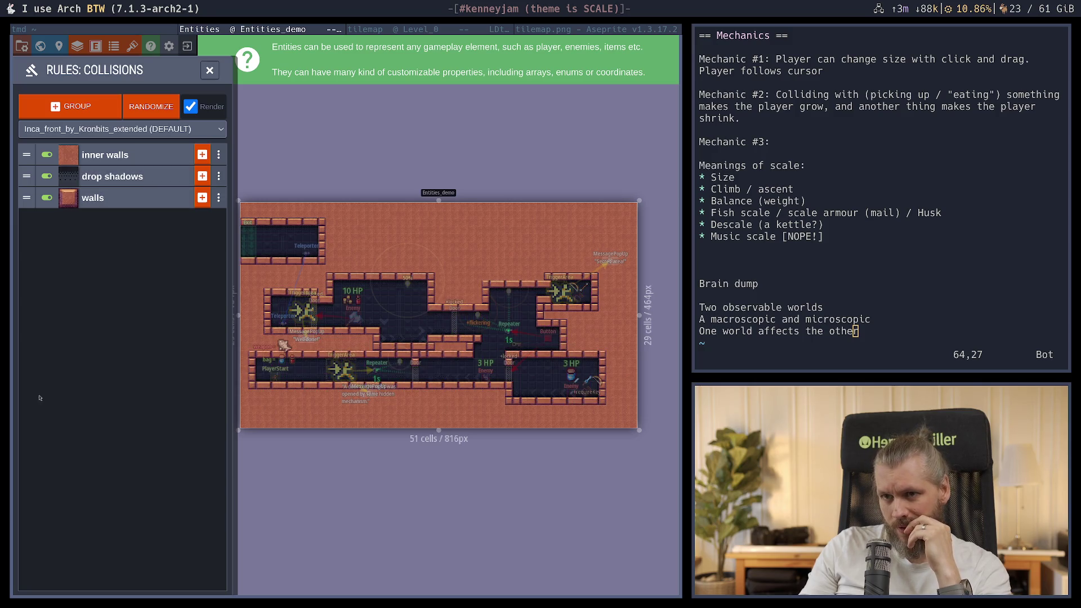
# Reopen the Collisions rules, then view the ItemType enum values from Gold to Key
pyautogui.click(209, 71)
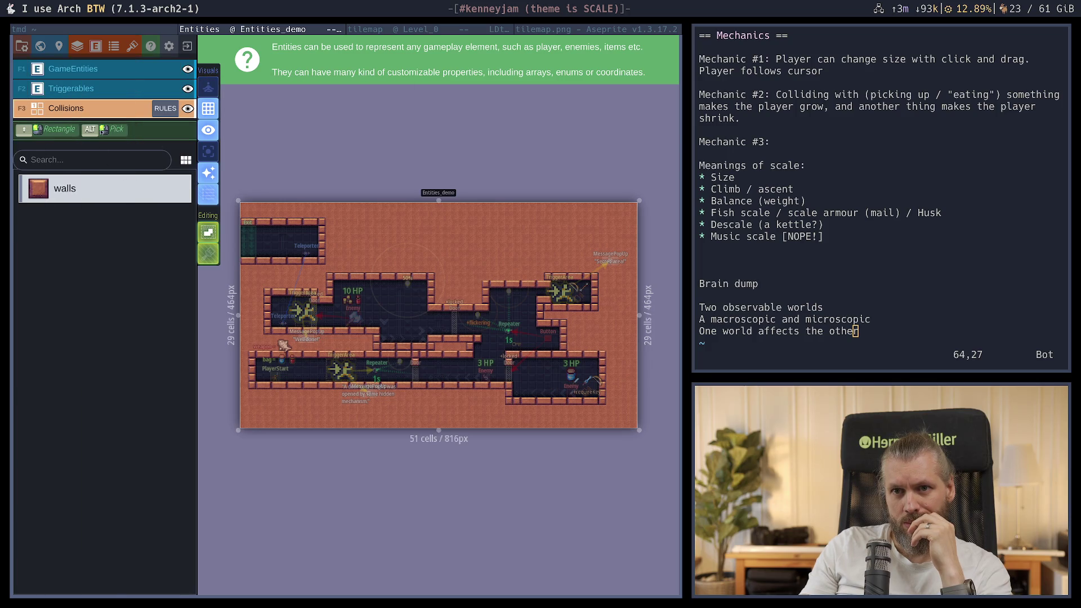
pyautogui.click(164, 108)
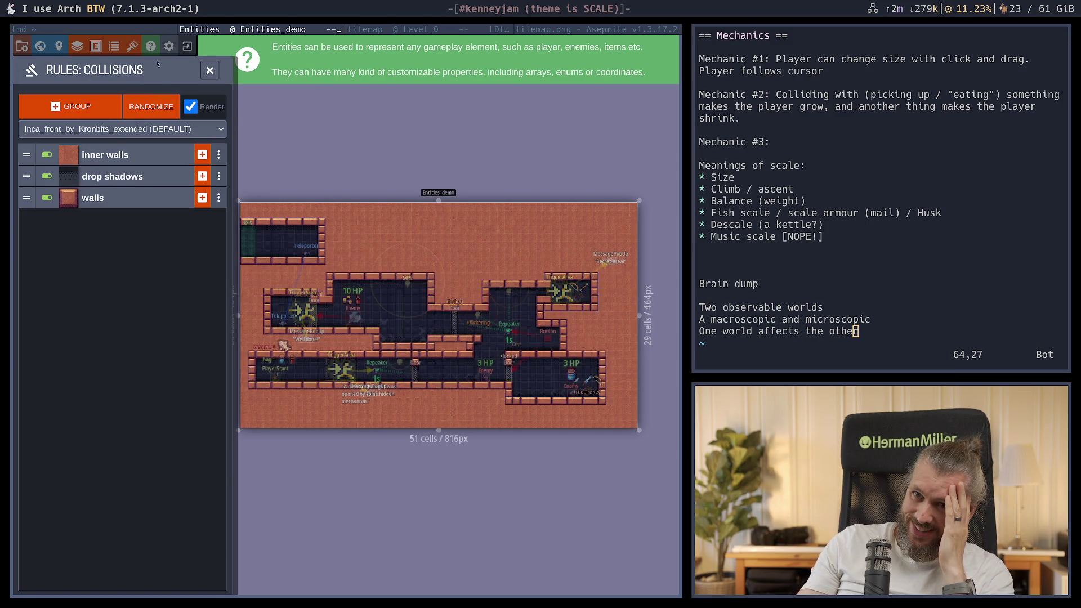
pyautogui.click(115, 49)
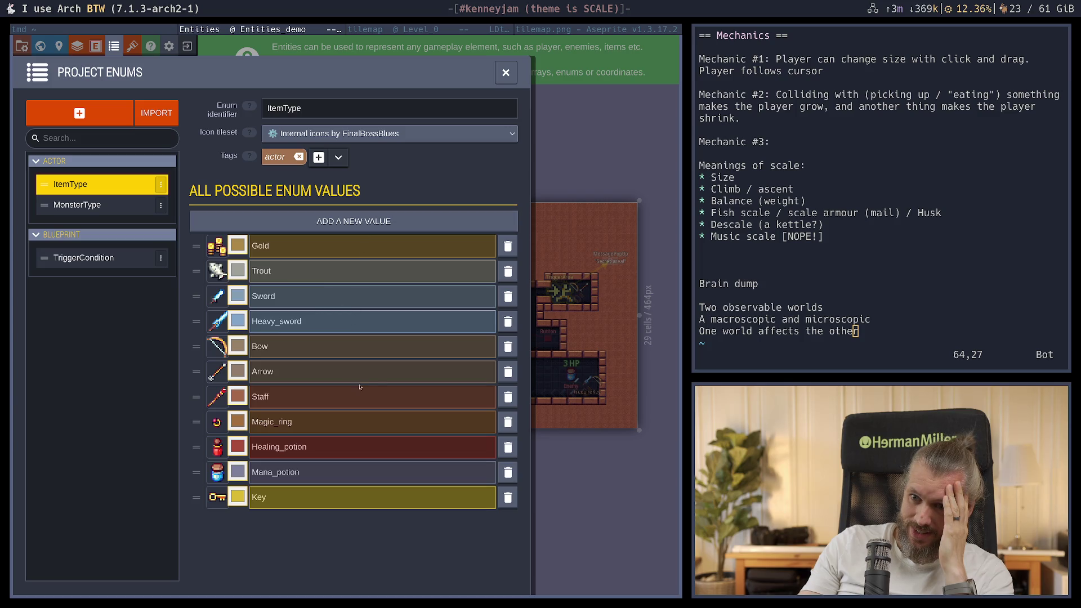
# Browse the MonsterType and ItemType enum values, then close Project Enums
pyautogui.click(114, 208)
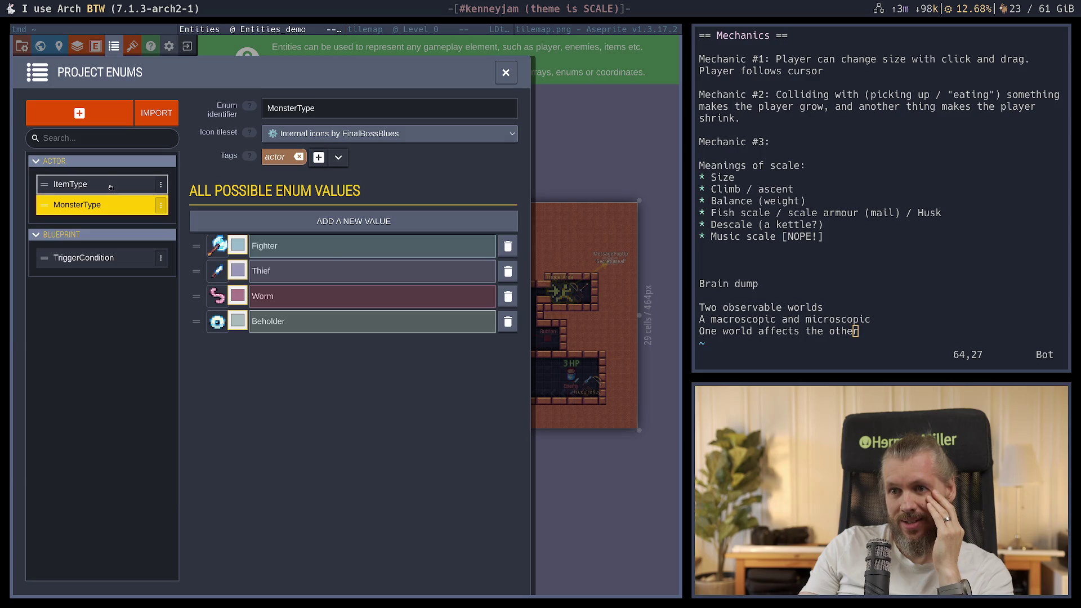
pyautogui.click(111, 186)
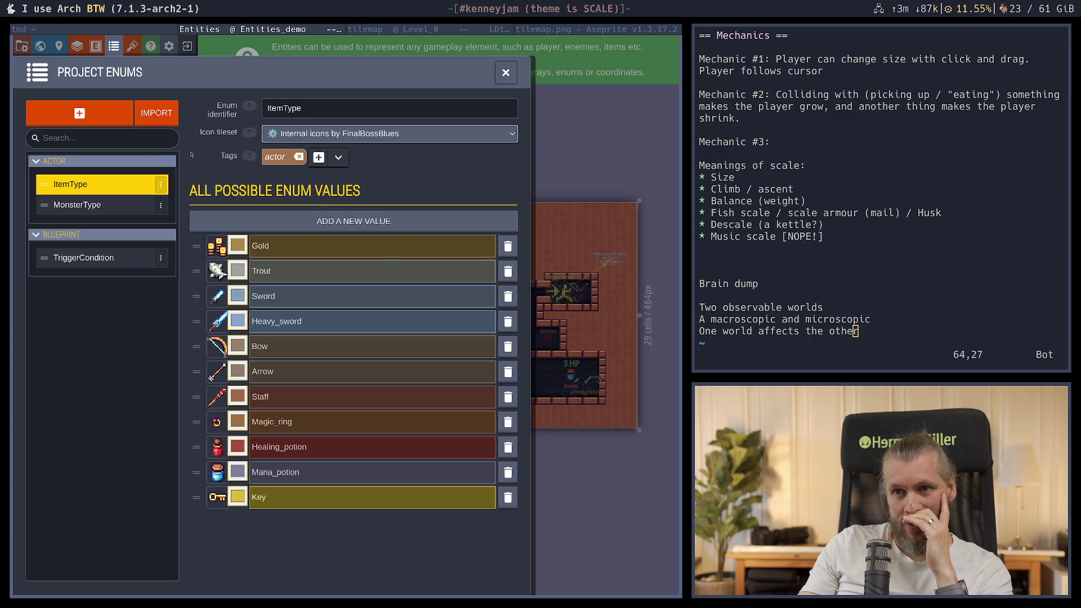
pyautogui.click(506, 72)
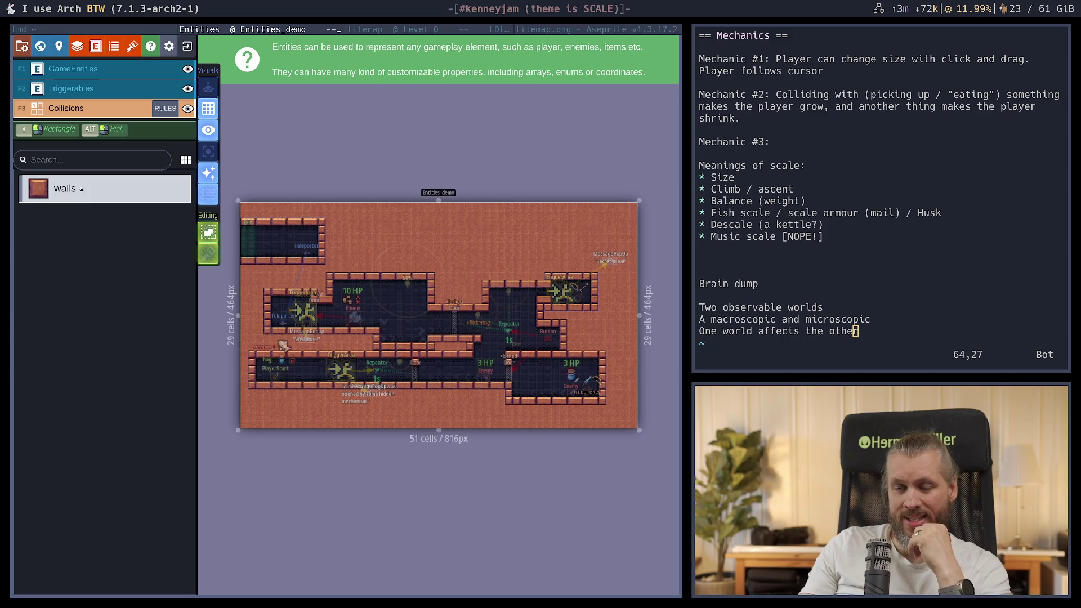
# Open Project Tilesets, zoom the Internal_Icons preview out and in, then close it
pyautogui.click(133, 45)
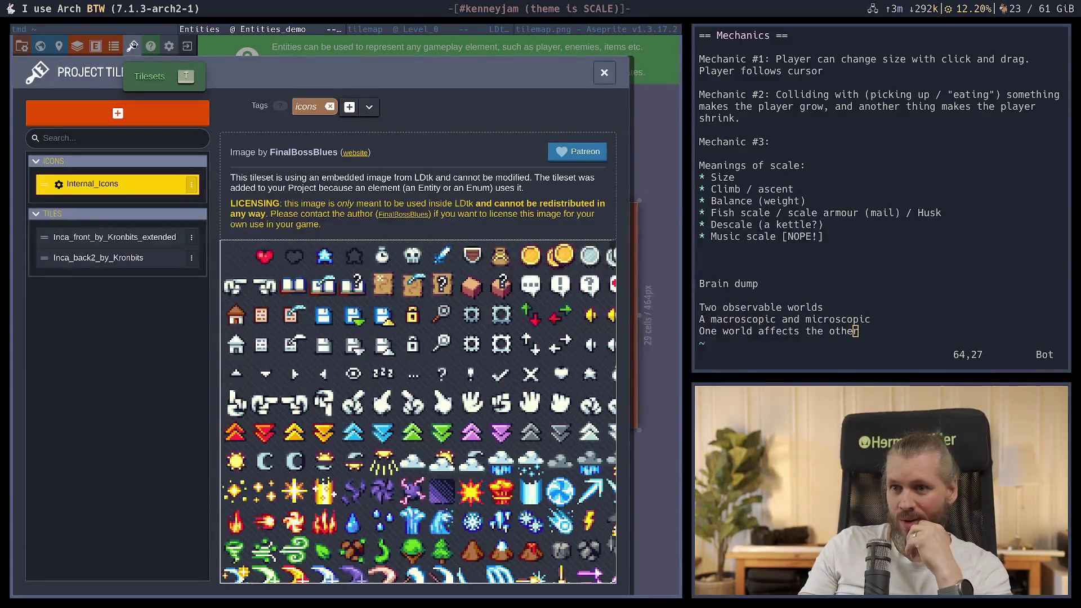
pyautogui.scroll(-5, 393, 312)
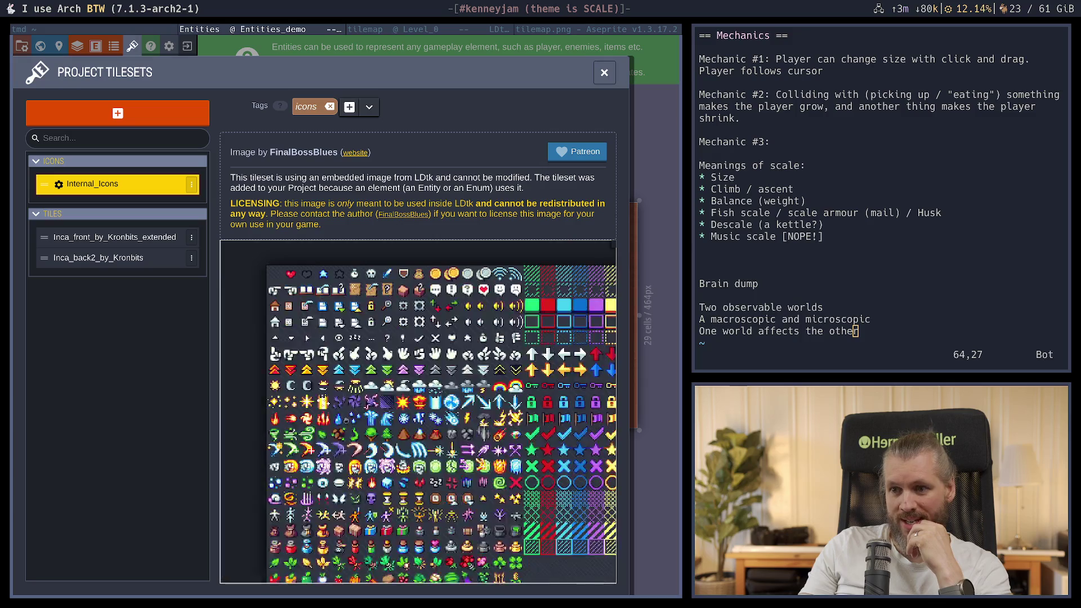
pyautogui.scroll(4, 394, 312)
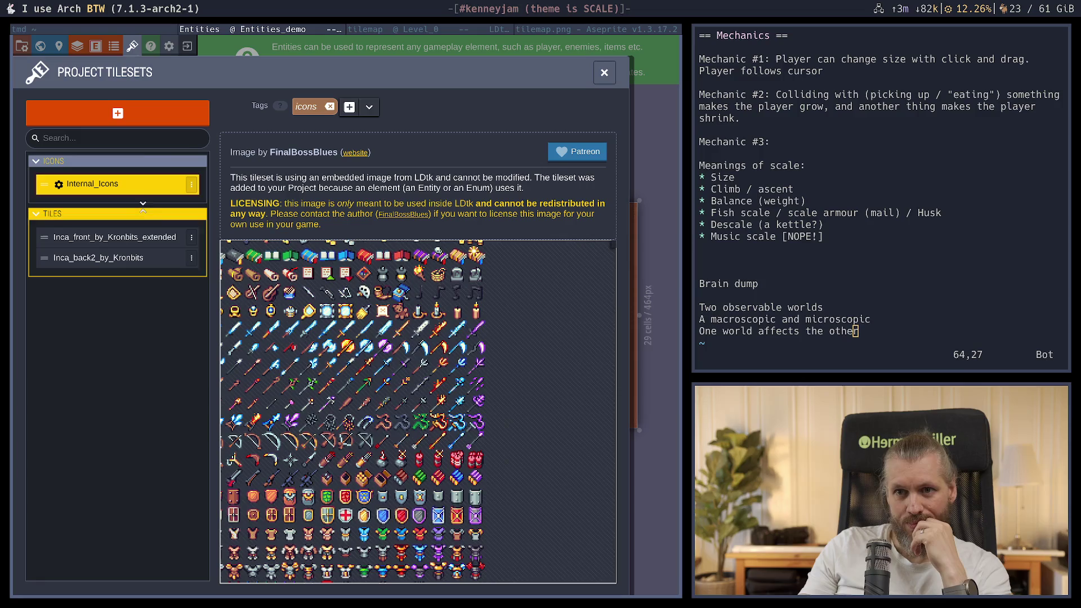
pyautogui.click(604, 72)
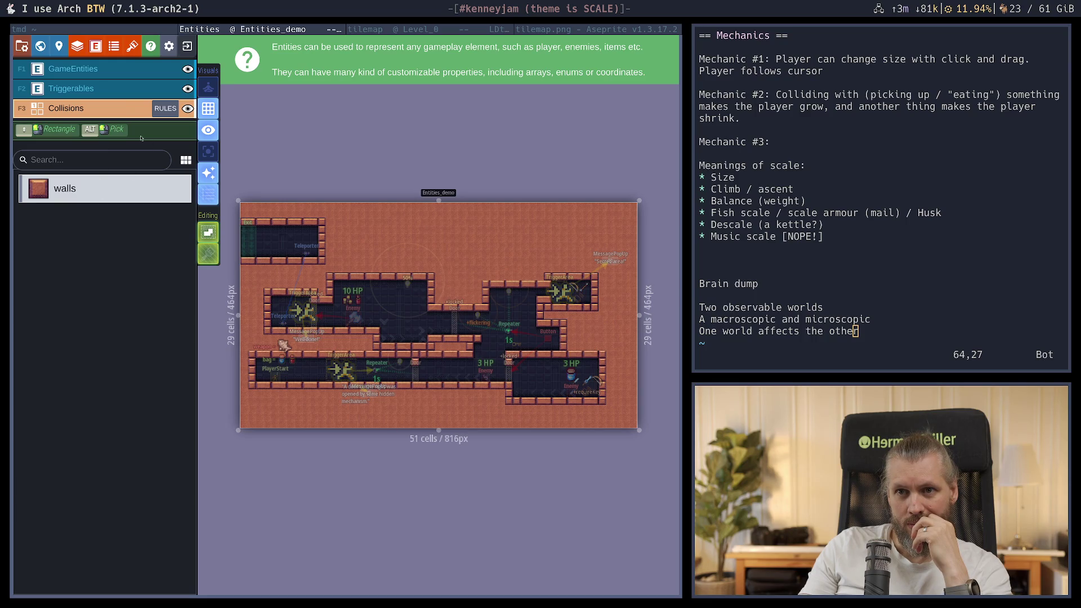
# Toggle the Collisions drop shadows rule off and on to compare, leaving it enabled
pyautogui.click(165, 108)
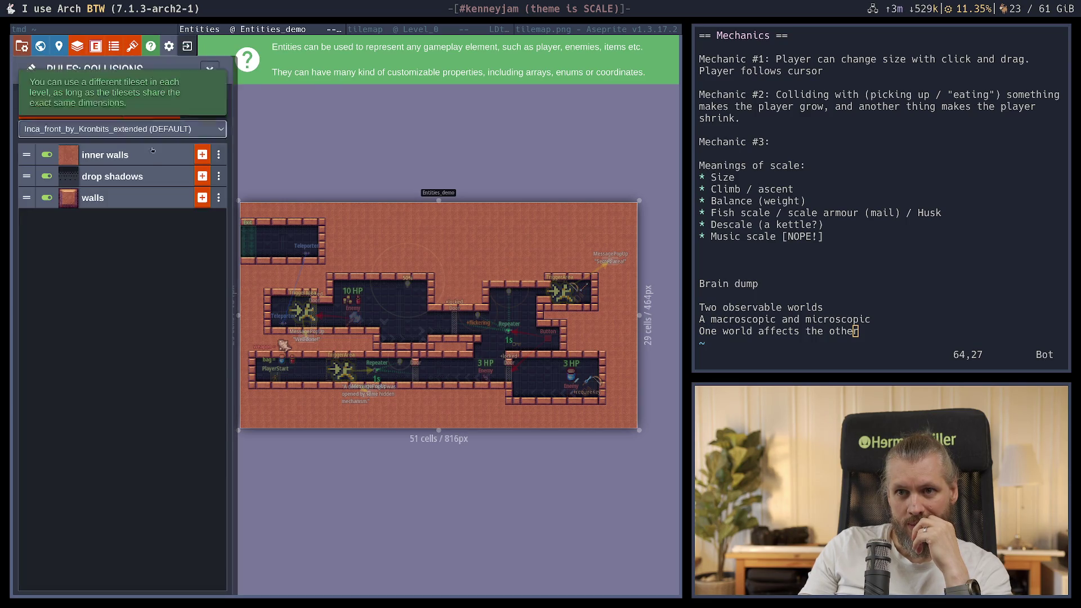
pyautogui.click(209, 70)
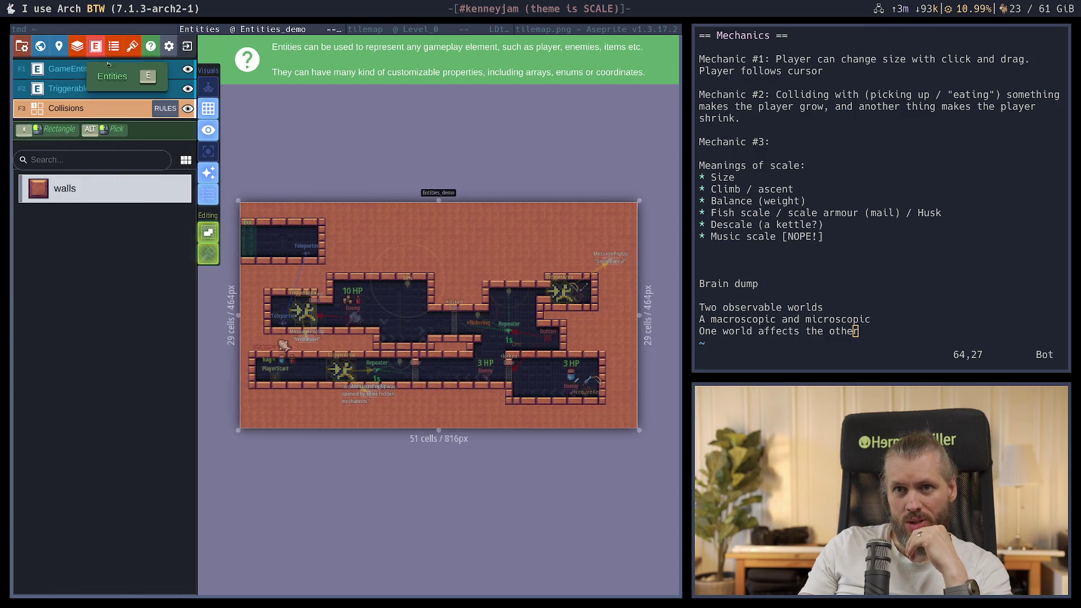
pyautogui.click(166, 109)
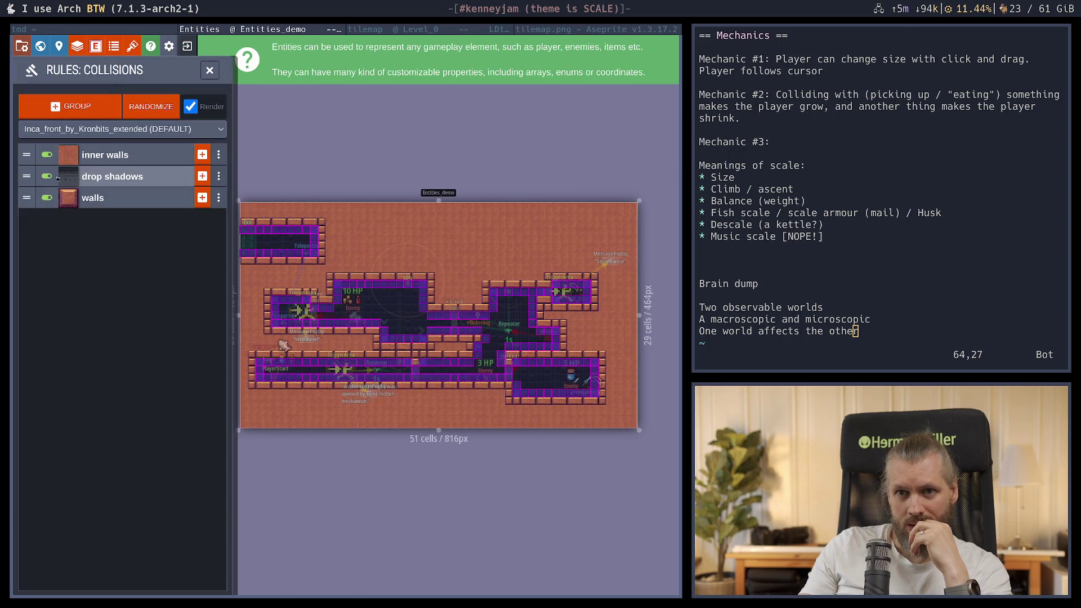
pyautogui.click(48, 177)
pyautogui.click(48, 177)
pyautogui.click(47, 177)
pyautogui.click(48, 177)
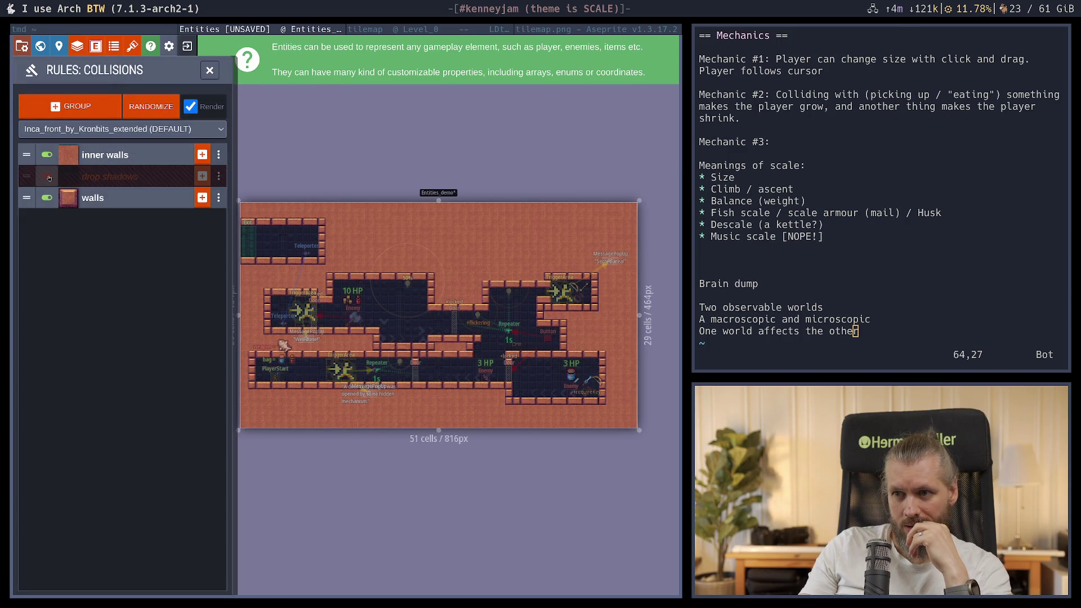
pyautogui.click(48, 176)
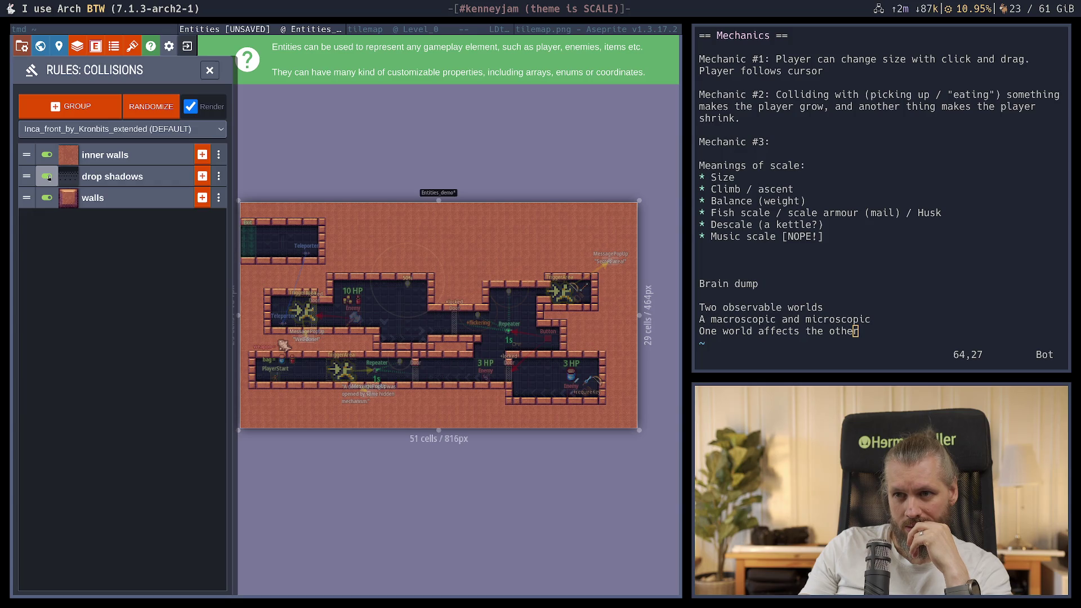
pyautogui.click(48, 177)
pyautogui.click(47, 176)
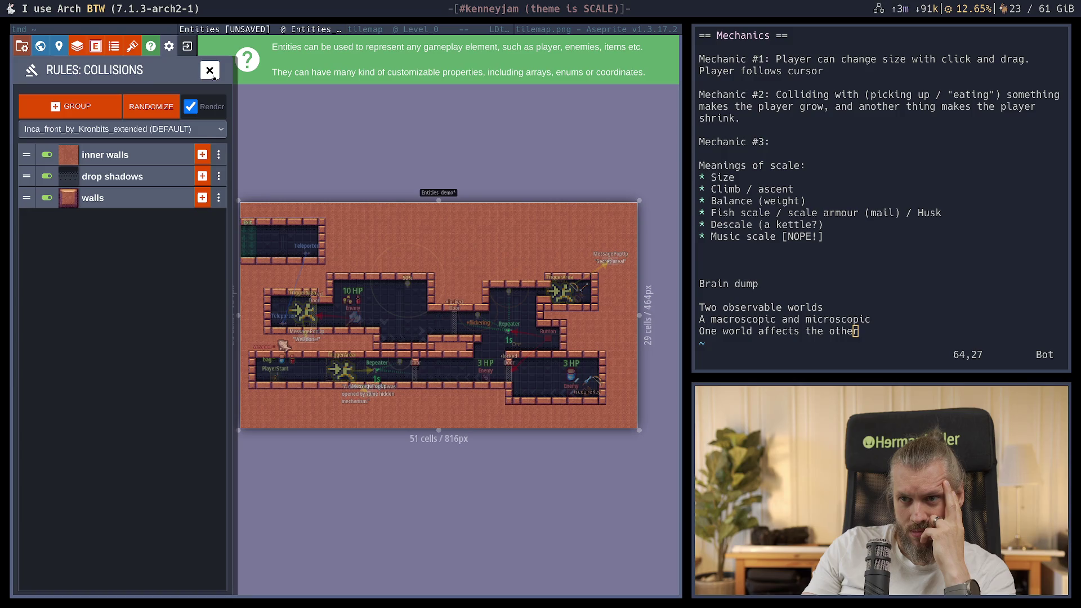
# Close the rules panel and switch between the Triggerables and Collisions layers
pyautogui.click(209, 70)
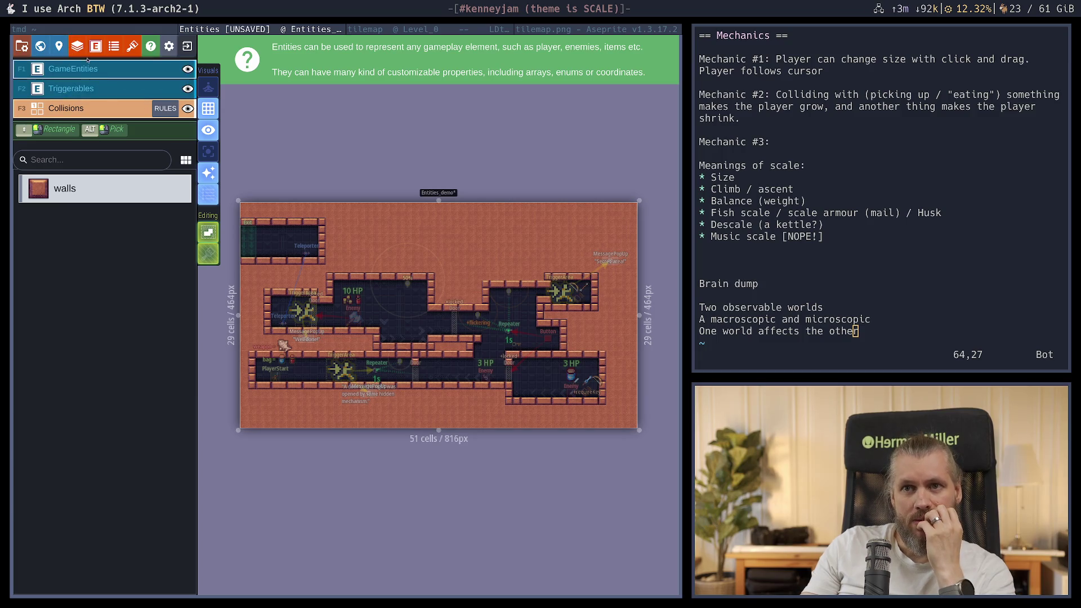
pyautogui.click(104, 91)
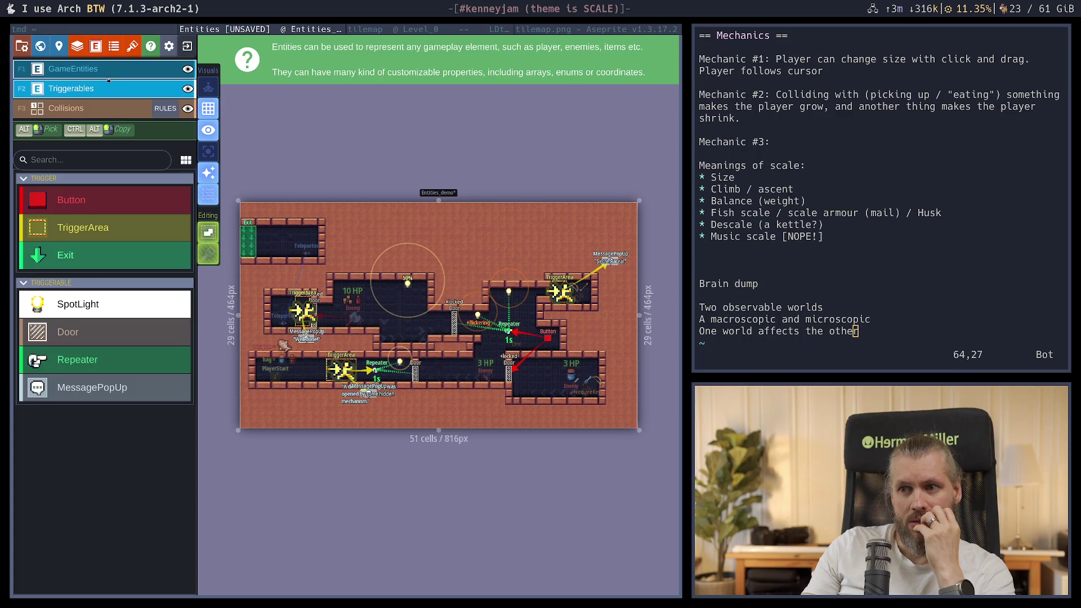
pyautogui.click(99, 110)
# Select GameEntities and view its Project Layers settings: 16 px grid, triggerable/trigger tags excluded
pyautogui.click(100, 88)
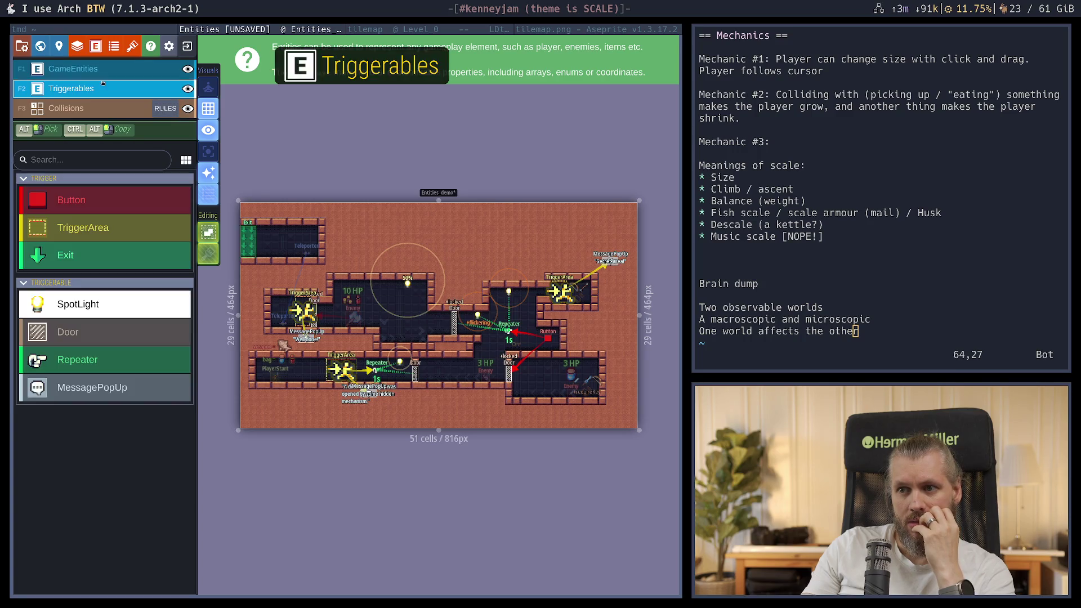
pyautogui.click(101, 69)
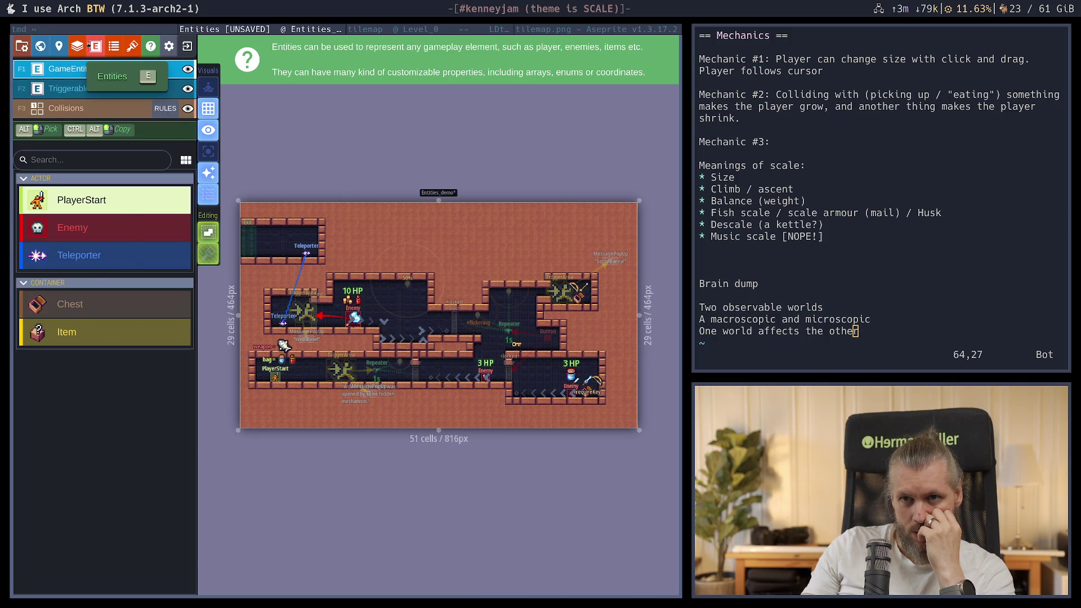
pyautogui.click(78, 45)
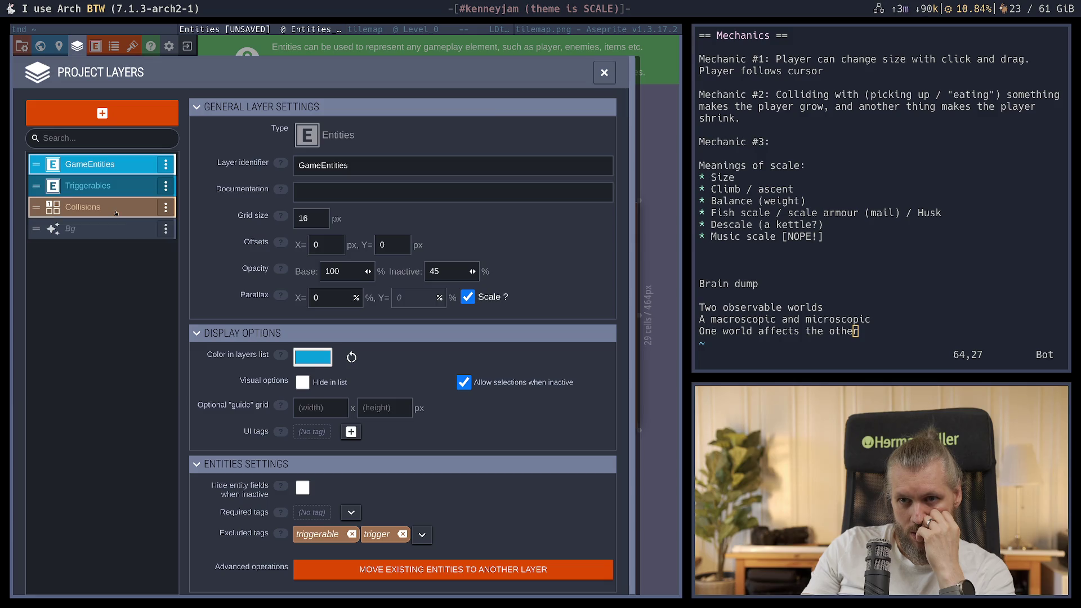
# Review the Collisions layer's integer grid settings, then bring up the Project Tilesets list
pyautogui.click(116, 213)
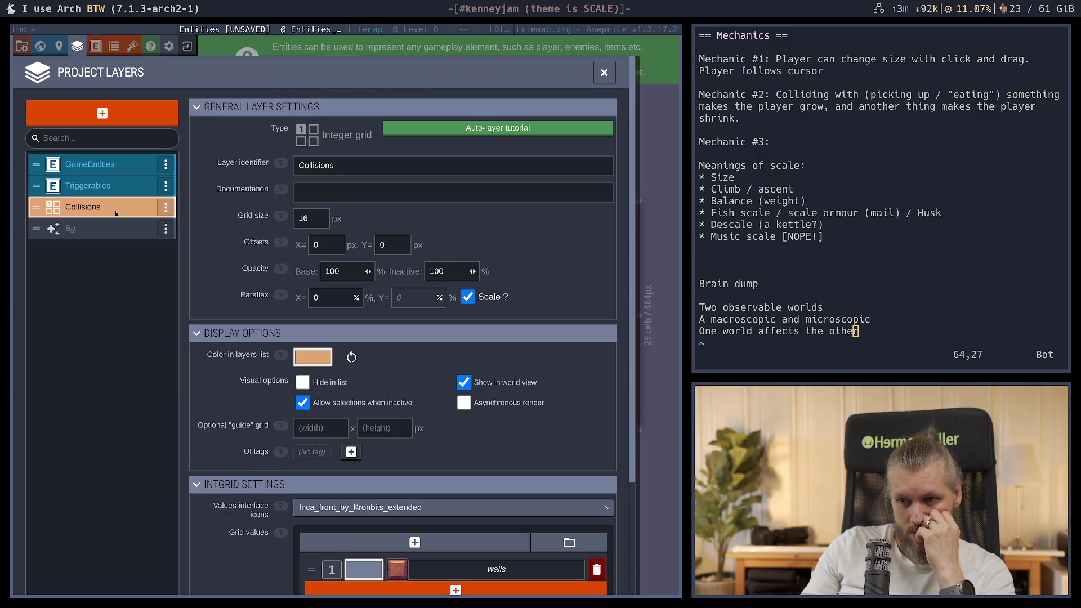
pyautogui.scroll(-5, 249, 487)
pyautogui.scroll(5, 249, 394)
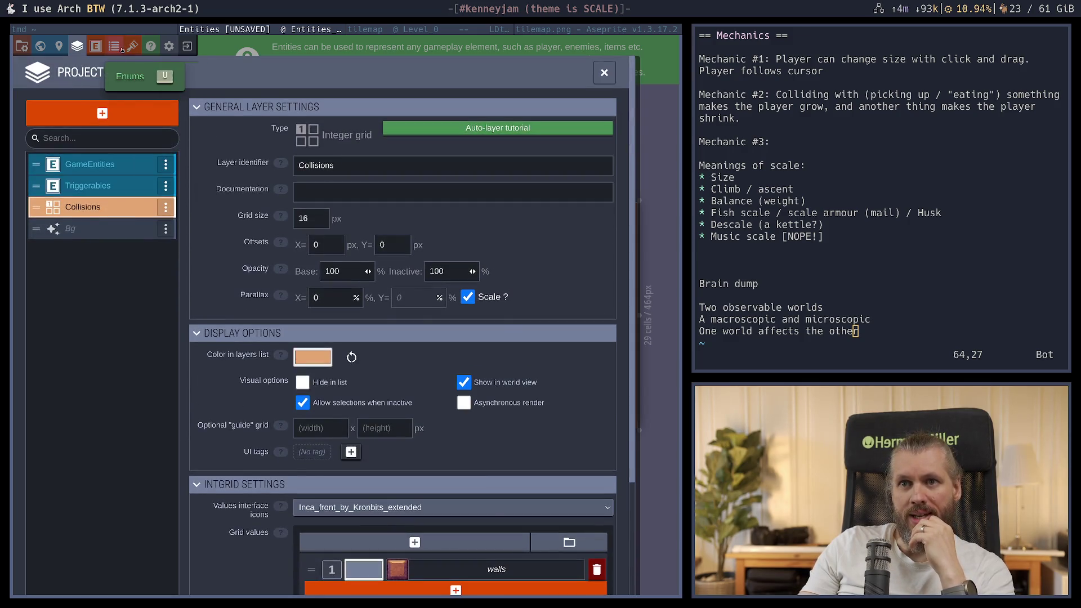
pyautogui.click(113, 46)
pyautogui.click(131, 48)
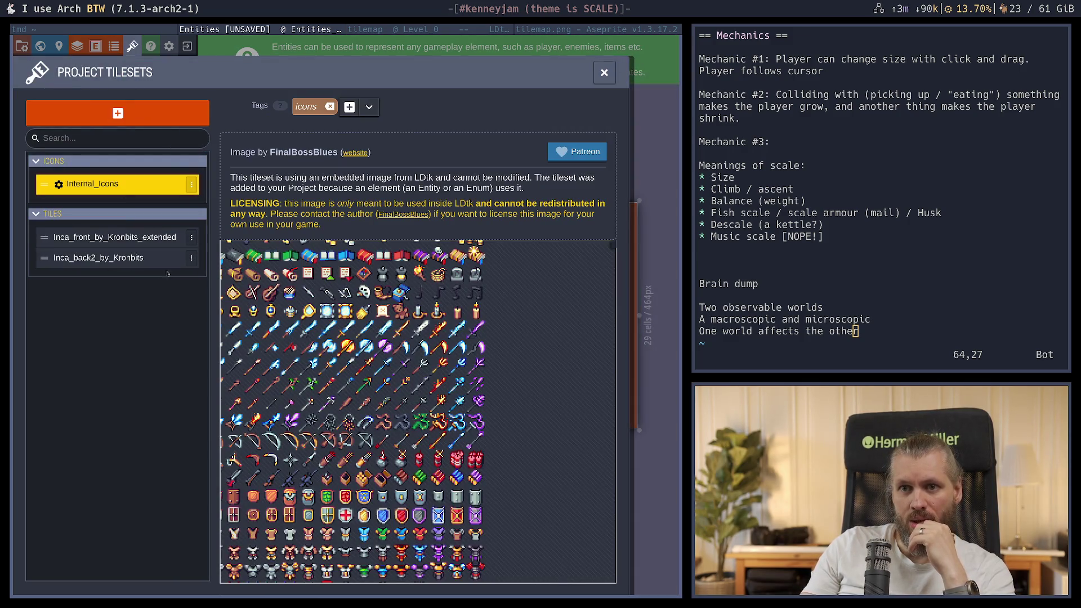
# Inspect the Inca_front_by_Kronbits_extended tileset and its tile 10 custom data
pyautogui.click(114, 45)
pyautogui.click(131, 47)
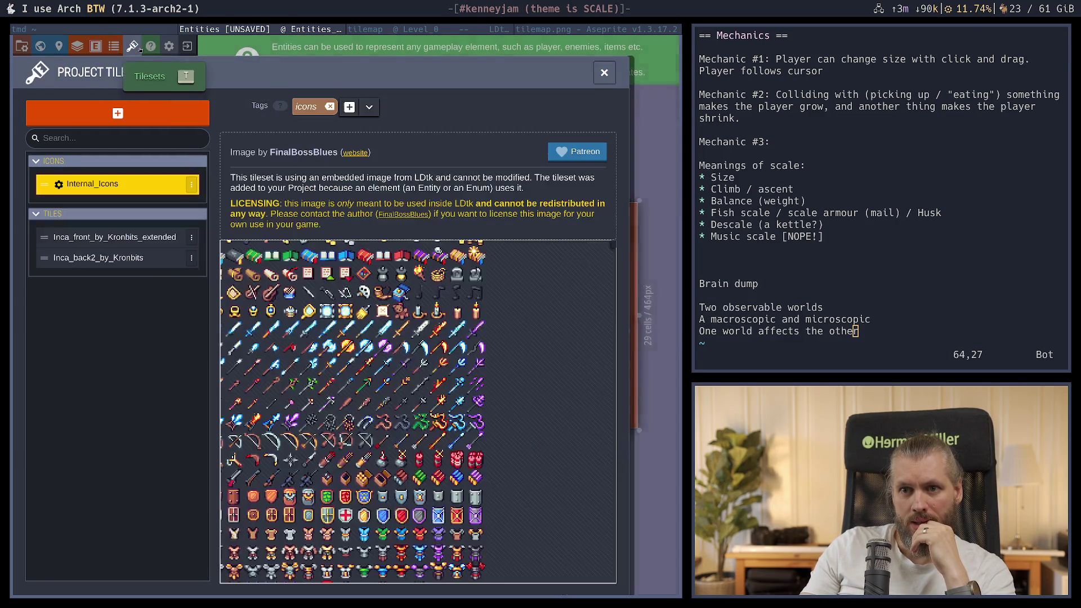
pyautogui.click(113, 239)
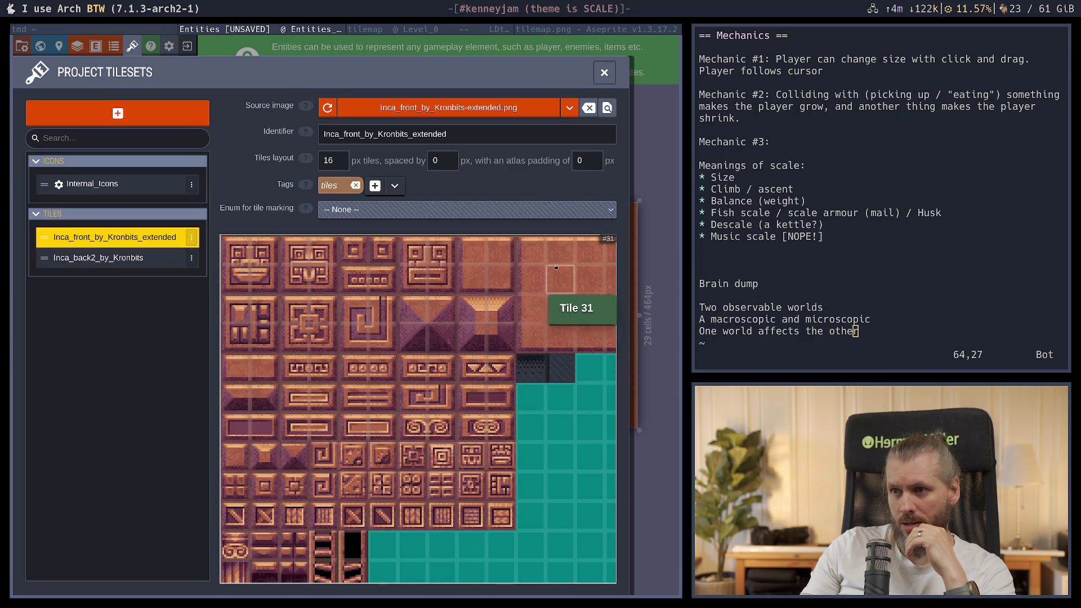
pyautogui.click(536, 255)
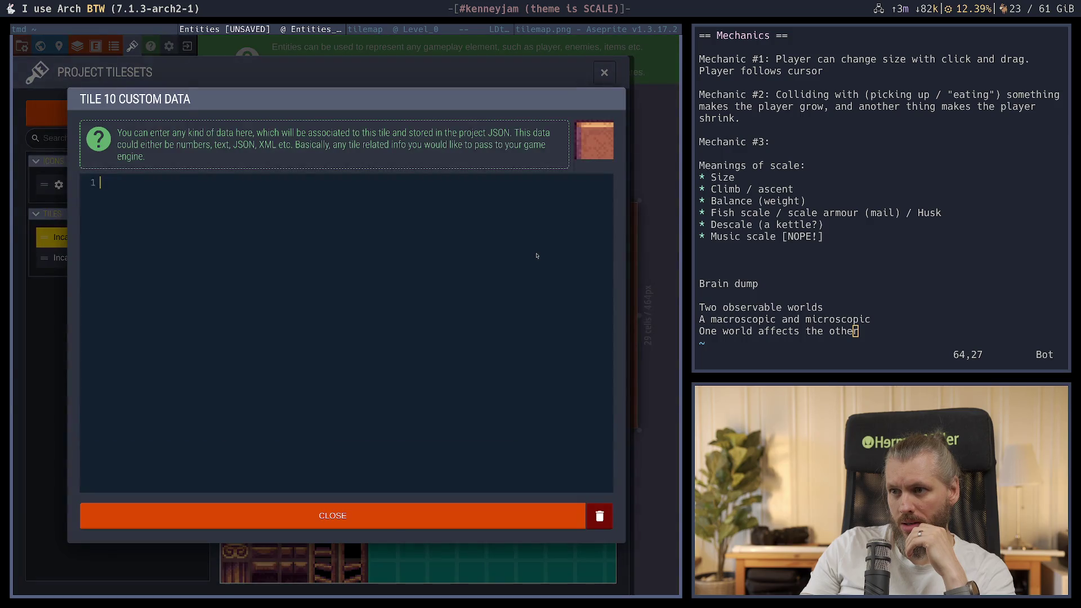
pyautogui.click(611, 89)
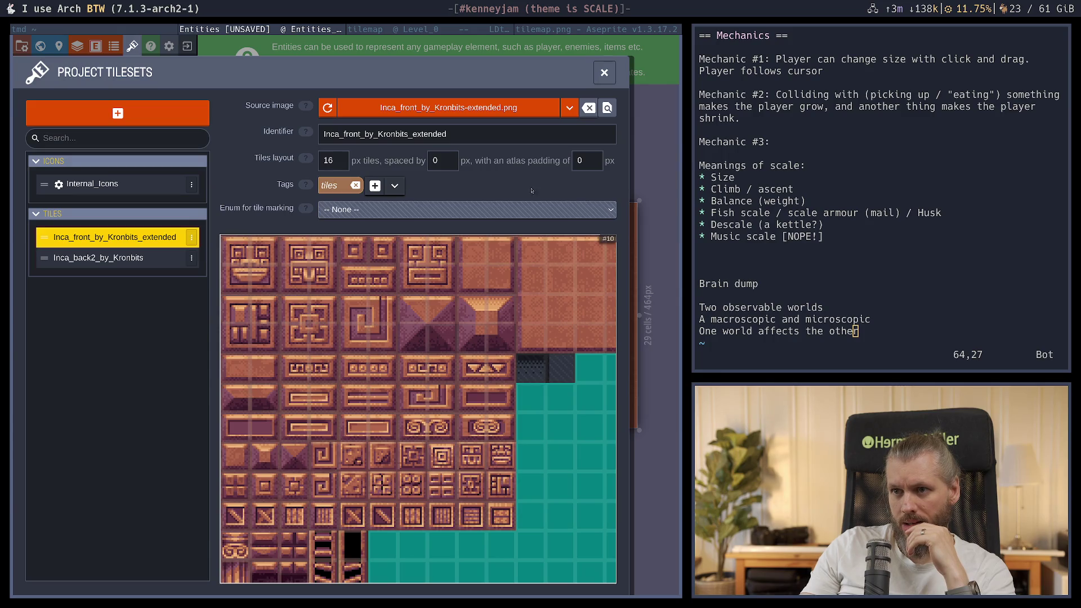
# Browse the Inca_back2, Inca_front and Internal_Icons tilesets, then close the tileset overview
pyautogui.scroll(-3, 551, 338)
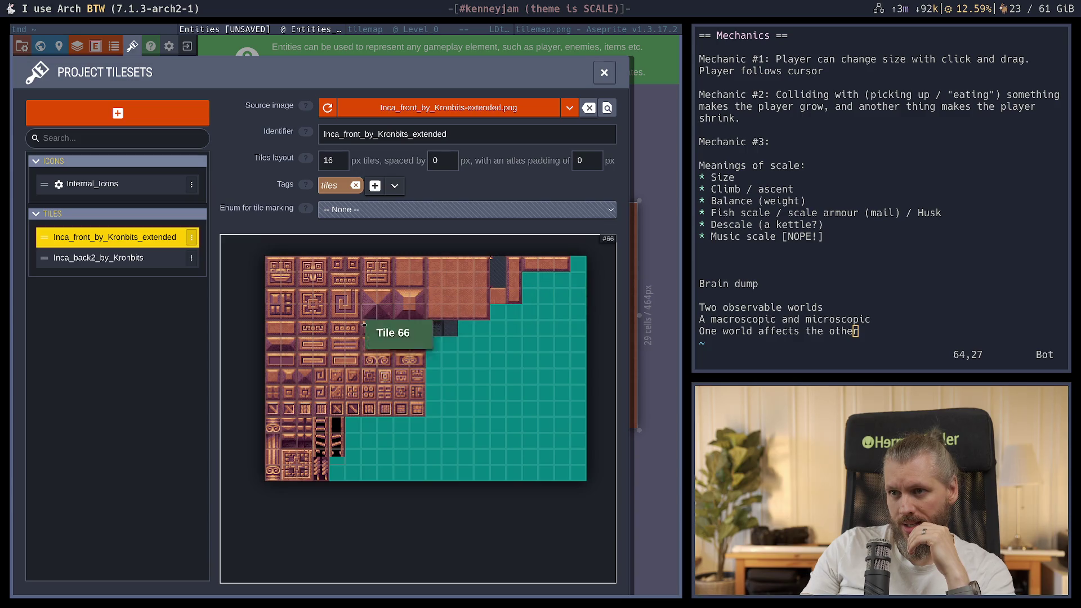
pyautogui.click(86, 267)
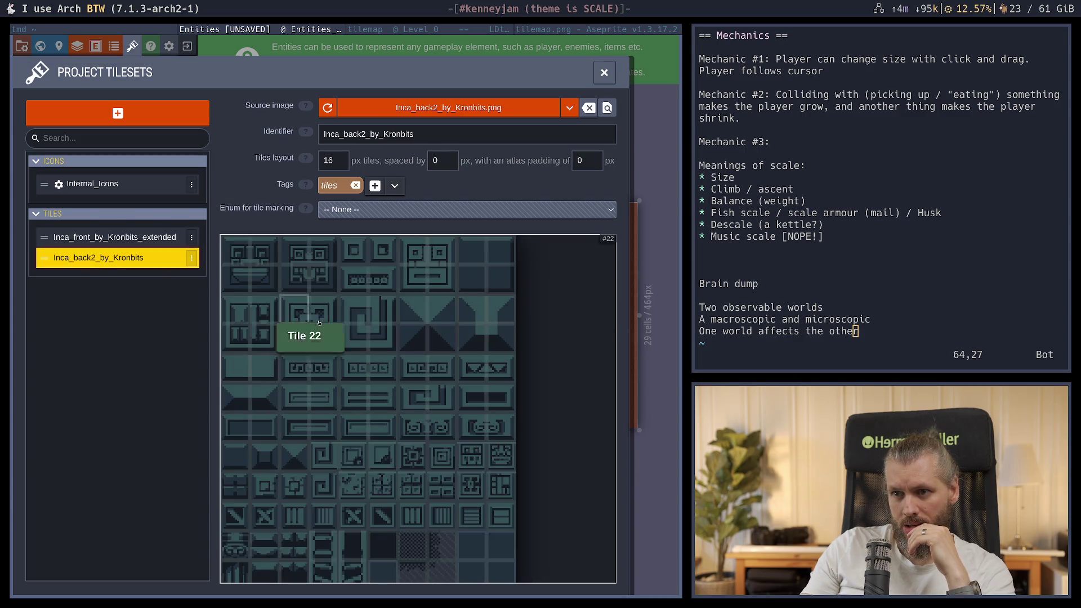
pyautogui.click(111, 239)
pyautogui.click(111, 181)
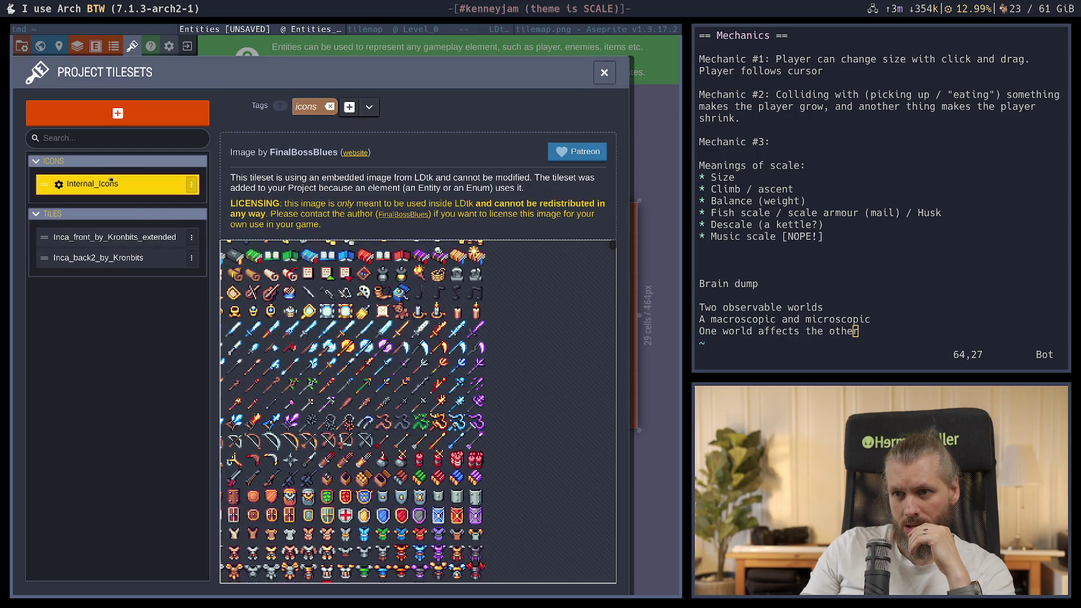
pyautogui.click(604, 72)
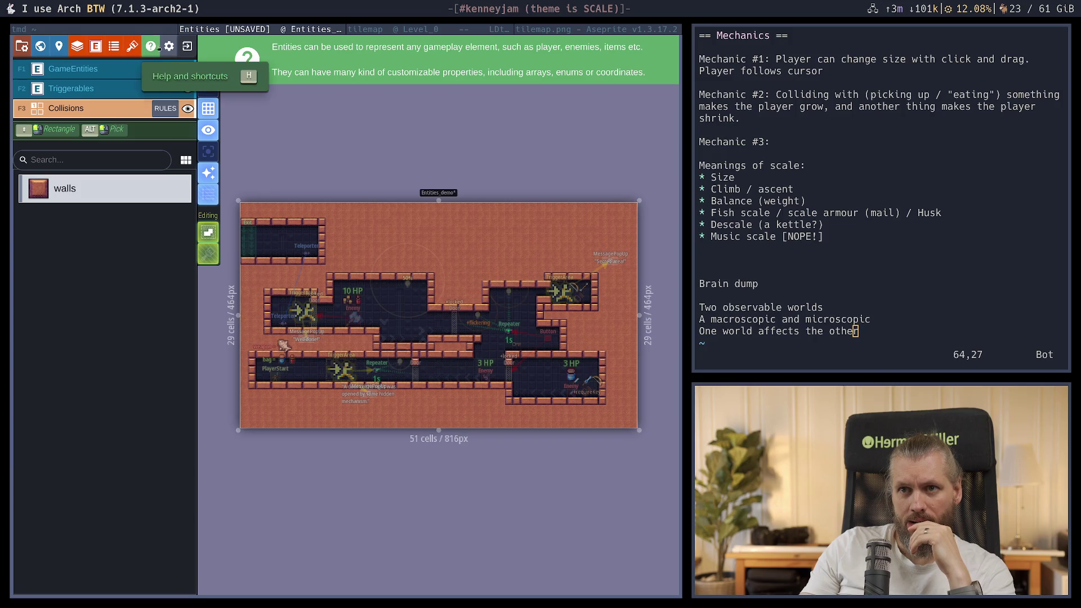
# Browse the MonsterType, TriggerCondition and ItemType enums, then bring up the entity definitions
pyautogui.click(113, 47)
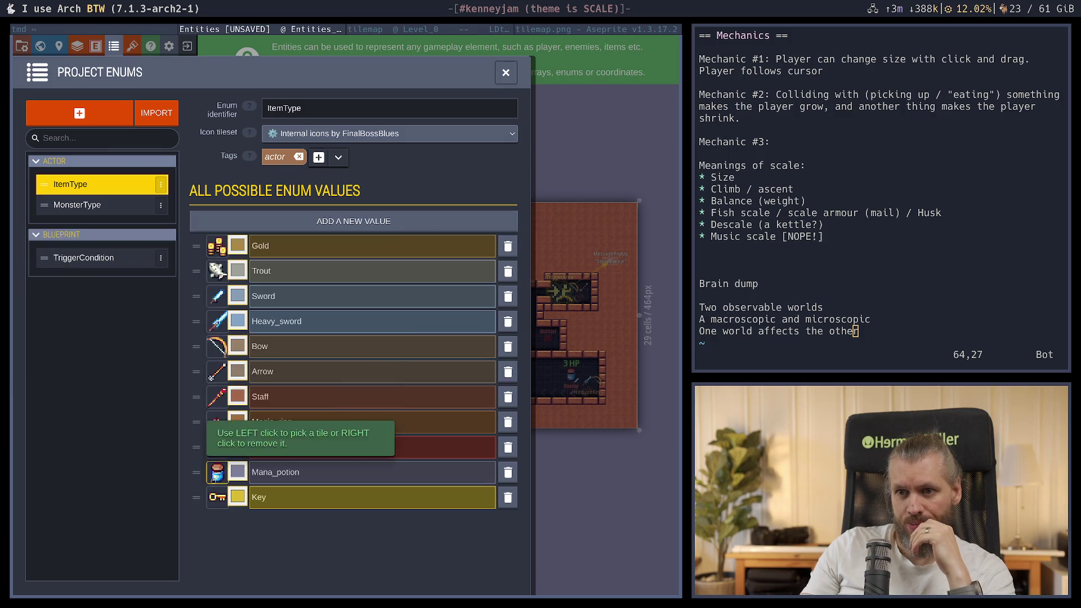
pyautogui.click(110, 212)
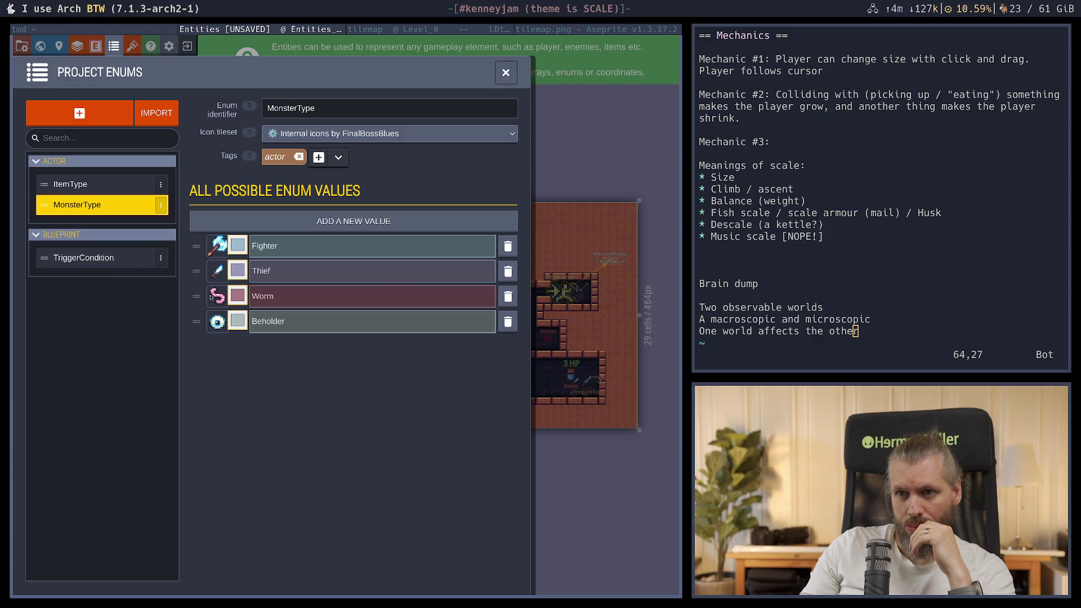
pyautogui.click(90, 258)
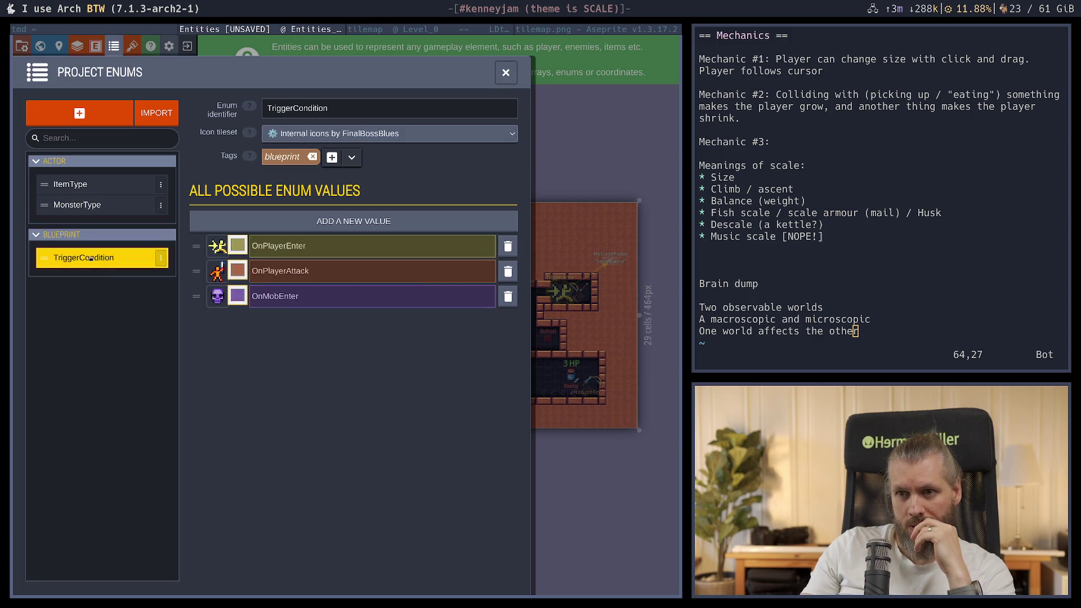
pyautogui.click(85, 184)
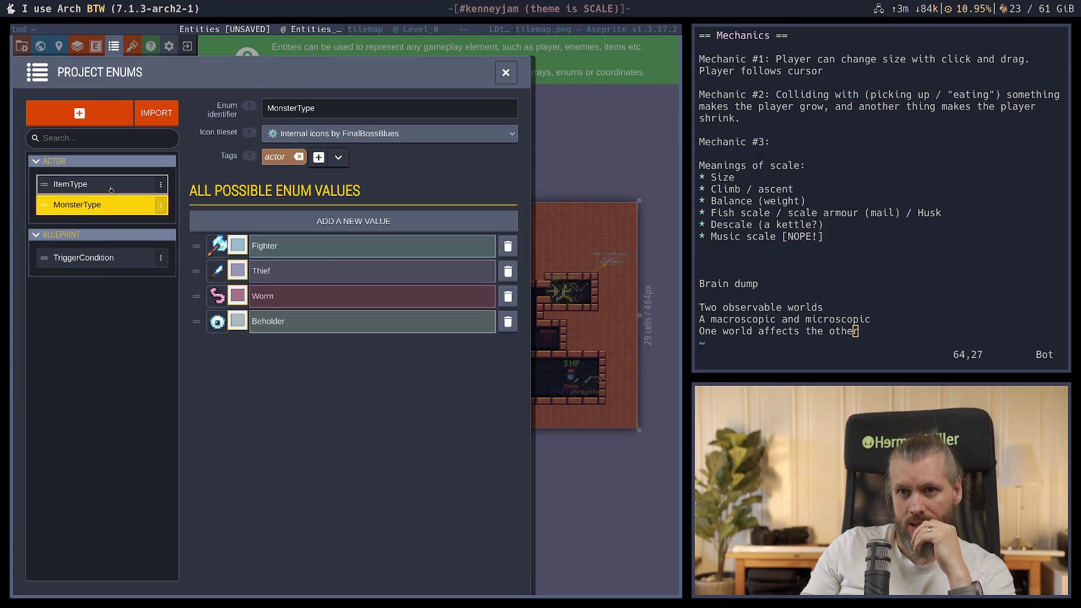
pyautogui.click(85, 204)
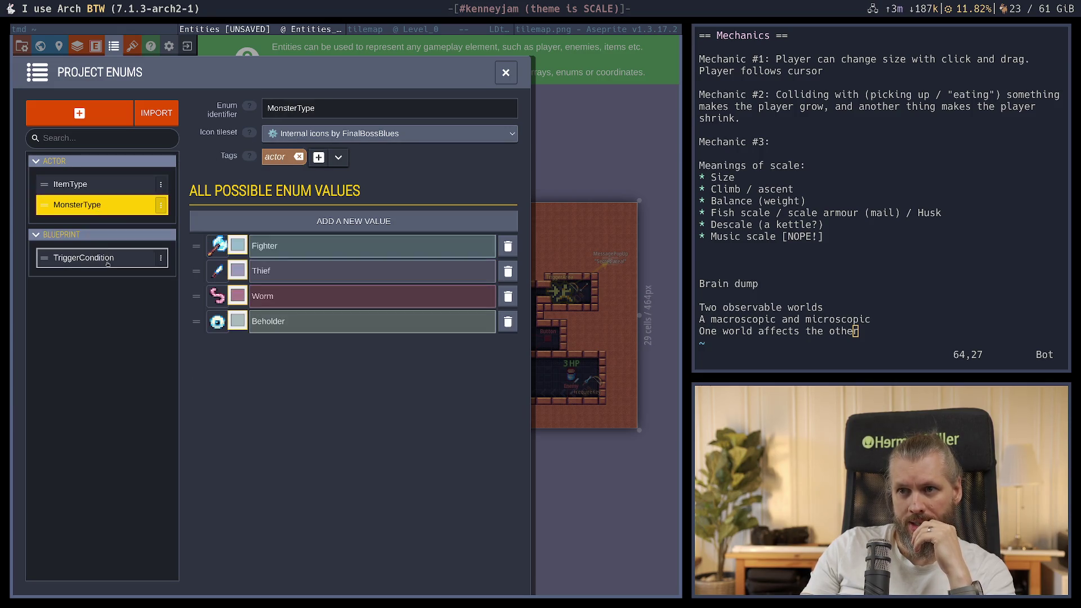
pyautogui.click(505, 72)
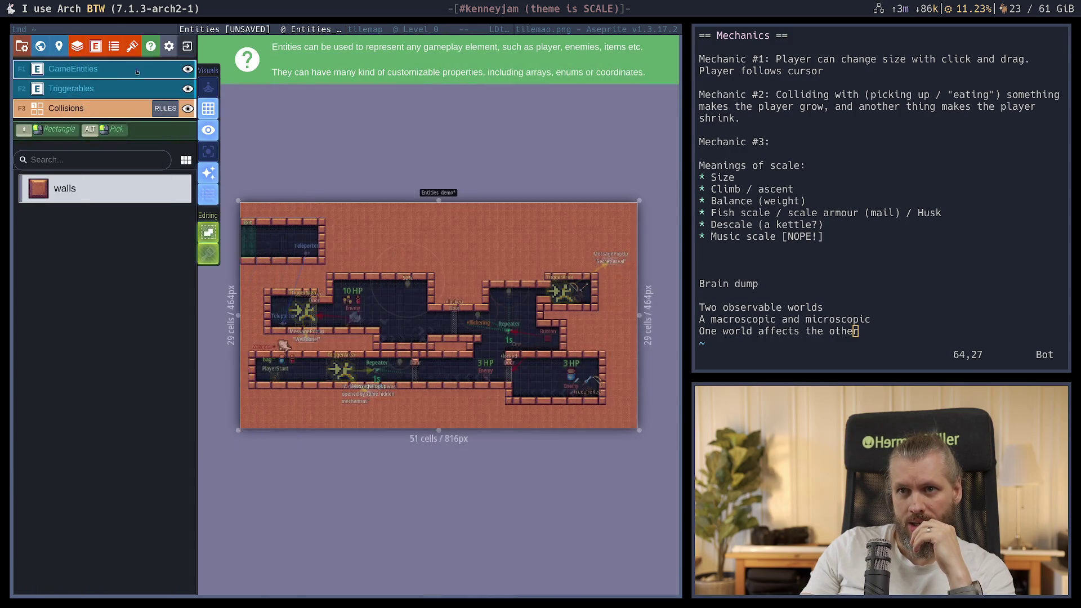
pyautogui.click(96, 48)
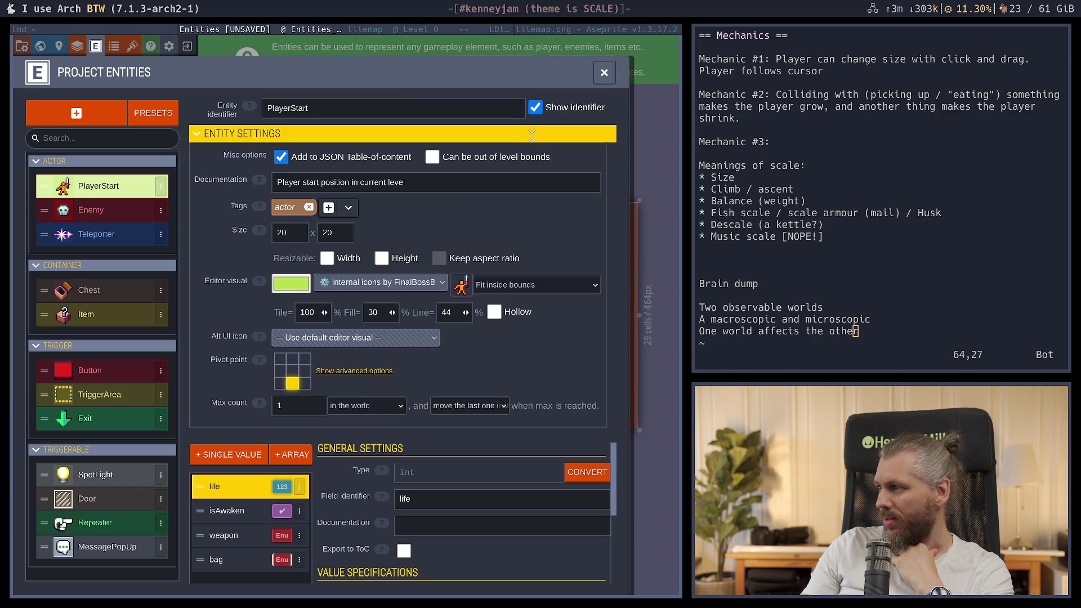
# Focus PlayerStart's Documentation field, then close the Project Entities panel
pyautogui.click(463, 187)
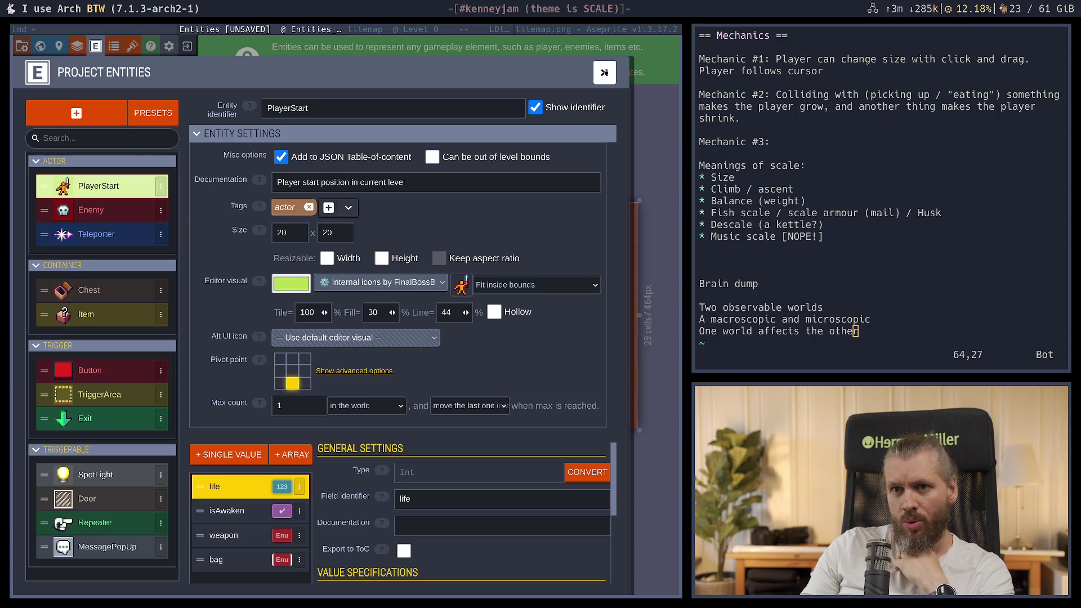
pyautogui.click(604, 72)
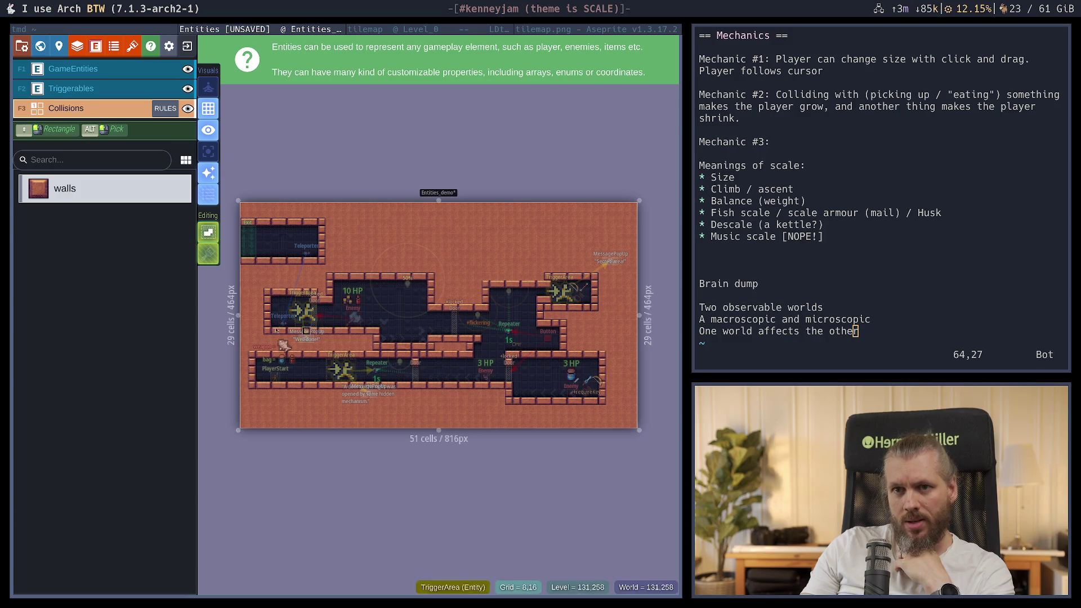
# Compare the Bg and Collisions layers in Project Layers and select the walls value's name
pyautogui.click(77, 46)
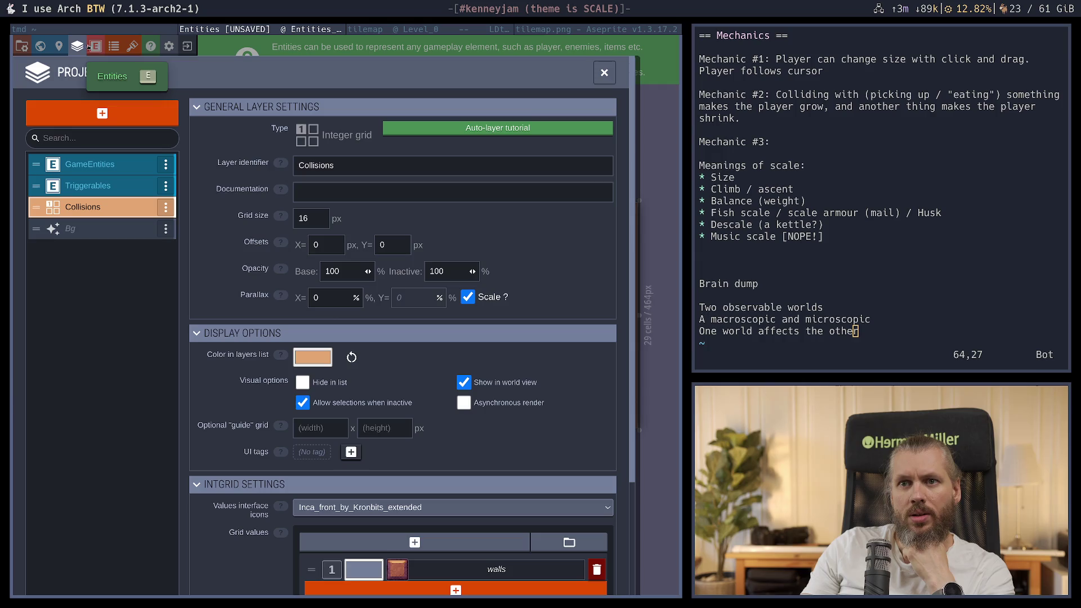
pyautogui.click(75, 46)
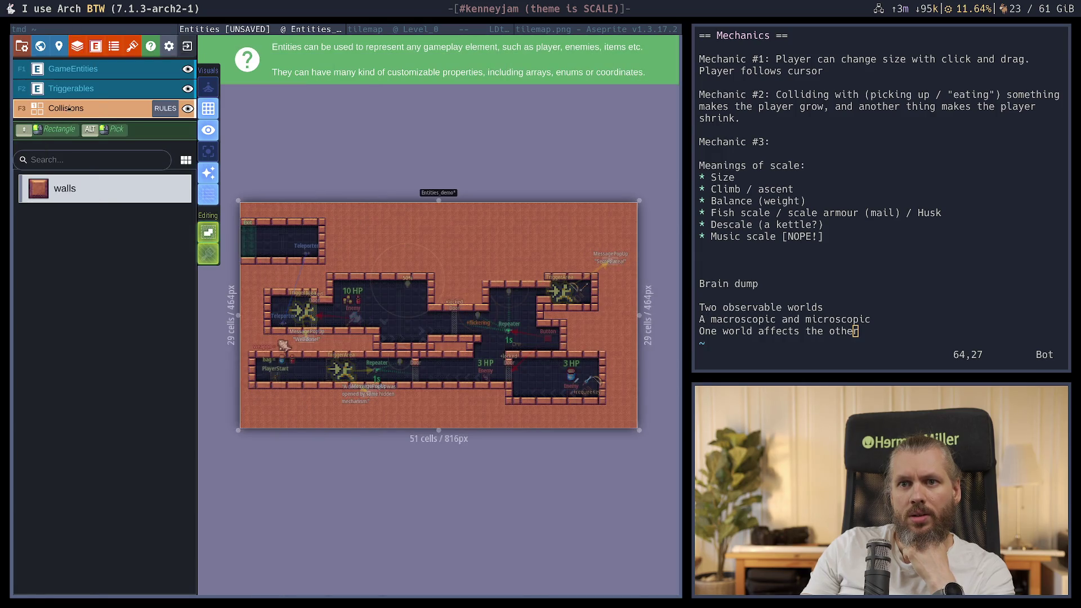
pyautogui.click(77, 47)
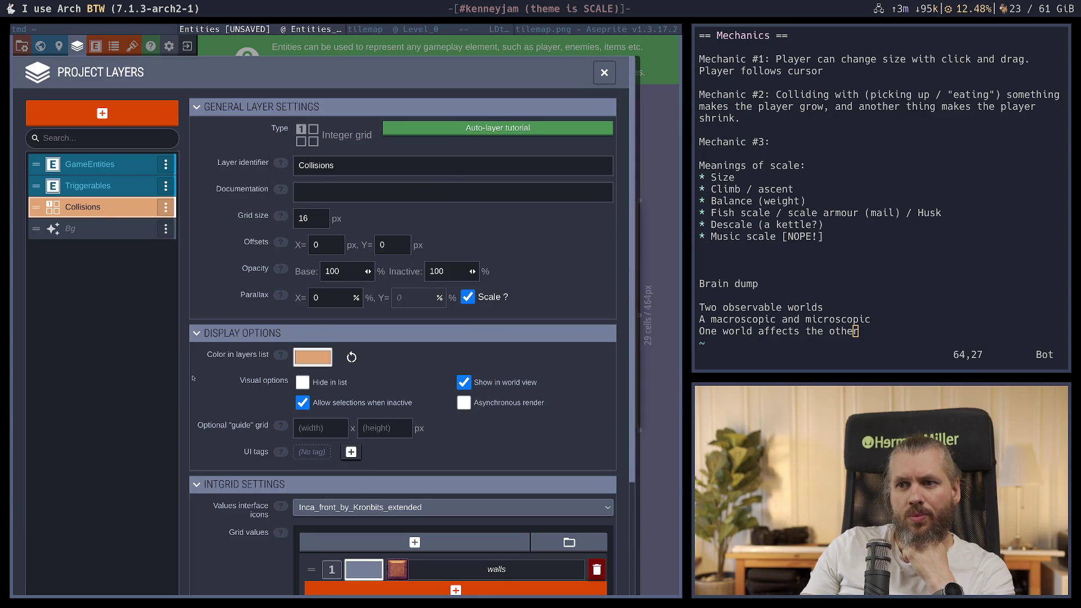
pyautogui.scroll(-3, 136, 429)
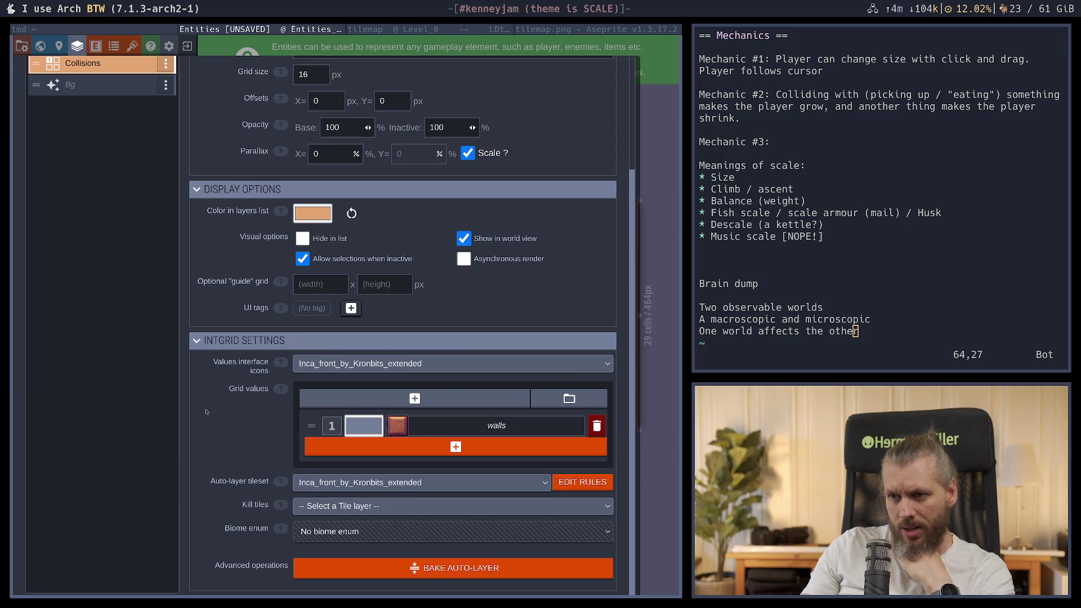
pyautogui.scroll(3, 206, 412)
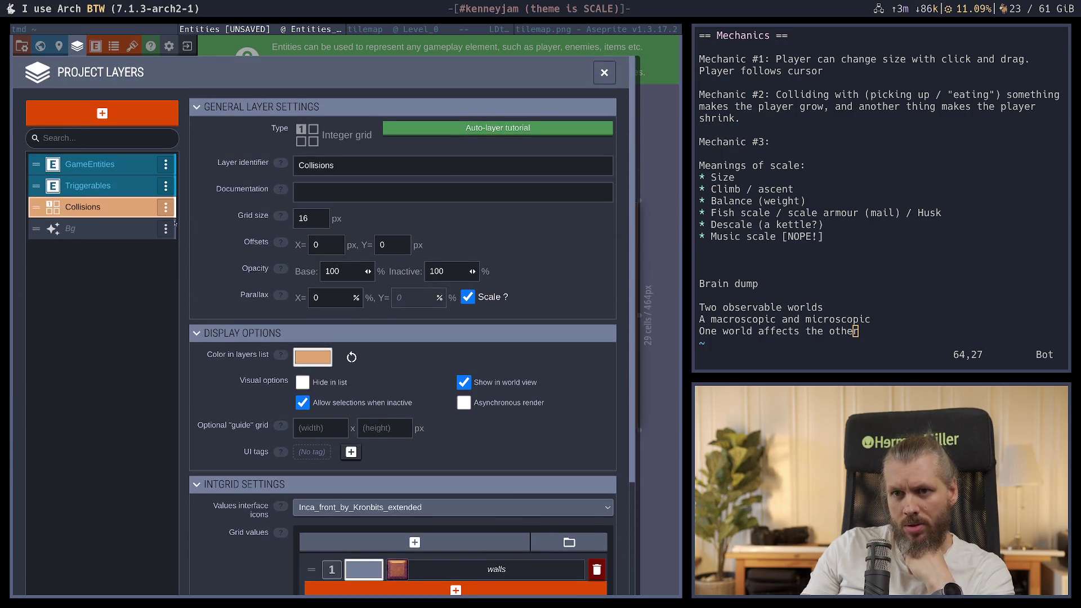
pyautogui.click(94, 226)
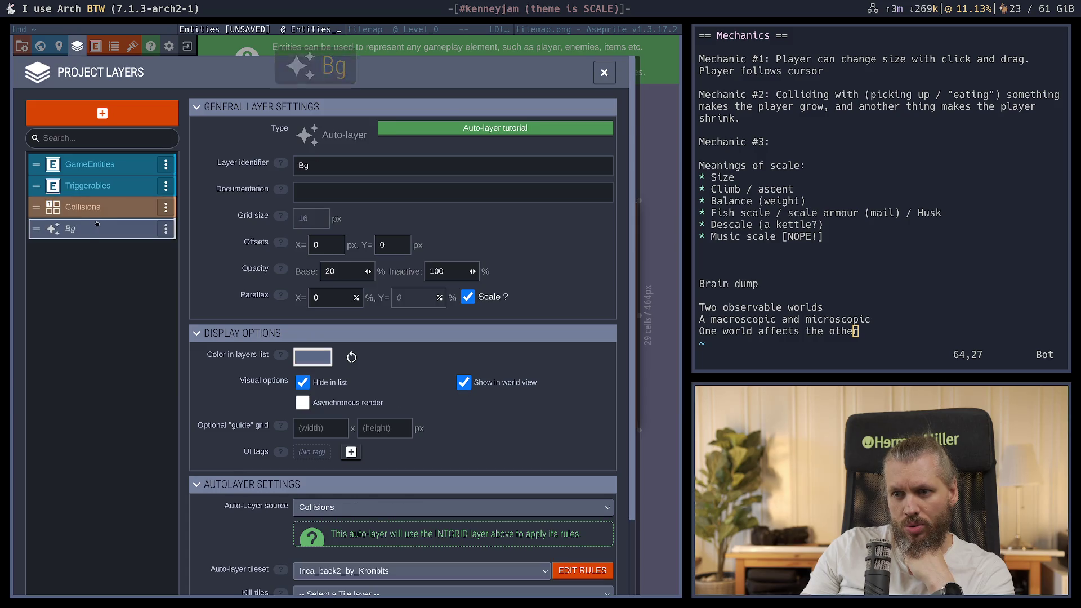
pyautogui.click(111, 207)
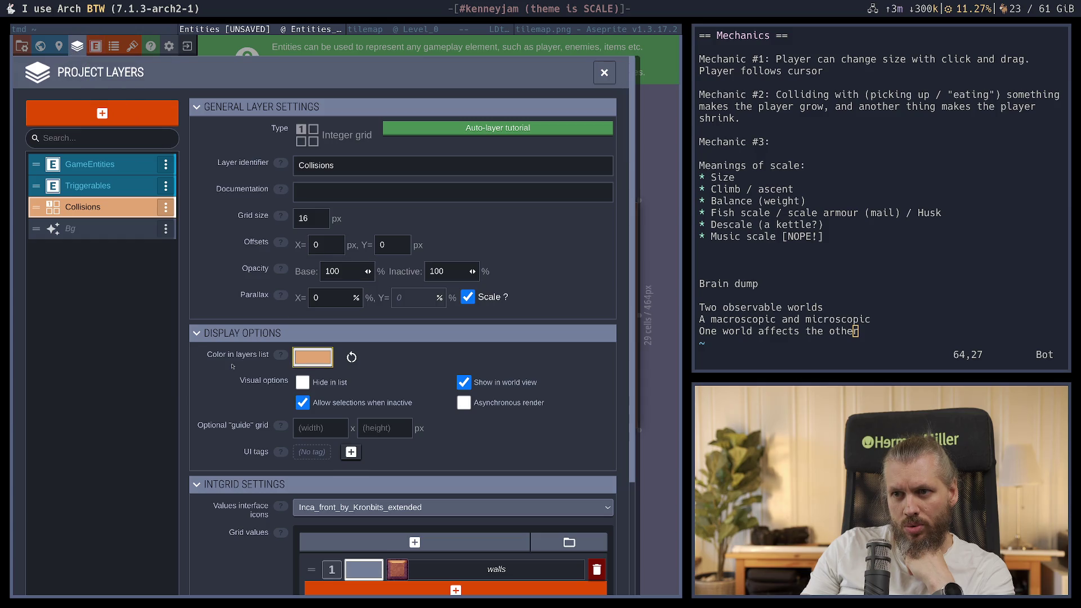
pyautogui.scroll(-3, 222, 369)
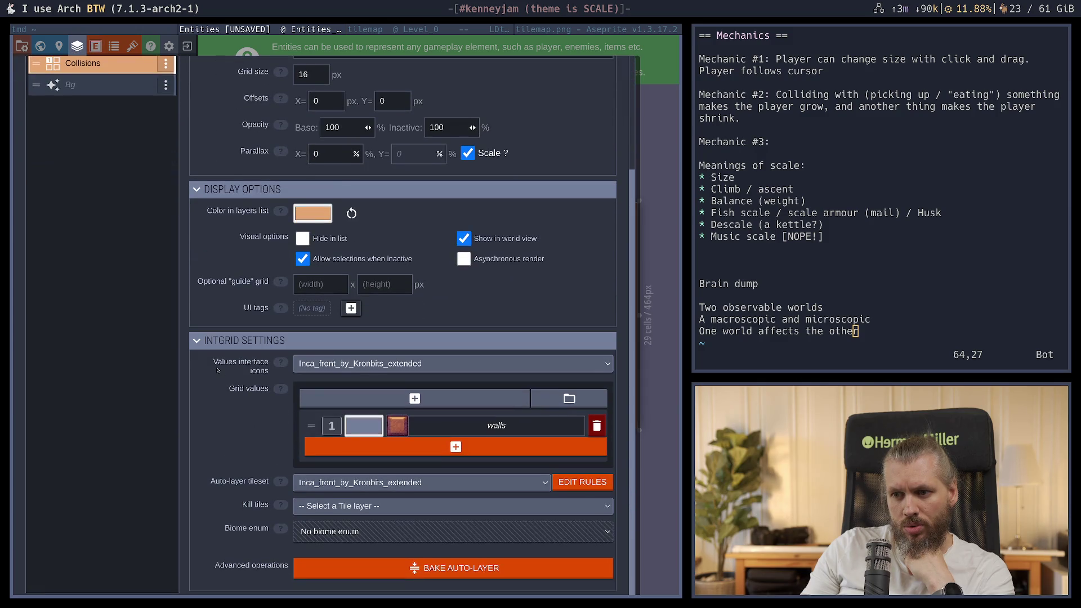
pyautogui.click(514, 430)
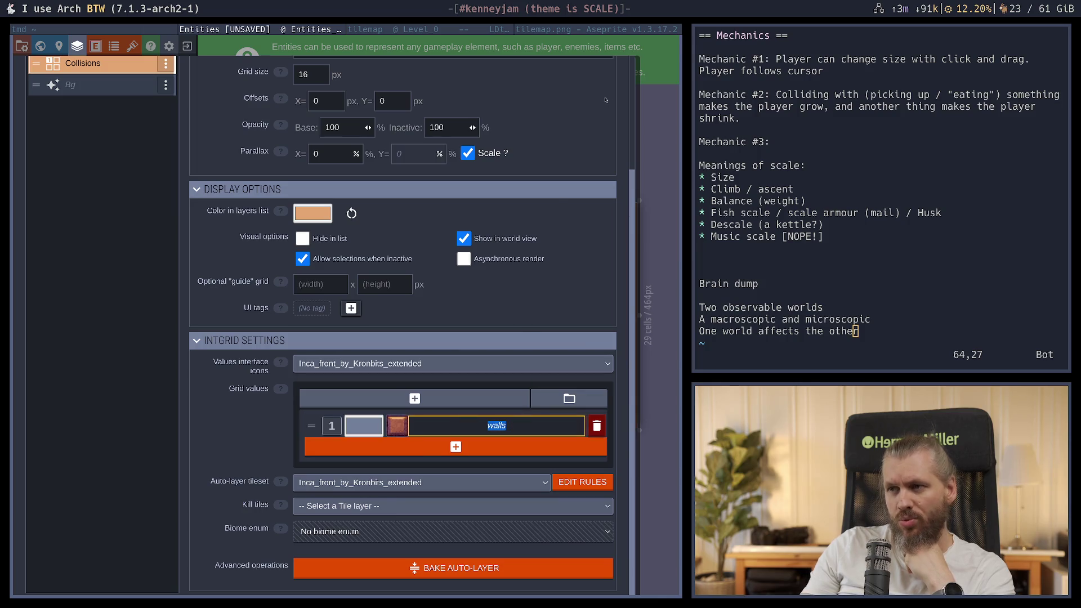
# Set the walls value's icon to the plain brick tile and close Project Layers
pyautogui.click(397, 426)
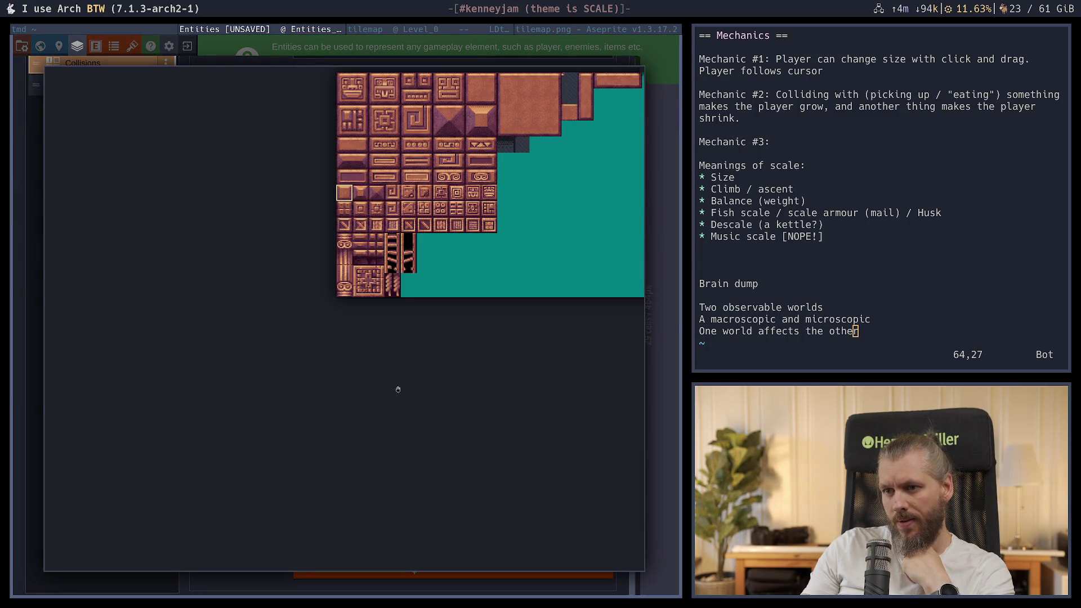
pyautogui.click(505, 122)
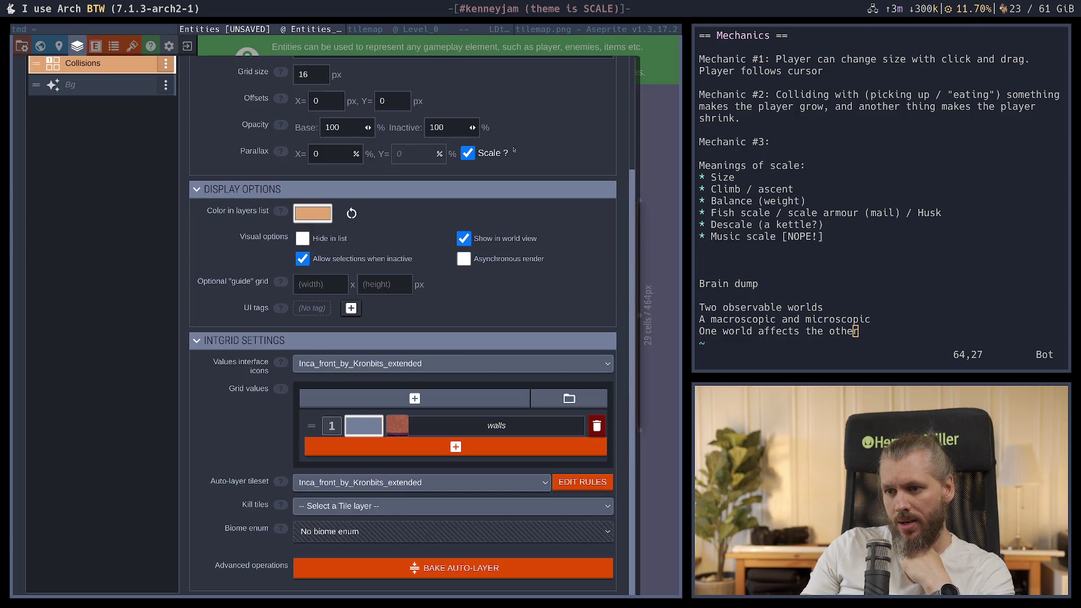
pyautogui.click(398, 426)
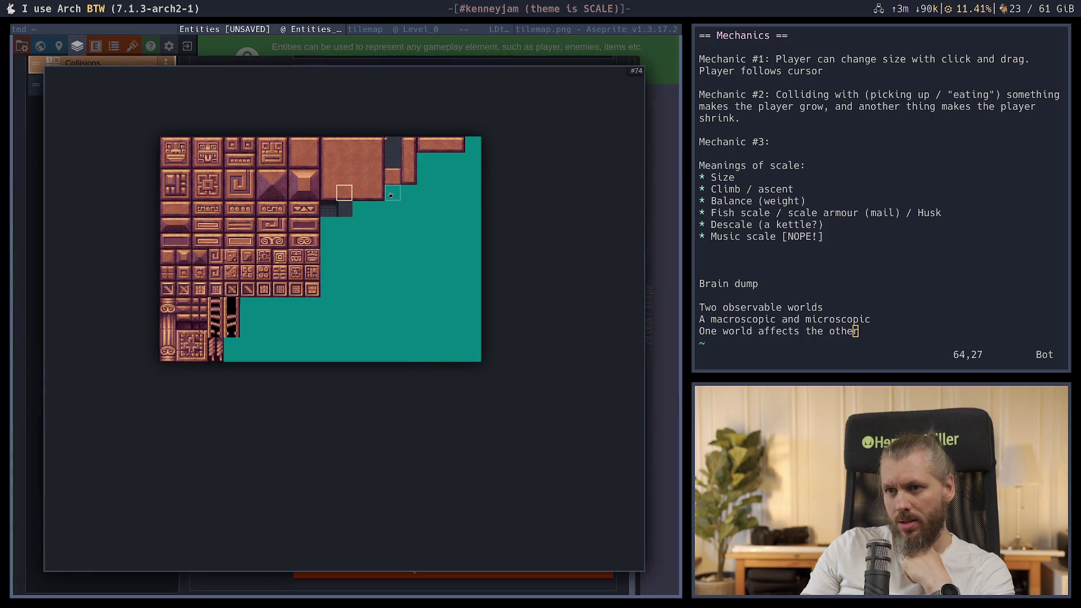
pyautogui.moveTo(334, 144); pyautogui.dragTo(375, 203)
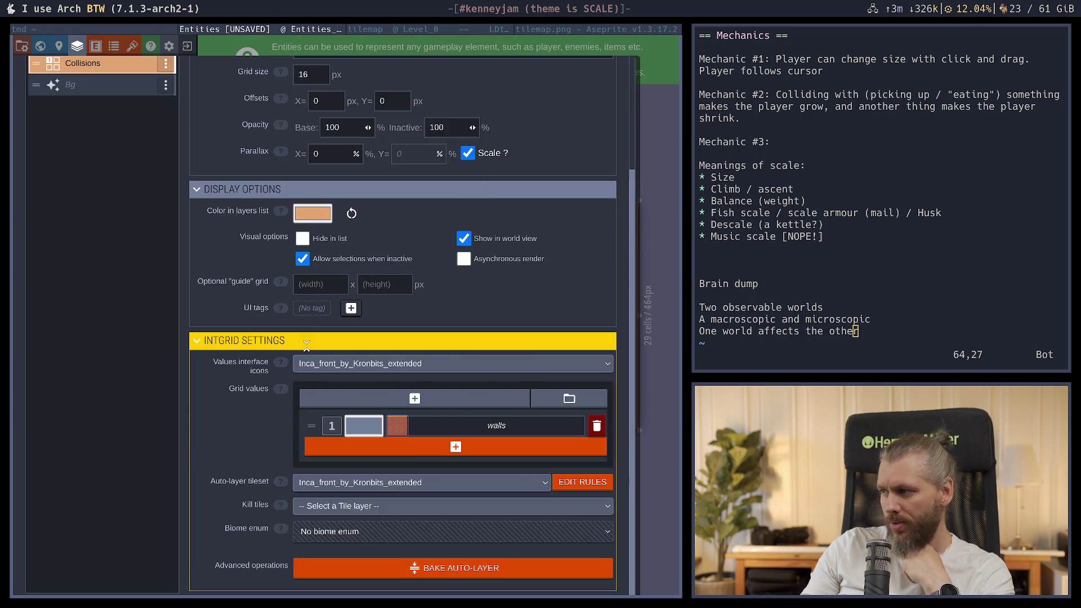
pyautogui.click(334, 287)
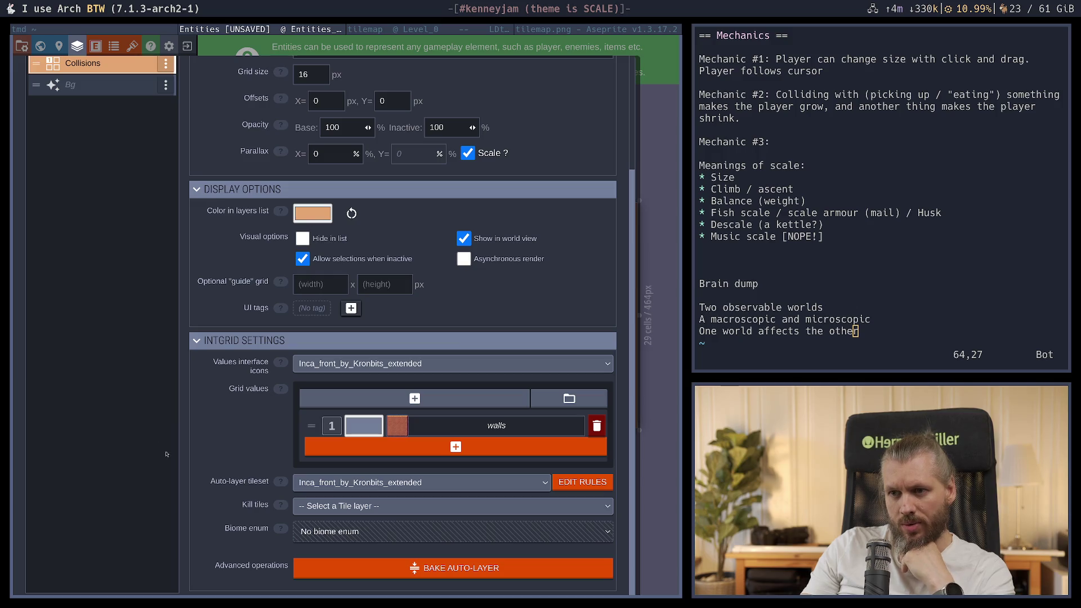
pyautogui.scroll(3, 173, 446)
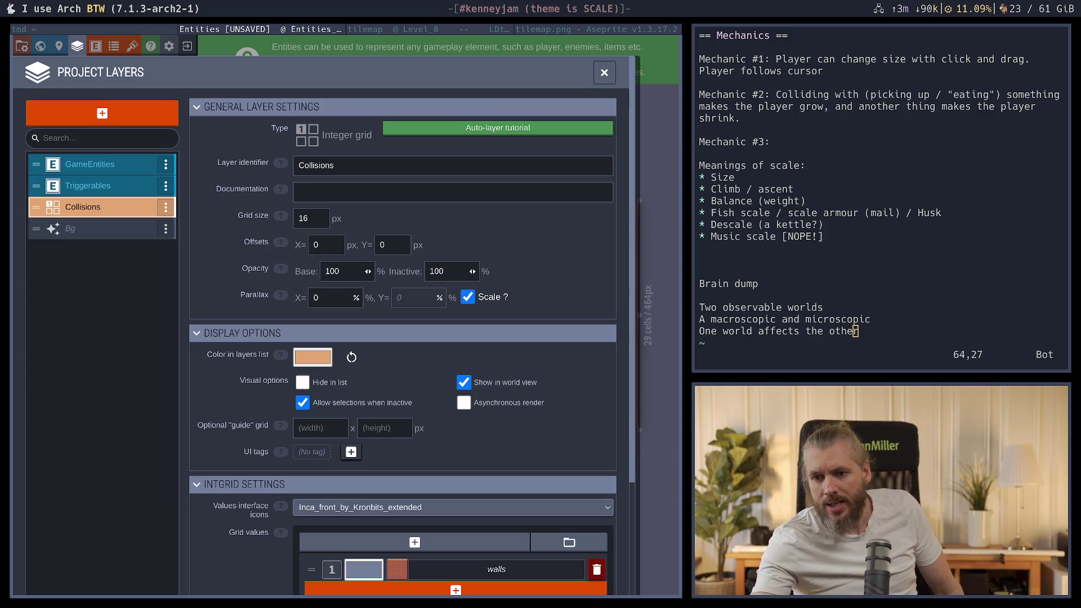
pyautogui.scroll(-3, 268, 432)
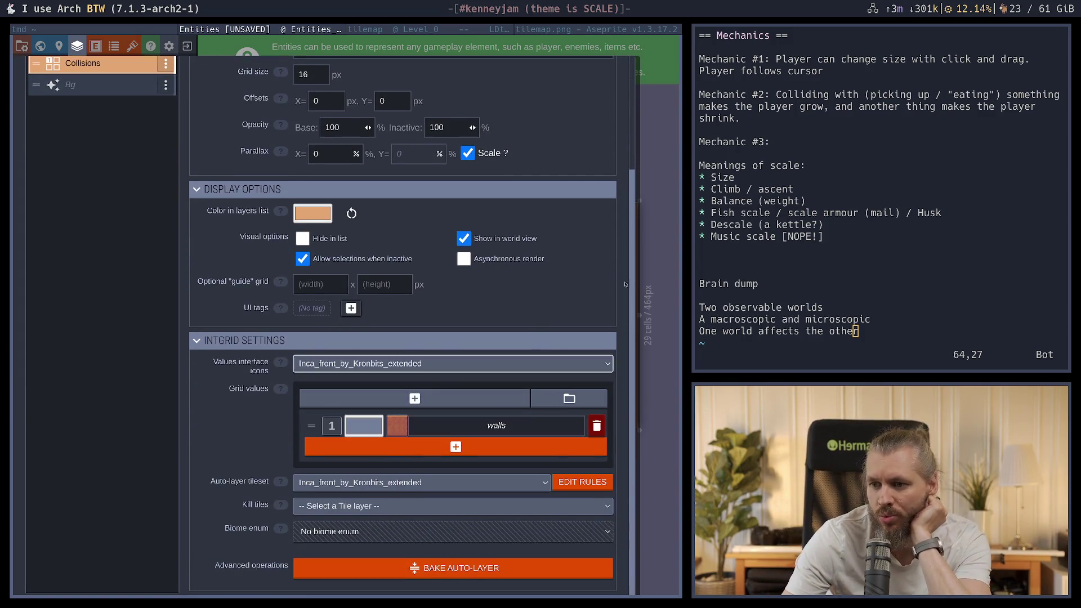
pyautogui.press('Escape')
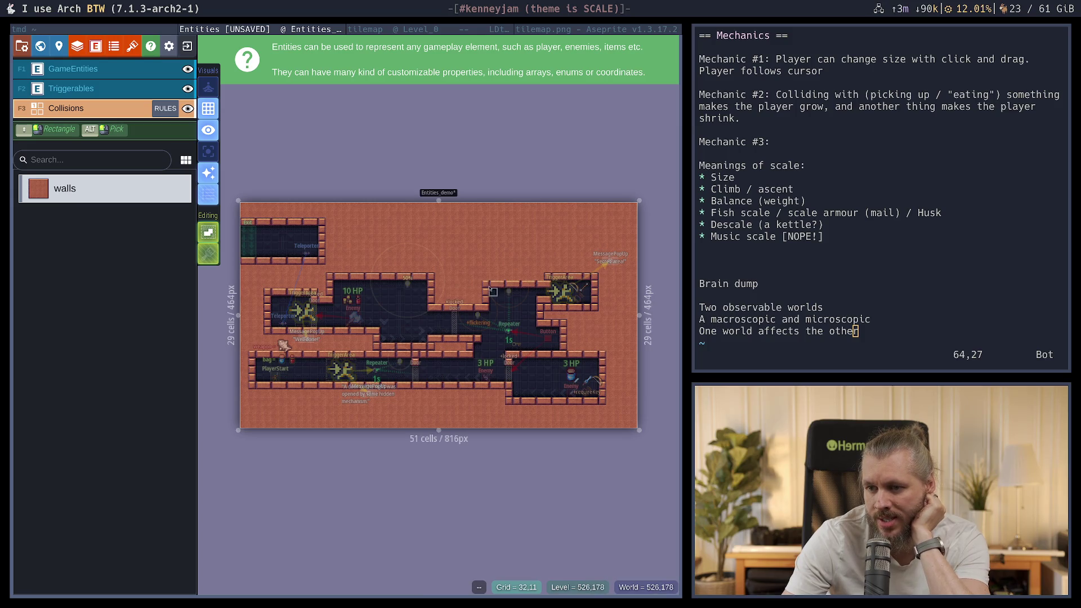
# Reapply the plain brick tile as the walls icon, leaving the name unchanged, and close settings
pyautogui.click(81, 50)
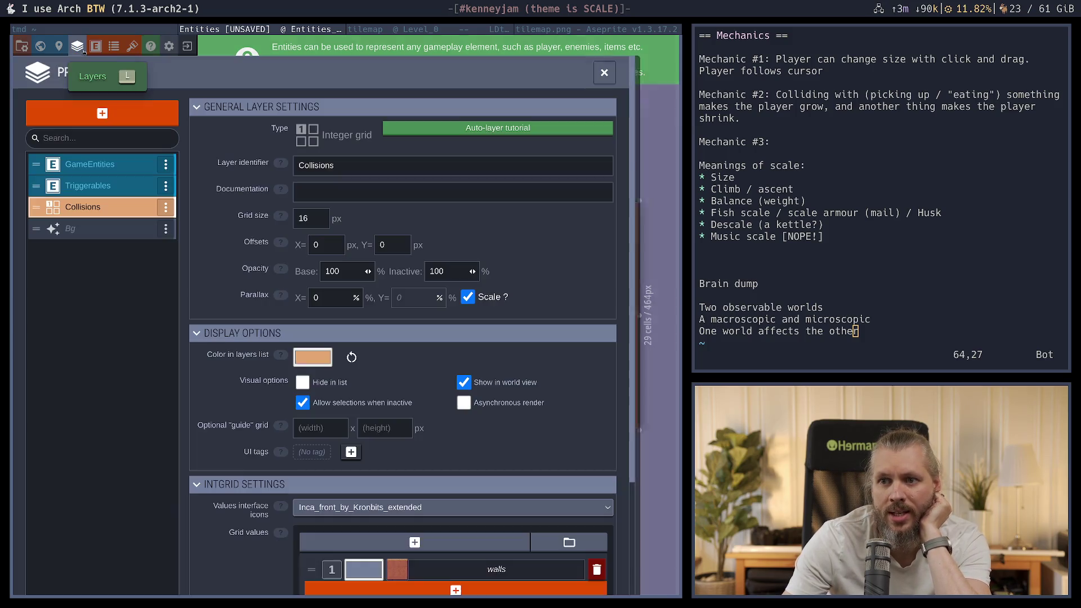
pyautogui.scroll(-3, 488, 426)
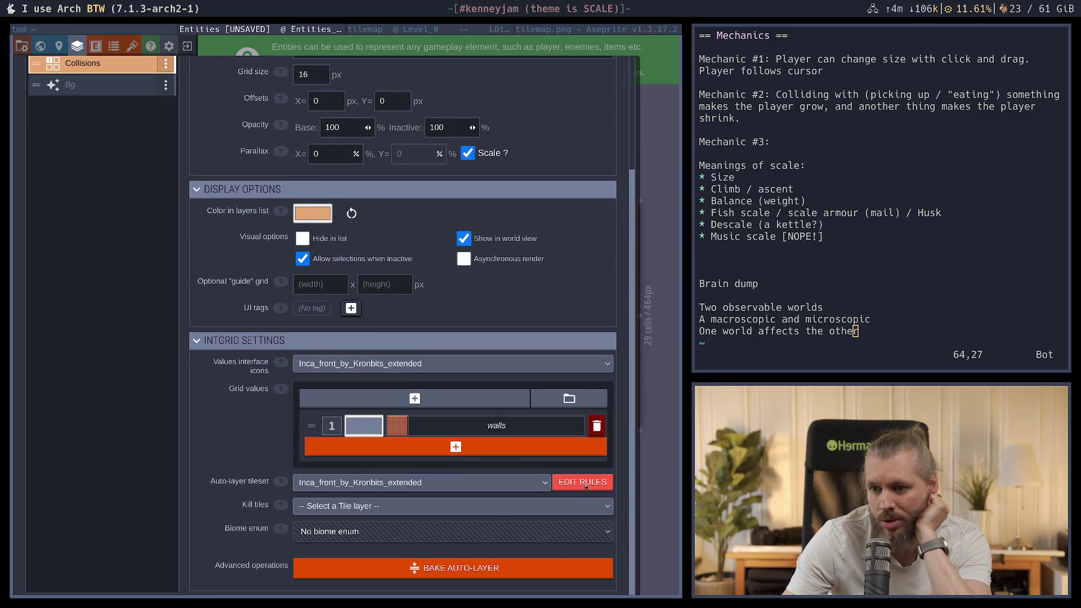
pyautogui.doubleClick(475, 434)
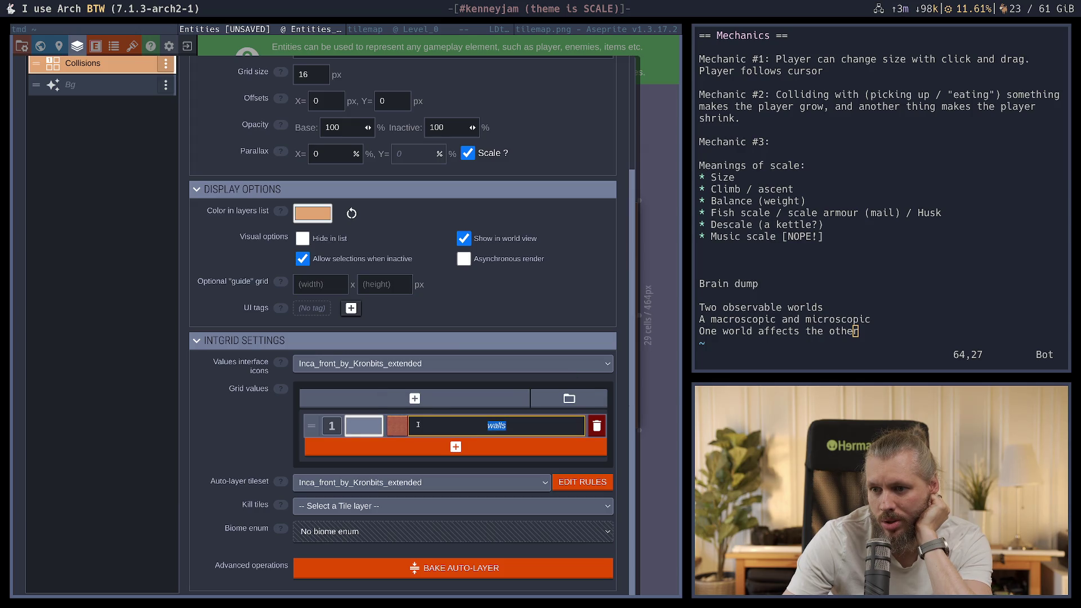
pyautogui.click(363, 425)
pyautogui.press('Escape')
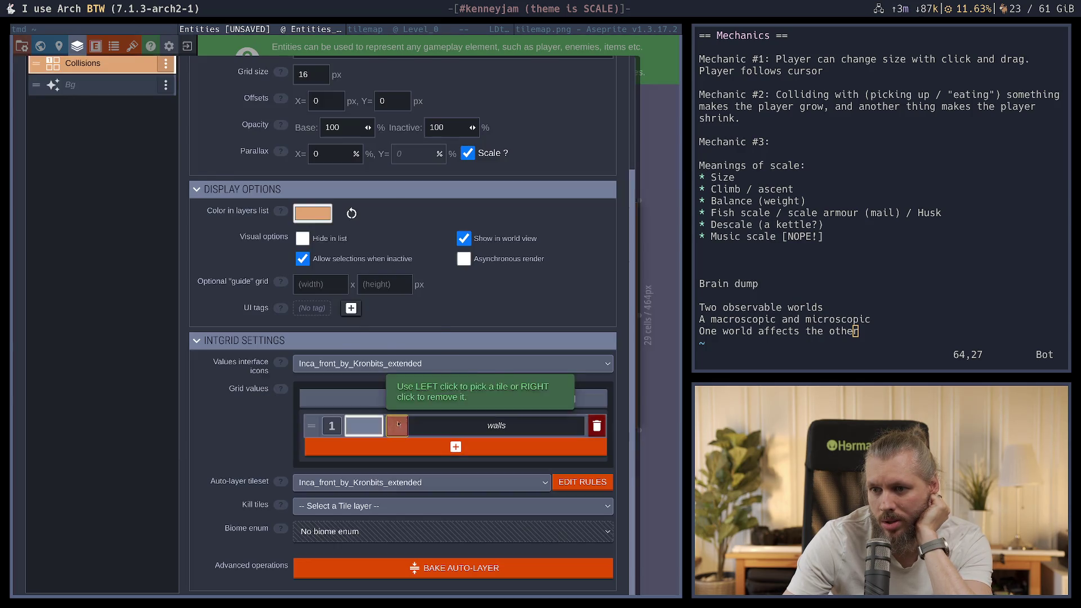
pyautogui.click(398, 425)
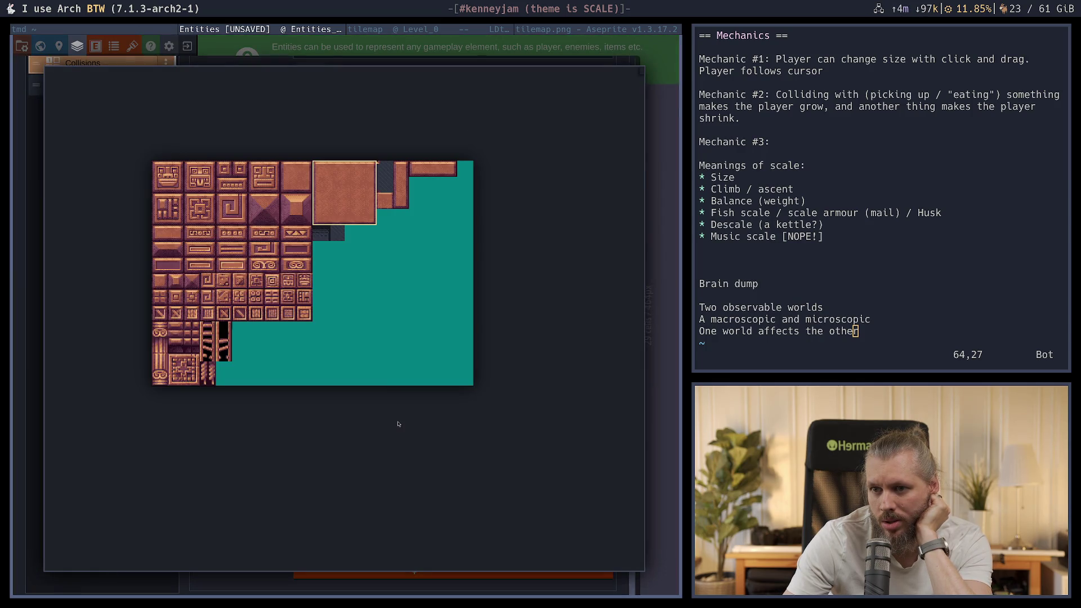
pyautogui.click(138, 587)
pyautogui.press('Escape')
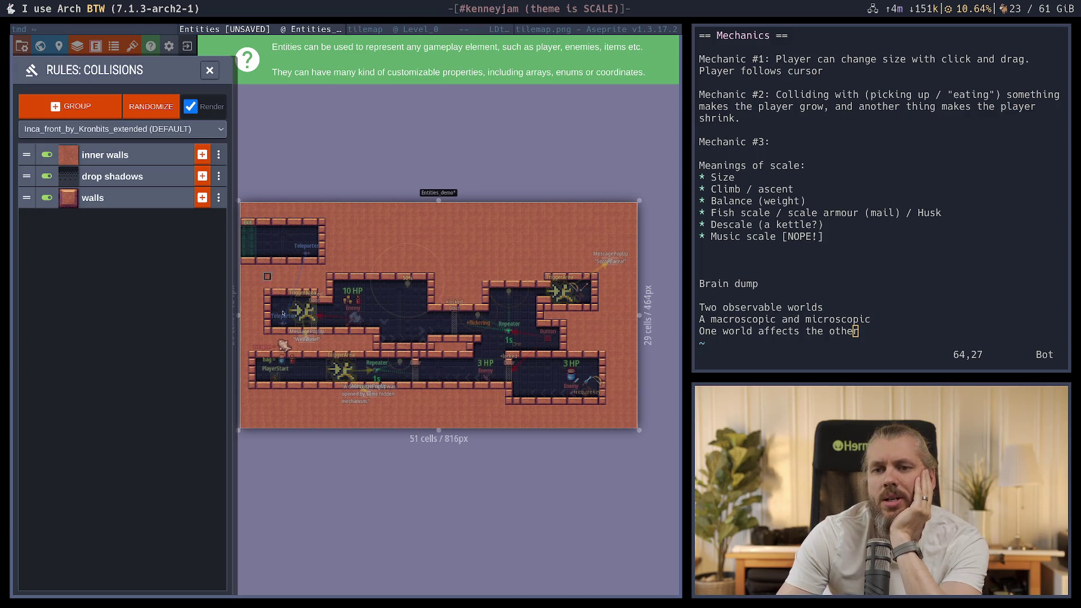
# In the tilemap project's Level_0, name grid value 1 'water' and give it a wall tile icon
pyautogui.click(369, 29)
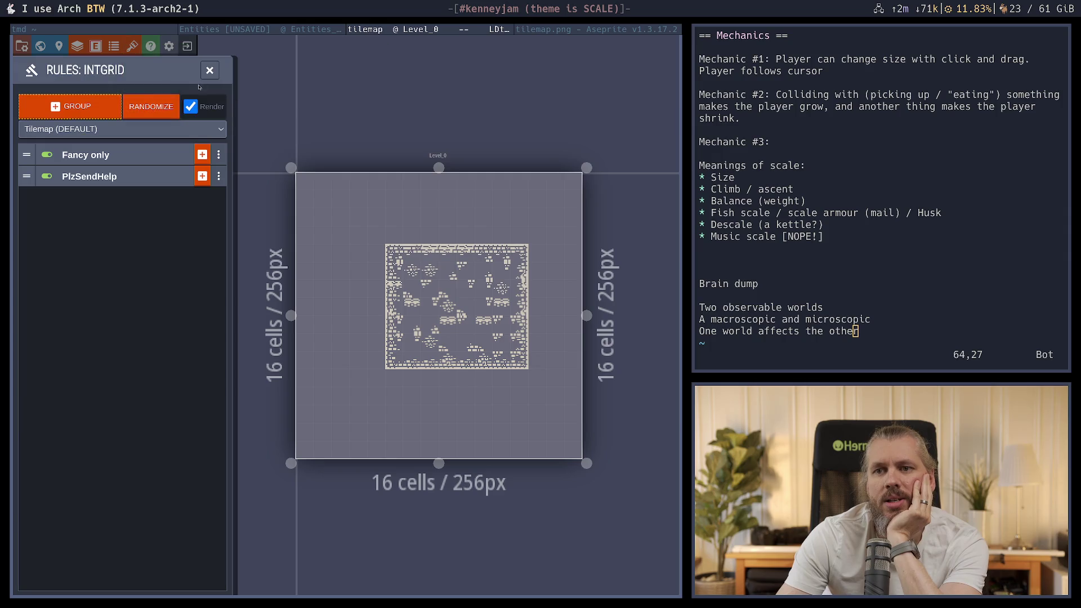
pyautogui.click(77, 45)
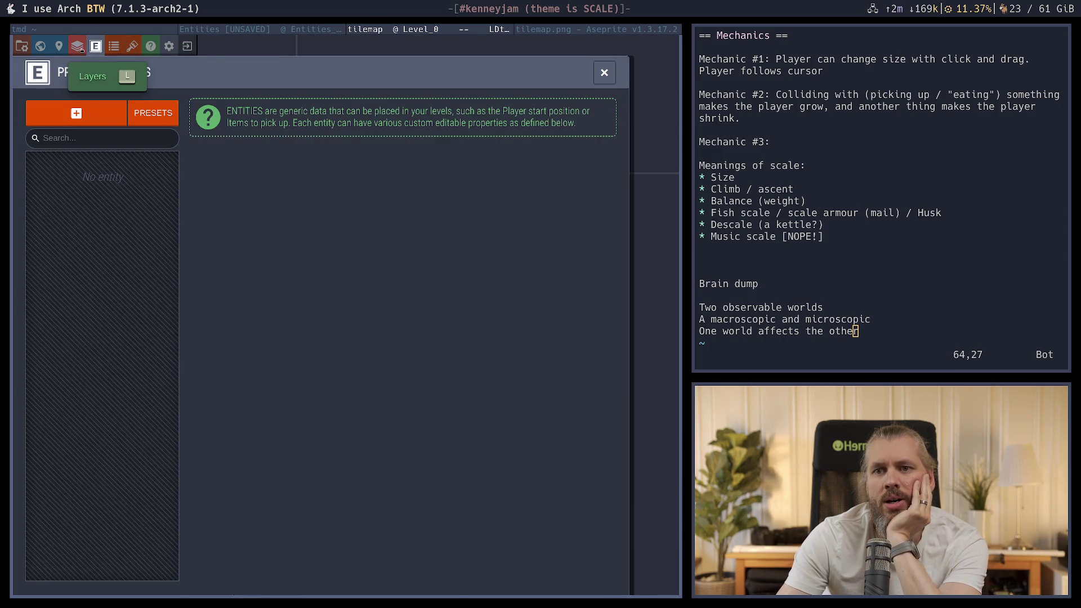
pyautogui.scroll(-2, 58, 441)
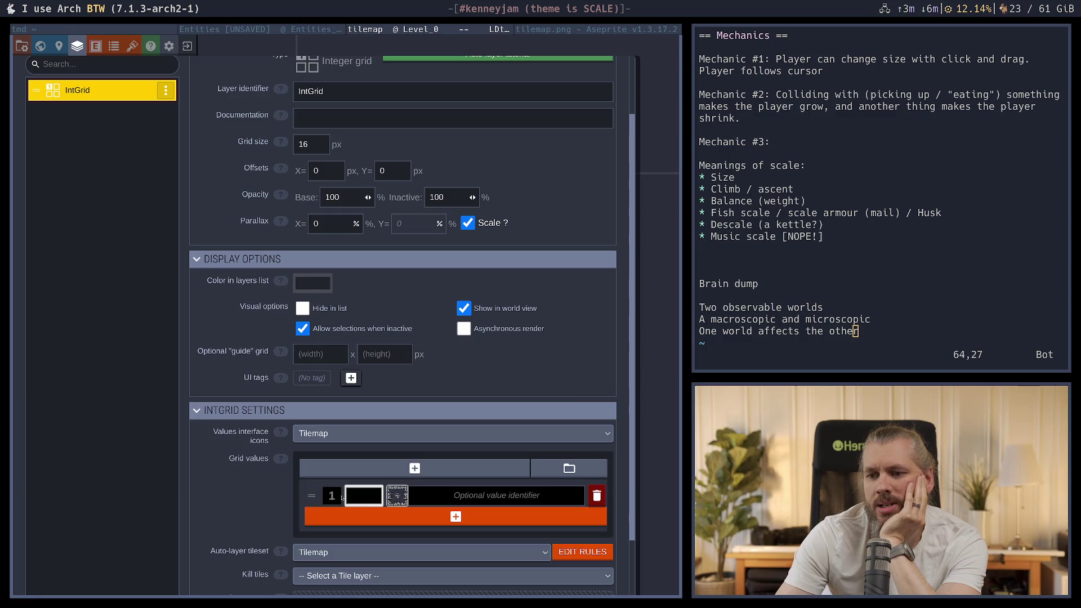
pyautogui.click(496, 496)
pyautogui.write('wa')
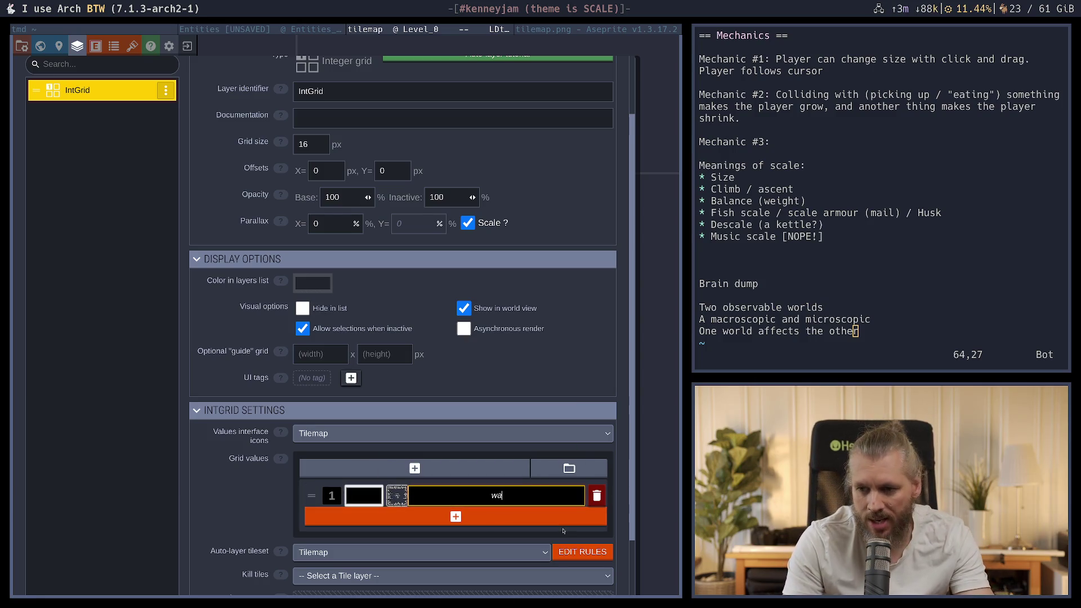
pyautogui.write('ter')
pyautogui.press('Return')
pyautogui.click(397, 495)
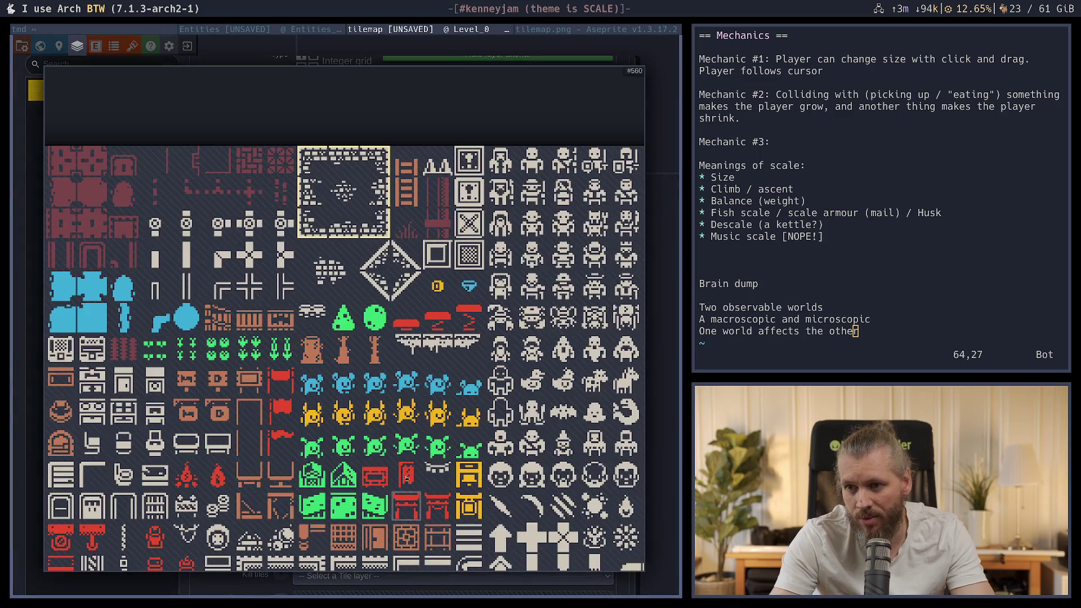
pyautogui.click(309, 164)
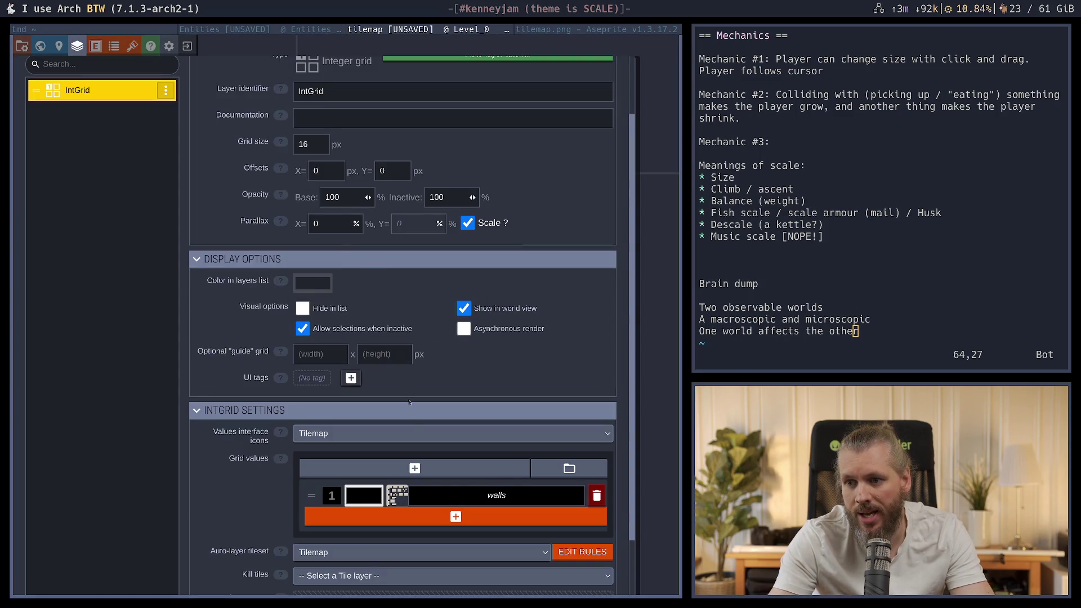
# Add a second IntGrid value and choose a tile for its icon
pyautogui.click(455, 517)
pyautogui.click(397, 517)
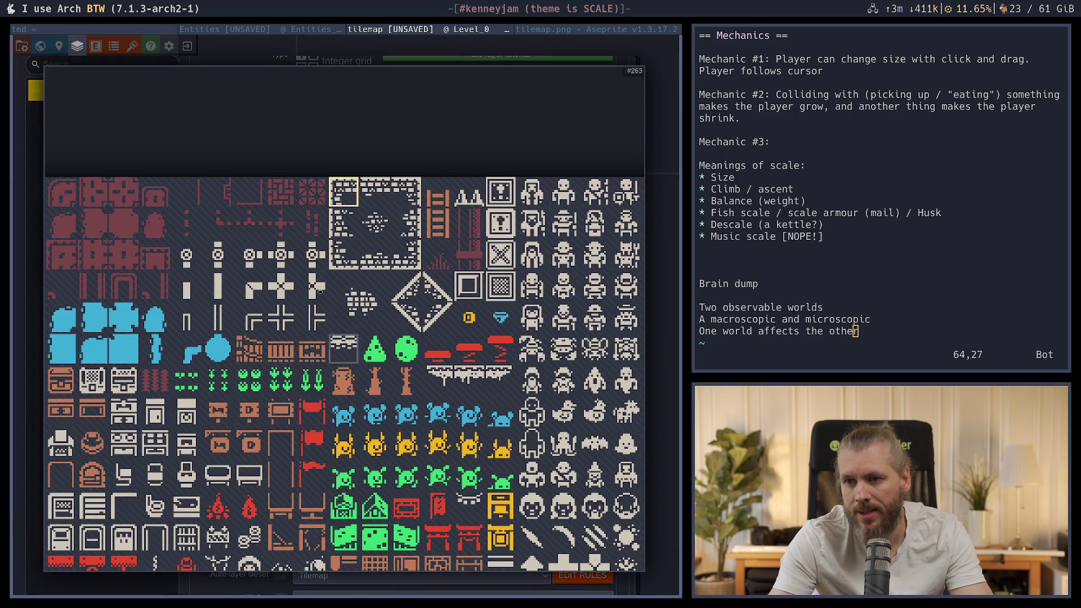
pyautogui.click(343, 223)
pyautogui.click(396, 517)
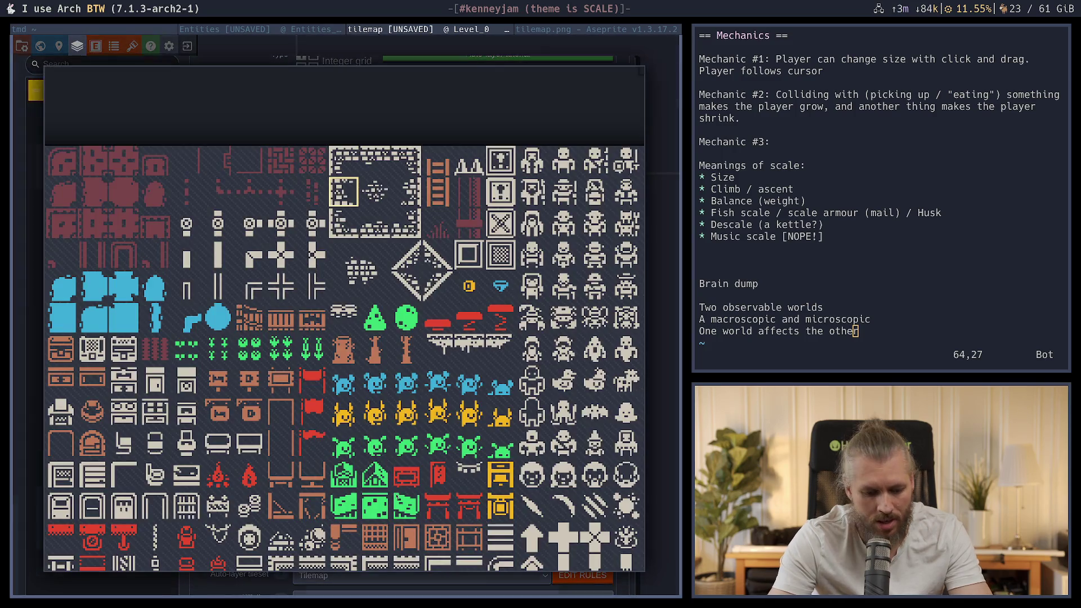
pyautogui.click(343, 192)
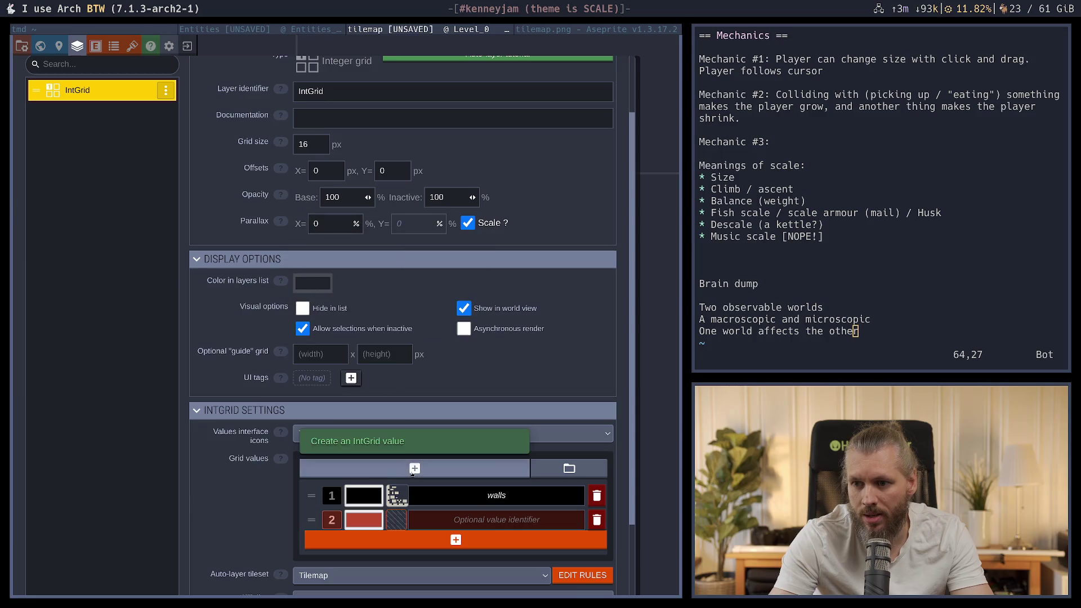
pyautogui.click(366, 517)
pyautogui.click(345, 163)
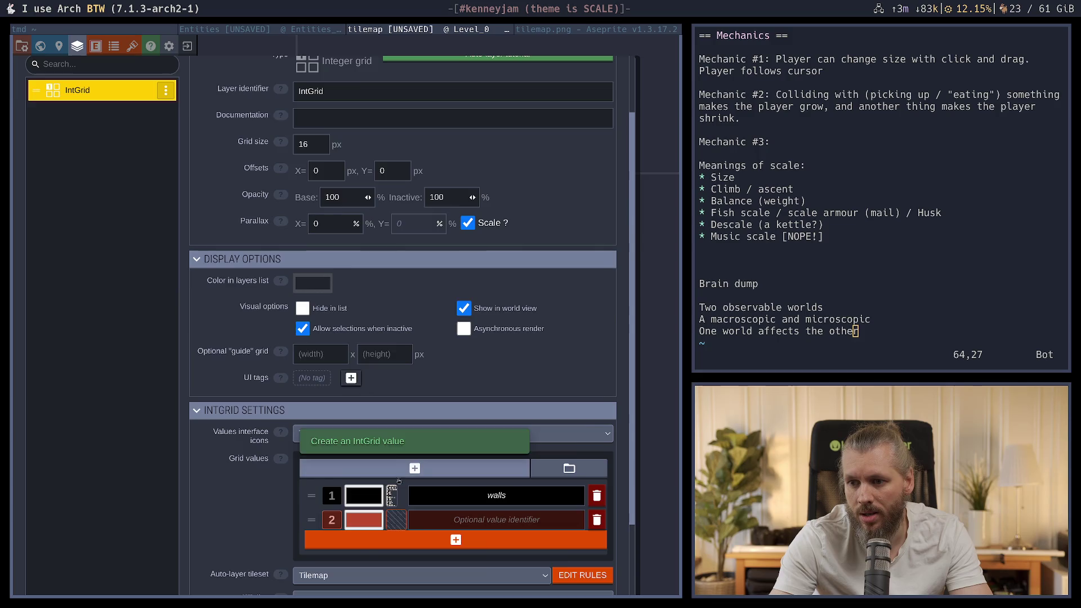
# Make a three-tile wall column the walls value's icon and close the layer settings
pyautogui.click(393, 496)
pyautogui.click(371, 173)
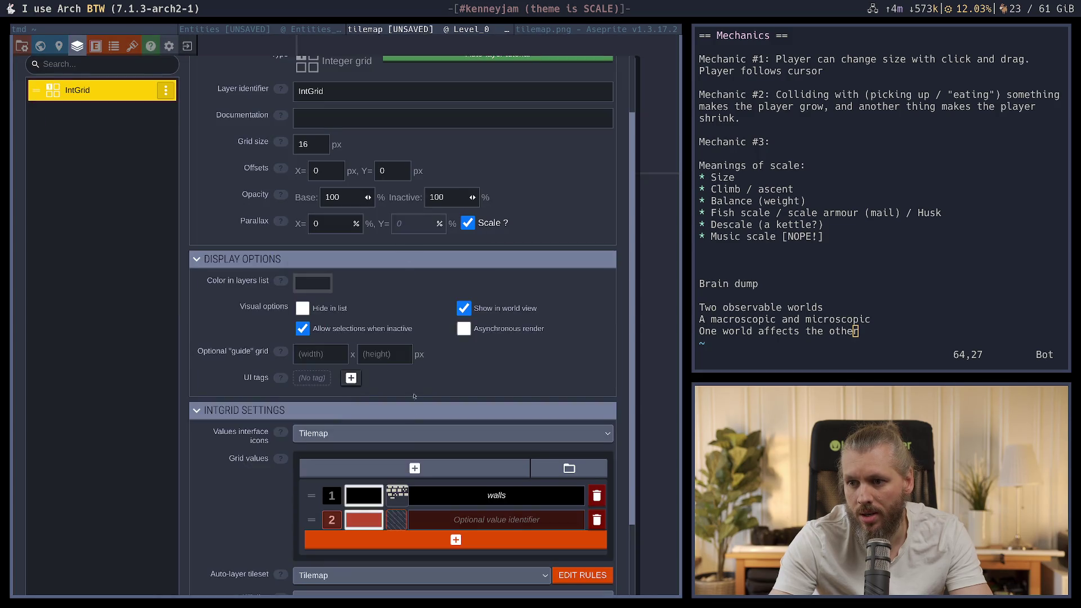
pyautogui.click(392, 496)
pyautogui.moveTo(369, 187); pyautogui.dragTo(386, 260)
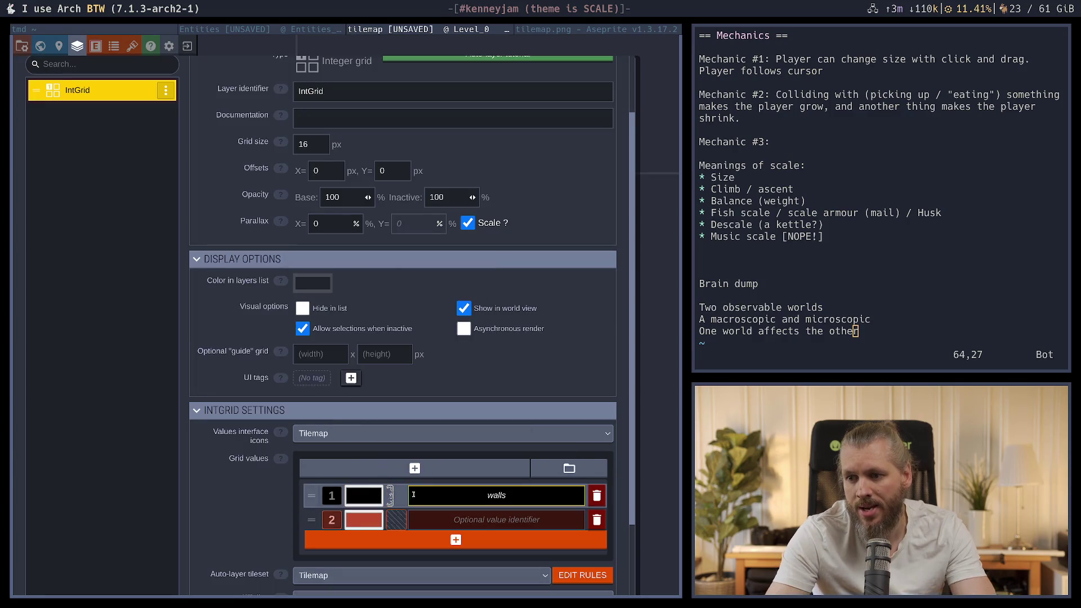
pyautogui.press('Escape')
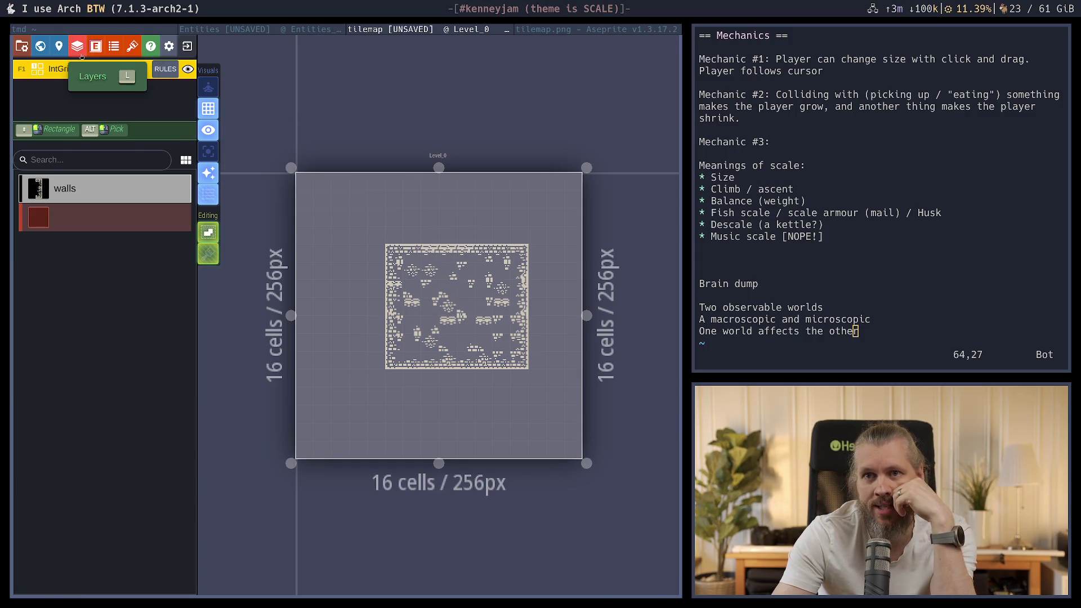
# Delete the second IntGrid value and use a 3x3 wall block as the walls icon
pyautogui.click(79, 52)
pyautogui.scroll(-5, 597, 455)
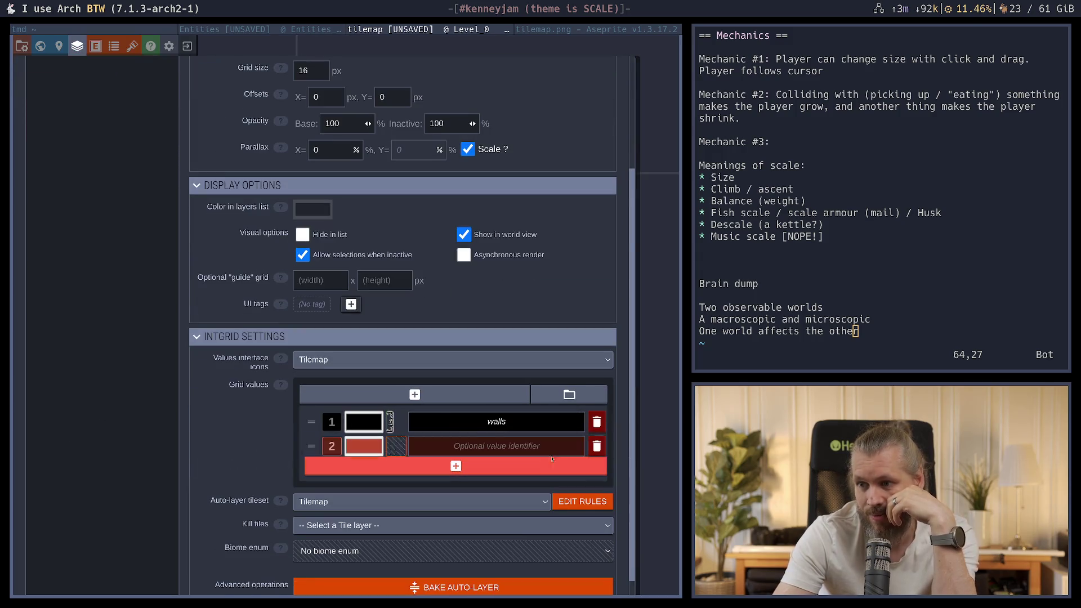
pyautogui.click(596, 450)
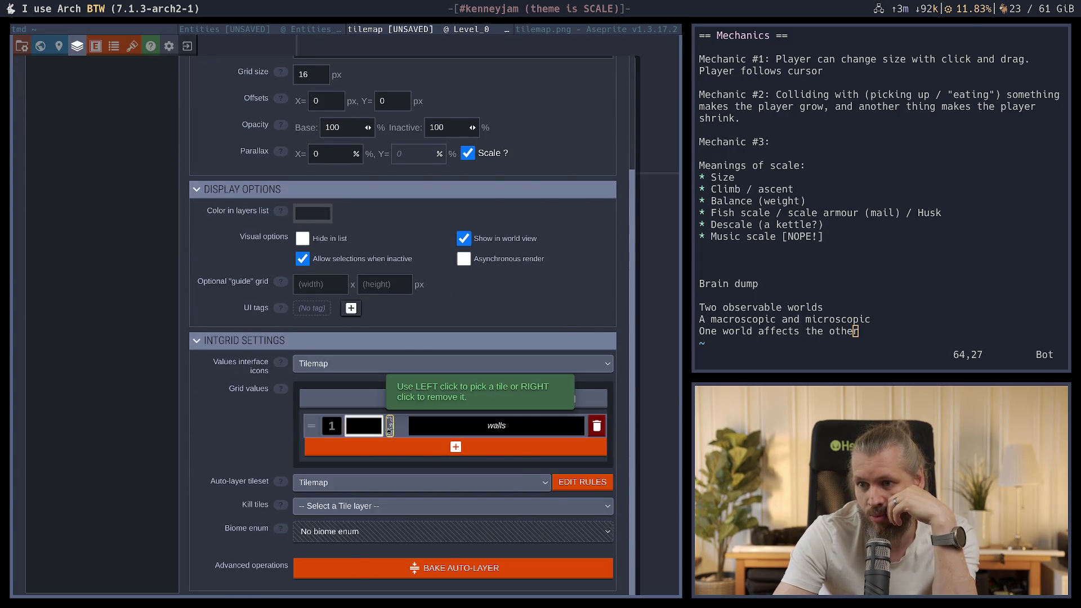
pyautogui.click(390, 421)
pyautogui.moveTo(281, 161); pyautogui.dragTo(343, 222)
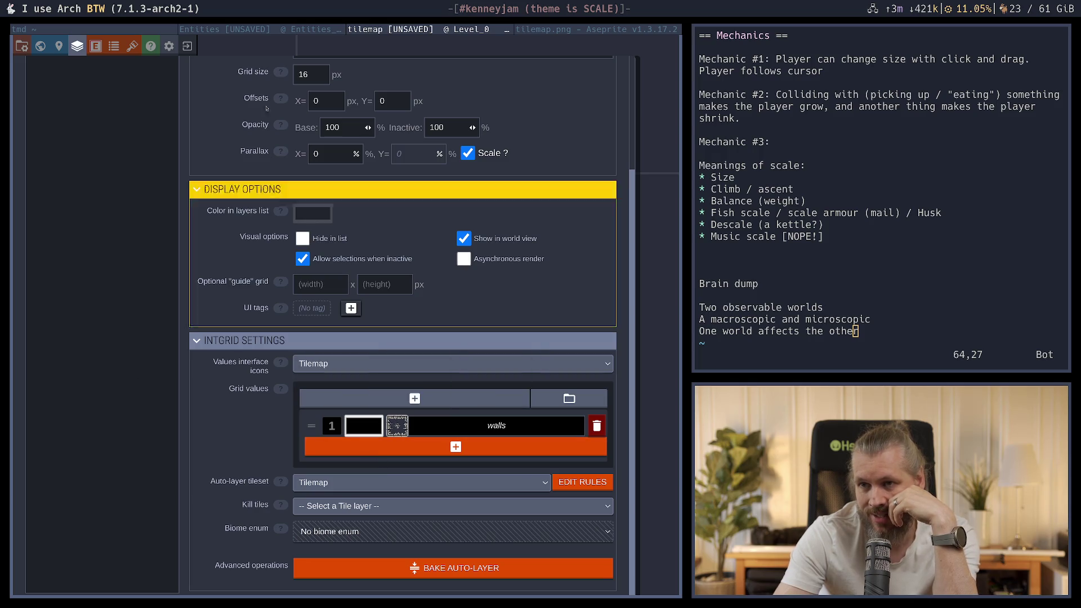
# Switch to the Entities project and open its Collisions layer settings
pyautogui.click(329, 33)
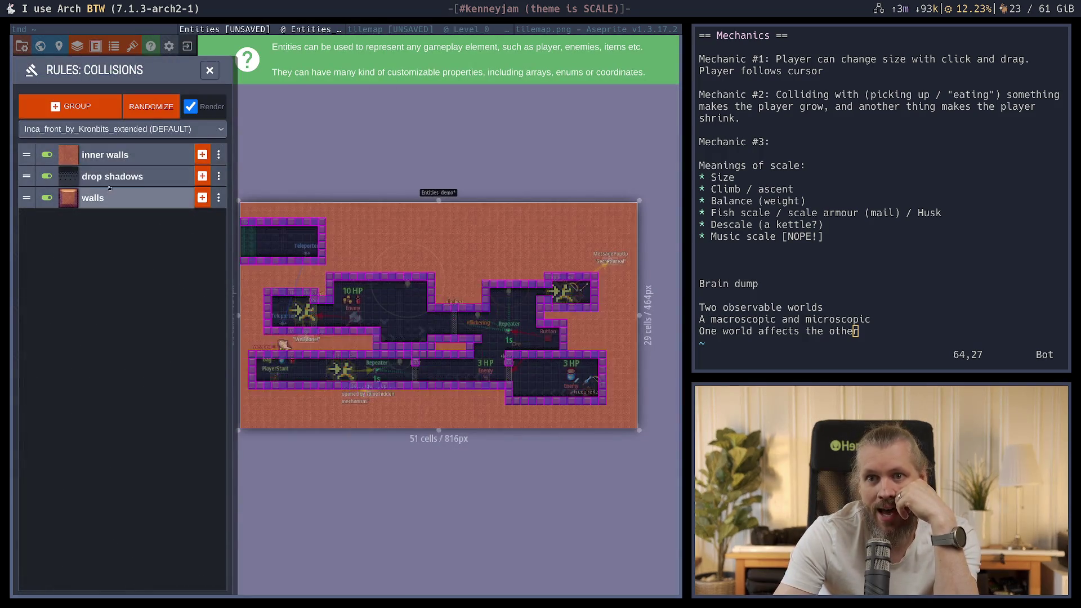
pyautogui.click(79, 47)
pyautogui.scroll(-2, 455, 495)
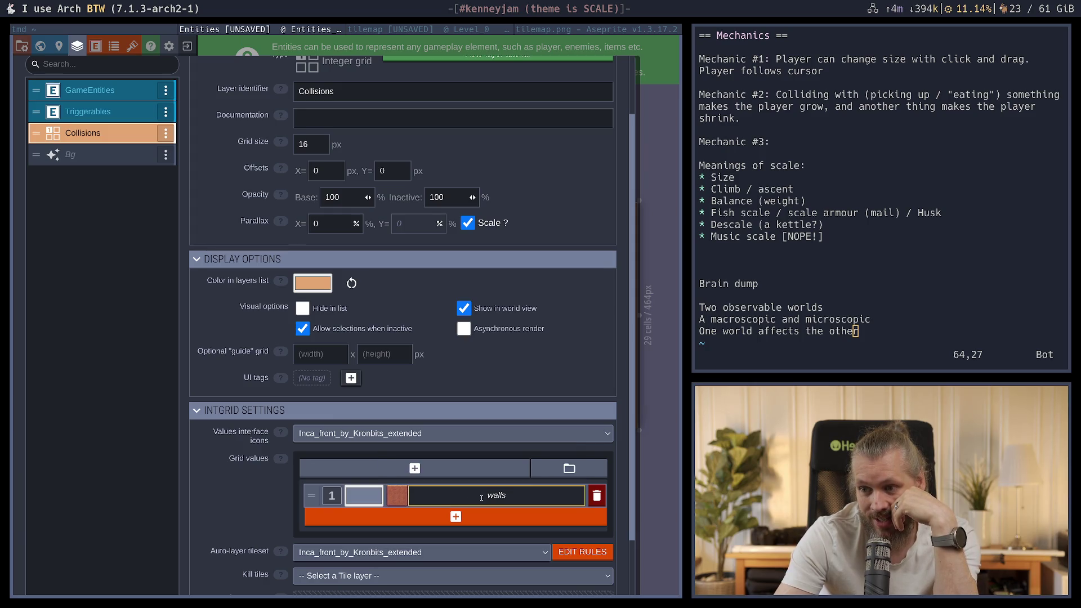
# Change the walls value's name to 'balls' and close the Layers panel
pyautogui.scroll(-2, 193, 453)
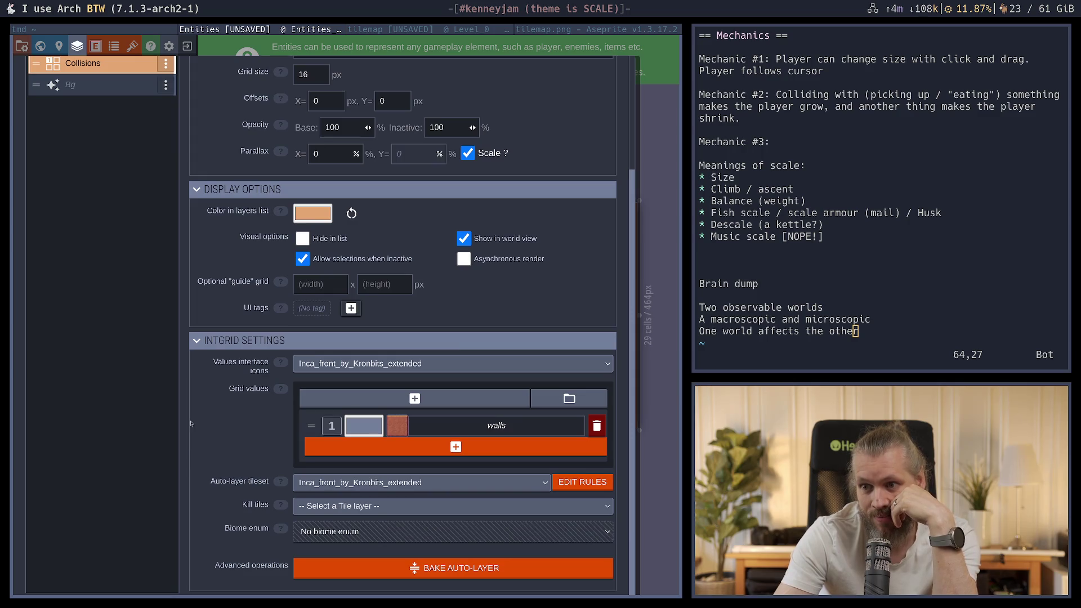
pyautogui.write('bal')
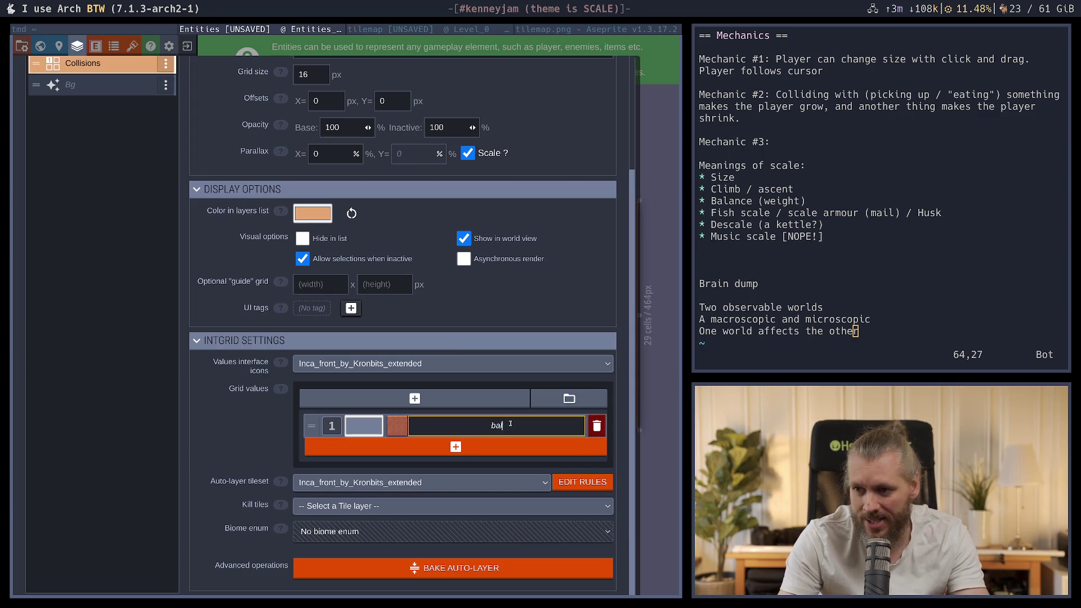
pyautogui.press('Escape')
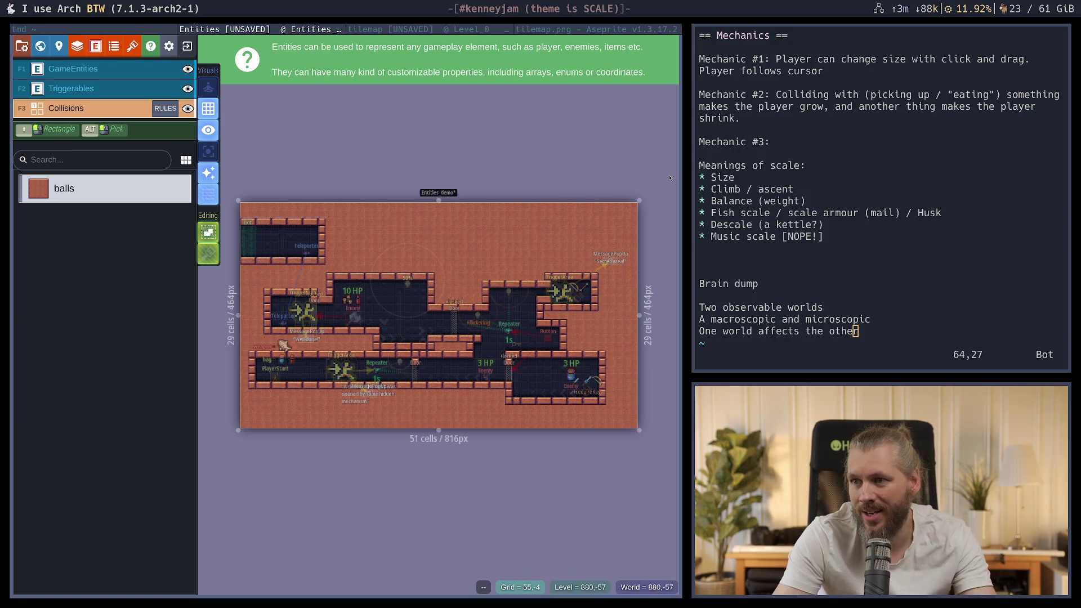
# Paint balls cells near the top of the level, undo the stray ones, and erase two cells
pyautogui.moveTo(663, 175)
pyautogui.mouseDown()
pyautogui.moveTo(600, 257)
pyautogui.moveTo(242, 455)
pyautogui.mouseUp()
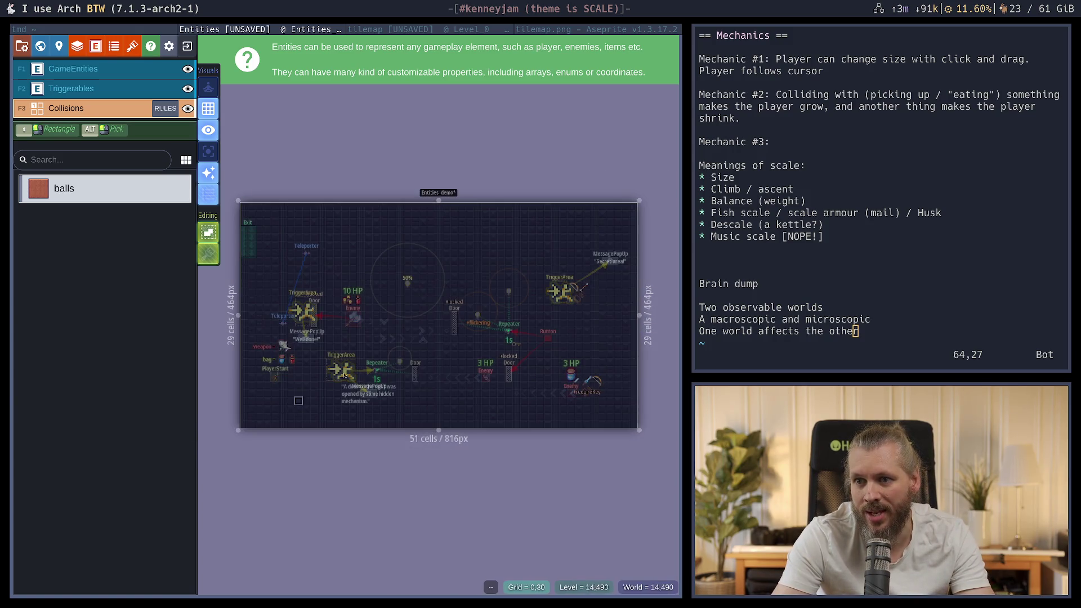
pyautogui.moveTo(447, 230); pyautogui.dragTo(534, 256)
pyautogui.hotkey('ctrl', 'z')
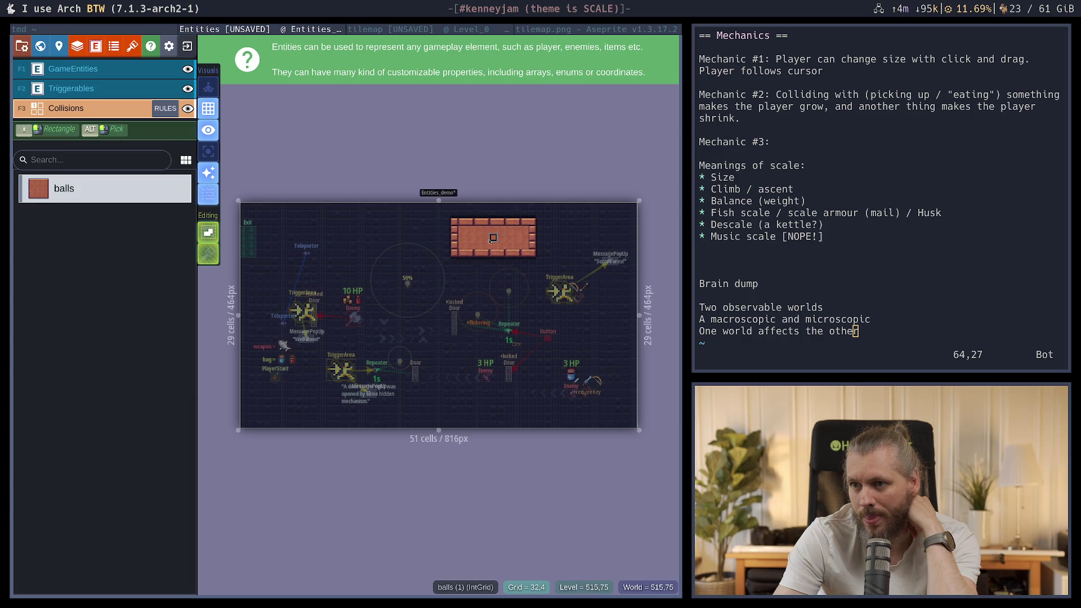
pyautogui.rightClick(485, 237)
pyautogui.rightClick(477, 237)
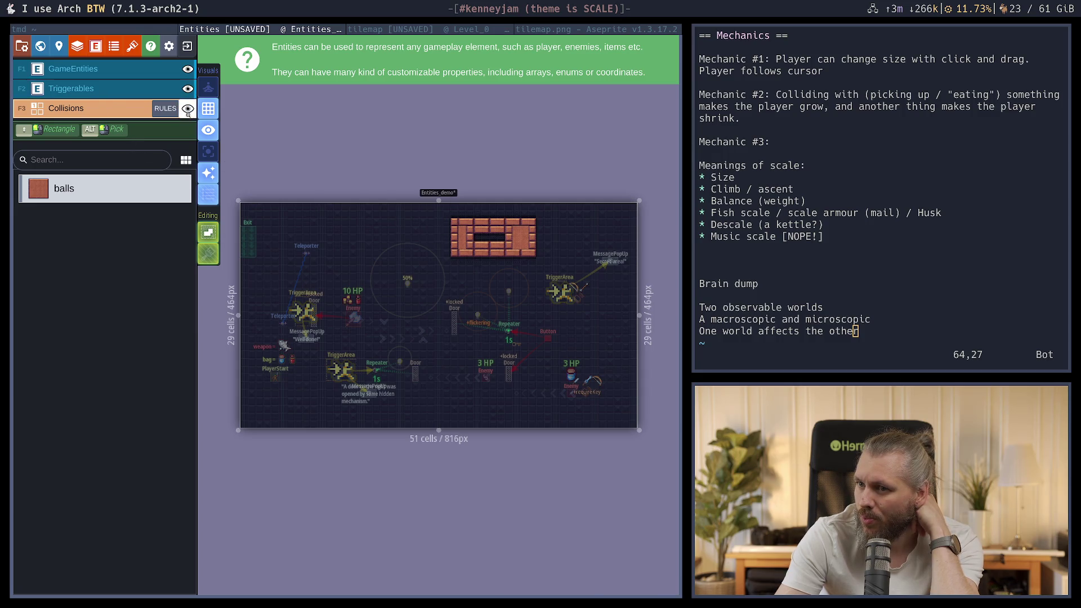
# Back on the Collisions layer, paint a large balls rectangle mid-level and erase its middle
pyautogui.click(188, 109)
pyautogui.click(188, 109)
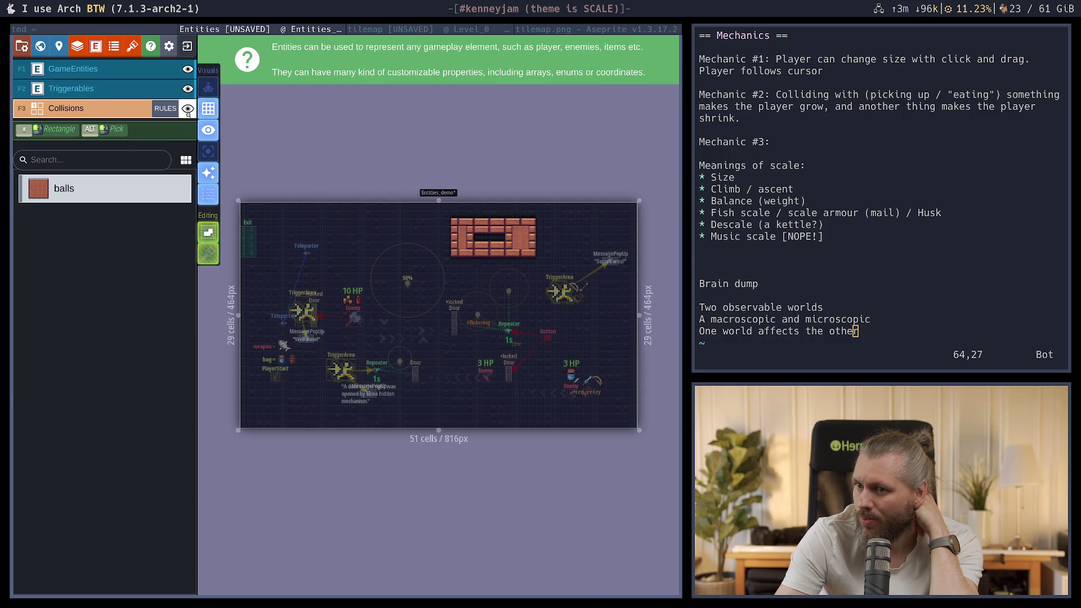
pyautogui.press('F2')
pyautogui.press('F1')
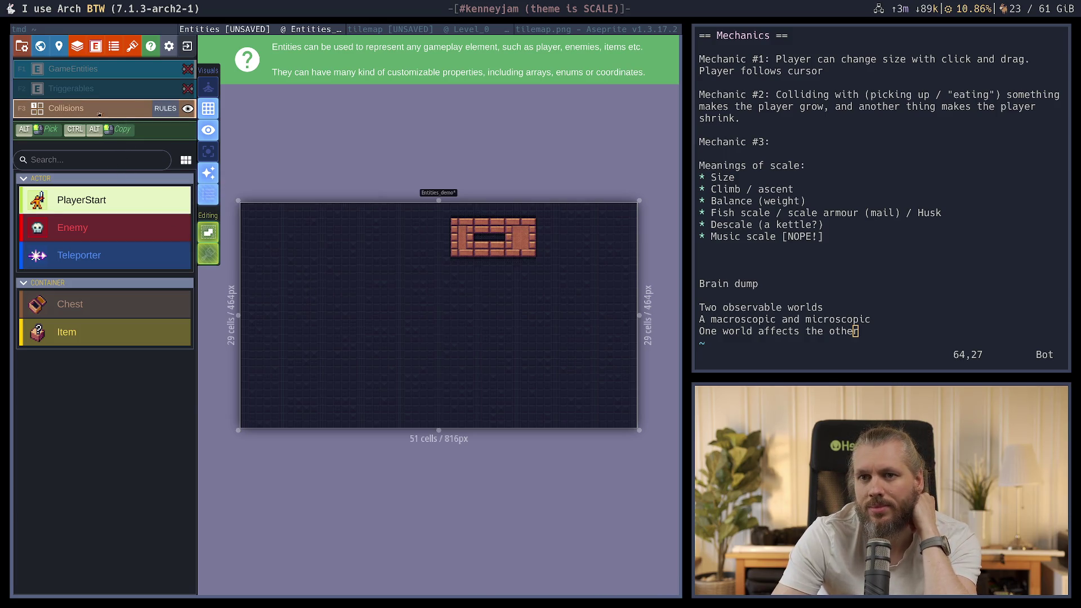
pyautogui.press('F3')
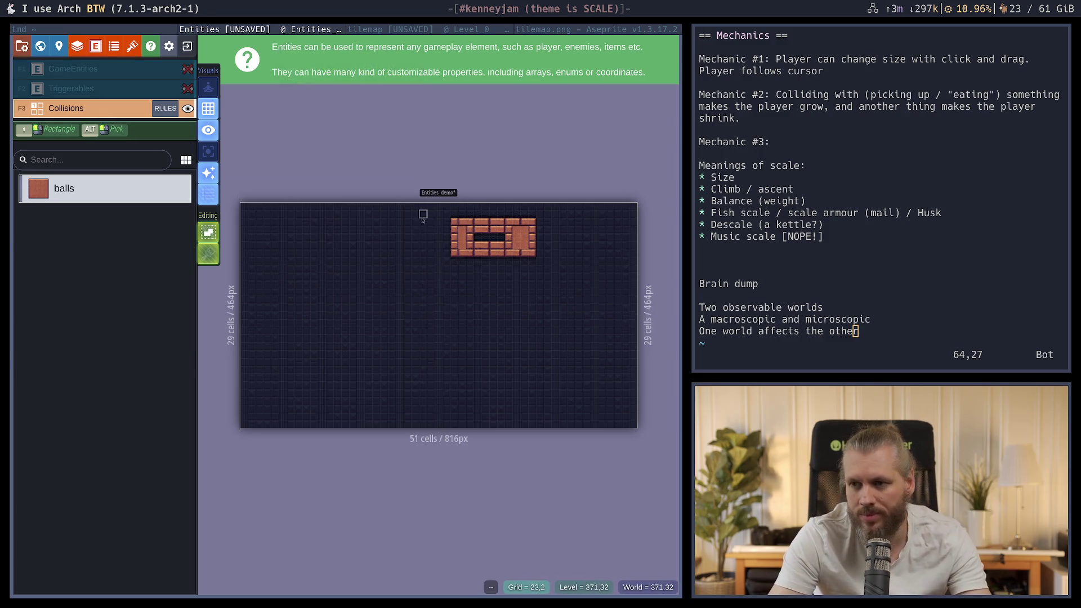
pyautogui.moveTo(305, 258)
pyautogui.mouseDown()
pyautogui.moveTo(381, 282)
pyautogui.moveTo(535, 367)
pyautogui.moveTo(511, 387)
pyautogui.mouseUp()
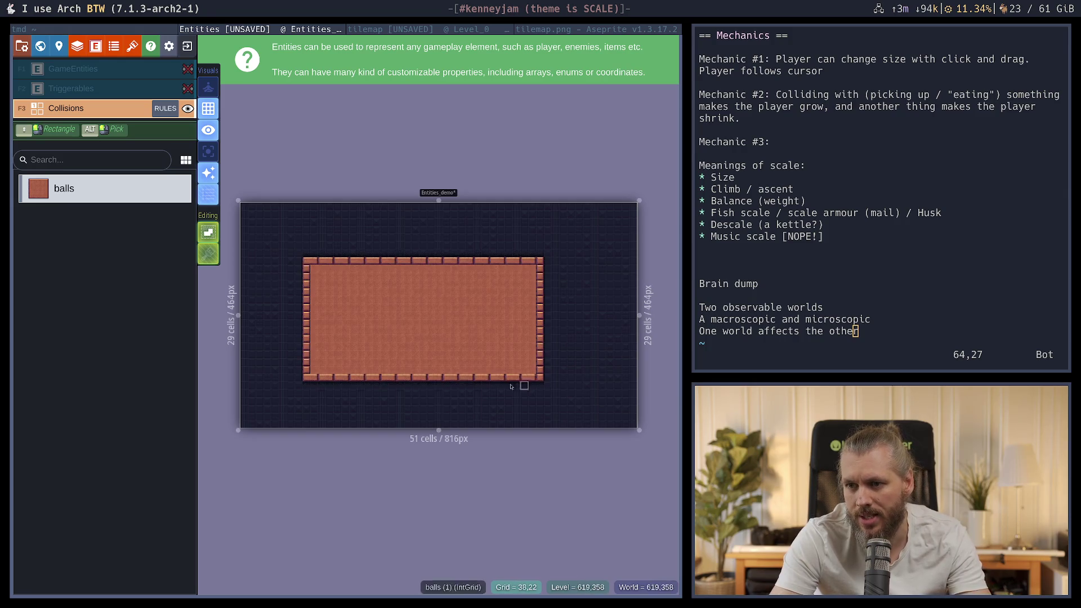
pyautogui.moveTo(349, 290)
pyautogui.mouseDown()
pyautogui.moveTo(362, 304)
pyautogui.moveTo(493, 345)
pyautogui.mouseUp()
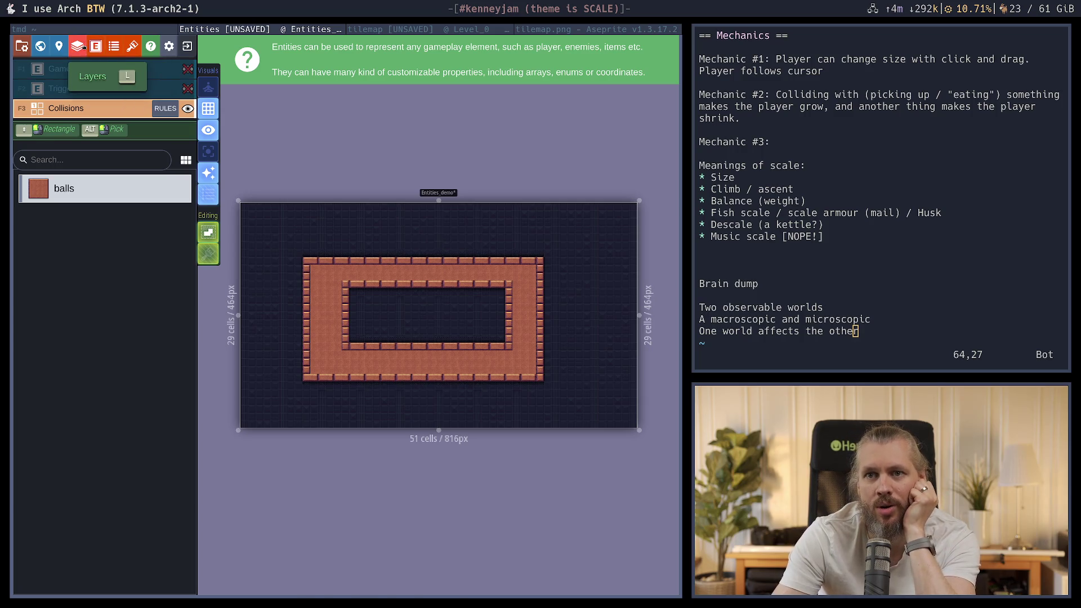
# Give the walls value a new icon by drag-selecting a tile area from the tileset
pyautogui.click(77, 46)
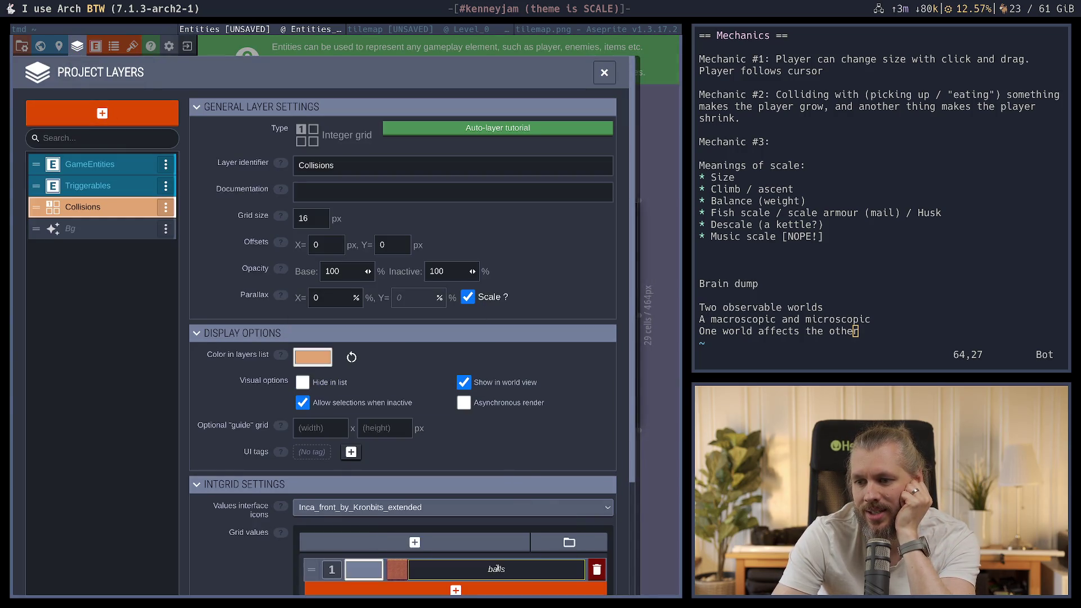
pyautogui.click(397, 570)
pyautogui.moveTo(159, 169); pyautogui.dragTo(464, 380)
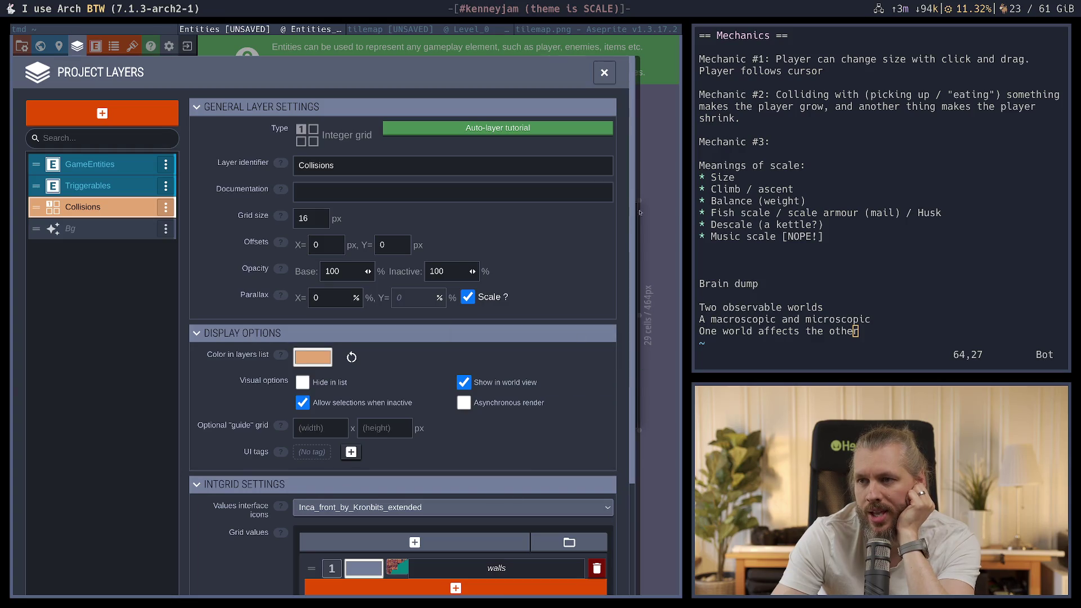
pyautogui.click(604, 73)
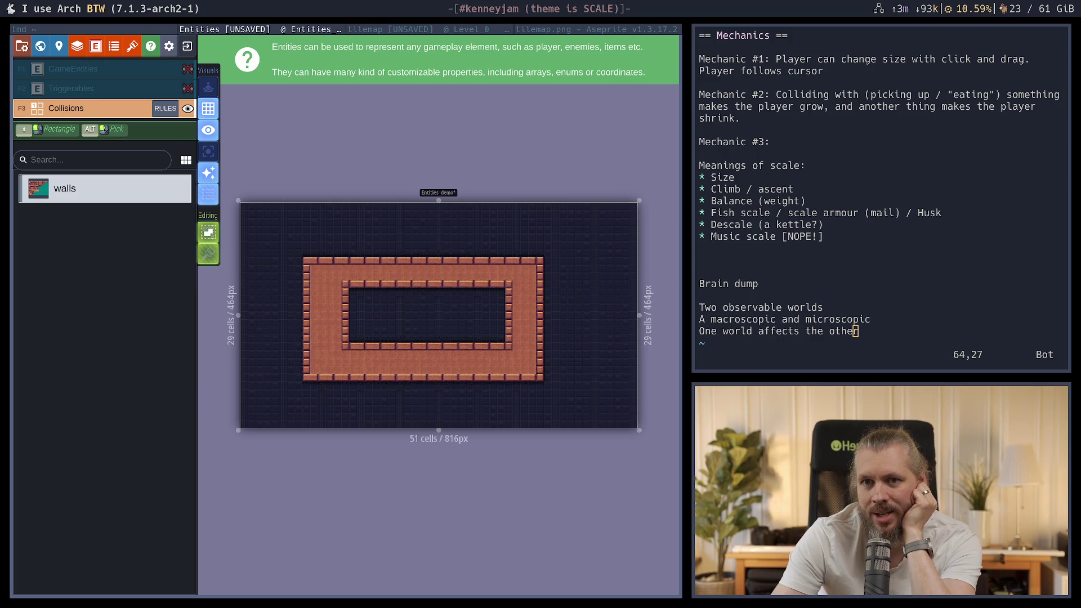
# Open the Collisions layer's auto-layer rules from the project layer settings
pyautogui.click(77, 46)
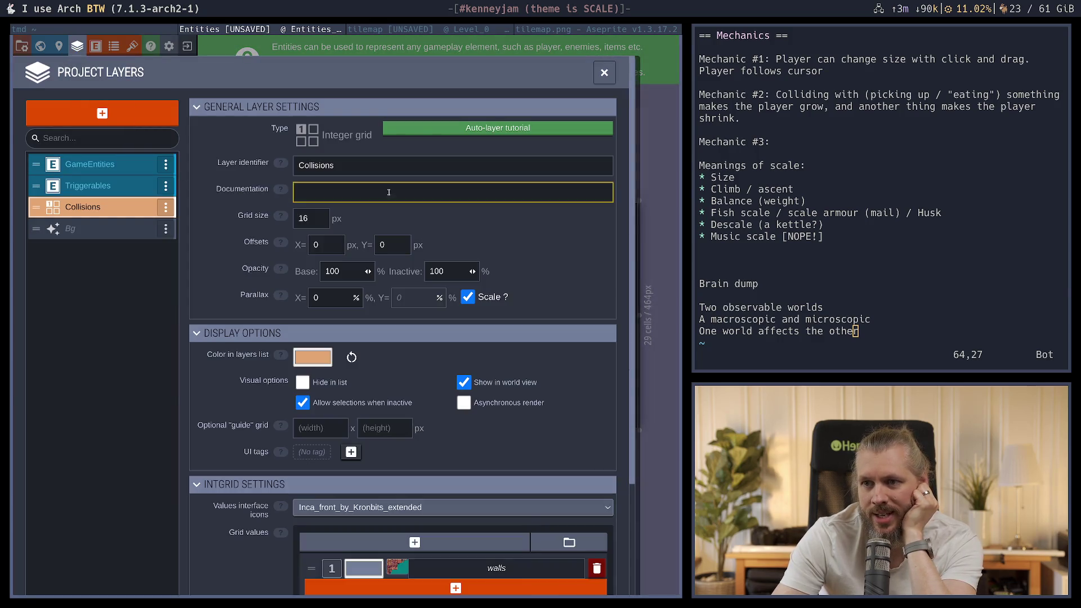
pyautogui.scroll(-5, 261, 517)
pyautogui.click(580, 483)
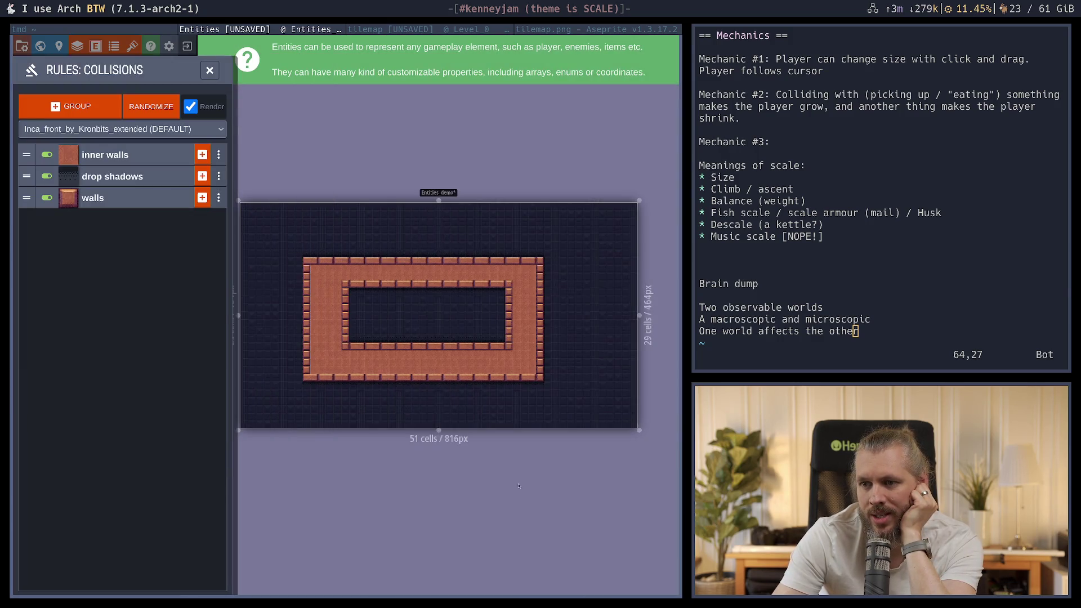
# Toggle the drop shadows rule off and on several times, leaving it enabled
pyautogui.click(46, 176)
pyautogui.click(47, 177)
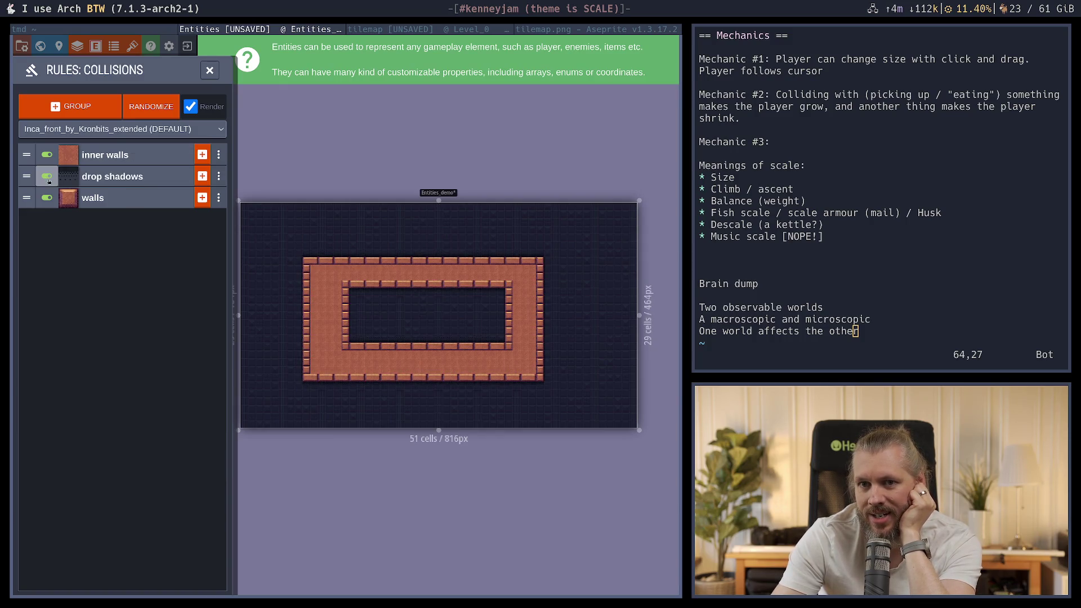
pyautogui.click(51, 177)
pyautogui.click(51, 177)
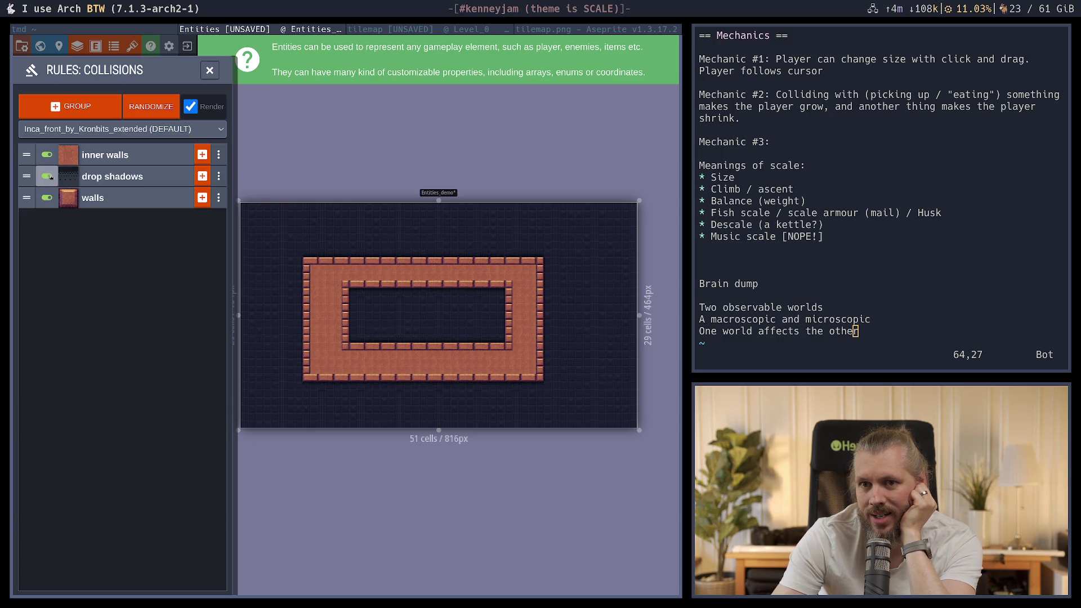
pyautogui.click(50, 178)
pyautogui.click(50, 178)
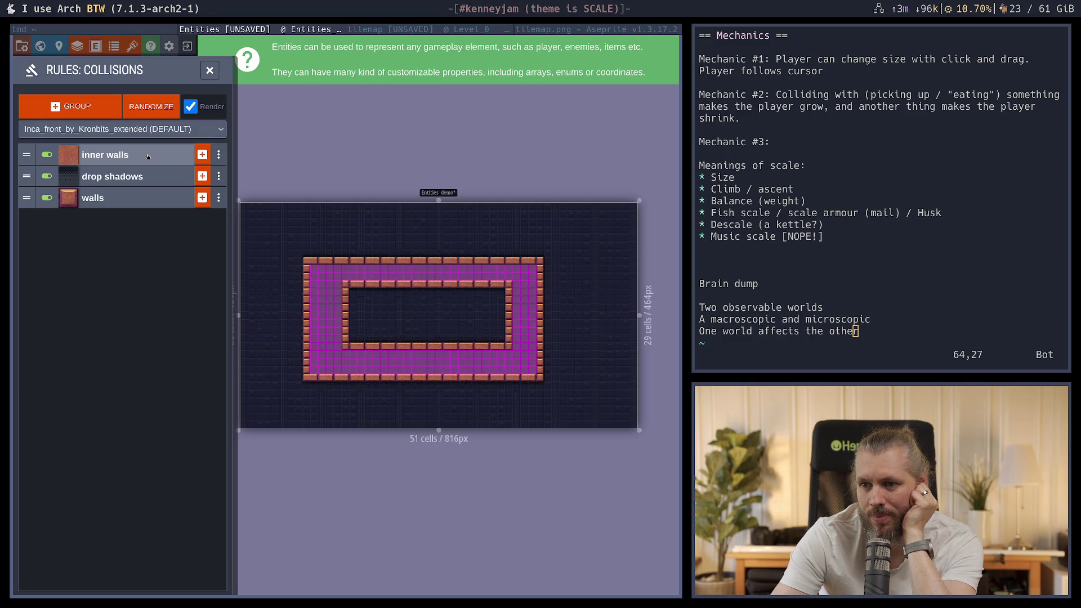
# Inspect the inner walls and drop shadows group options, then close the Collisions rules list
pyautogui.click(219, 156)
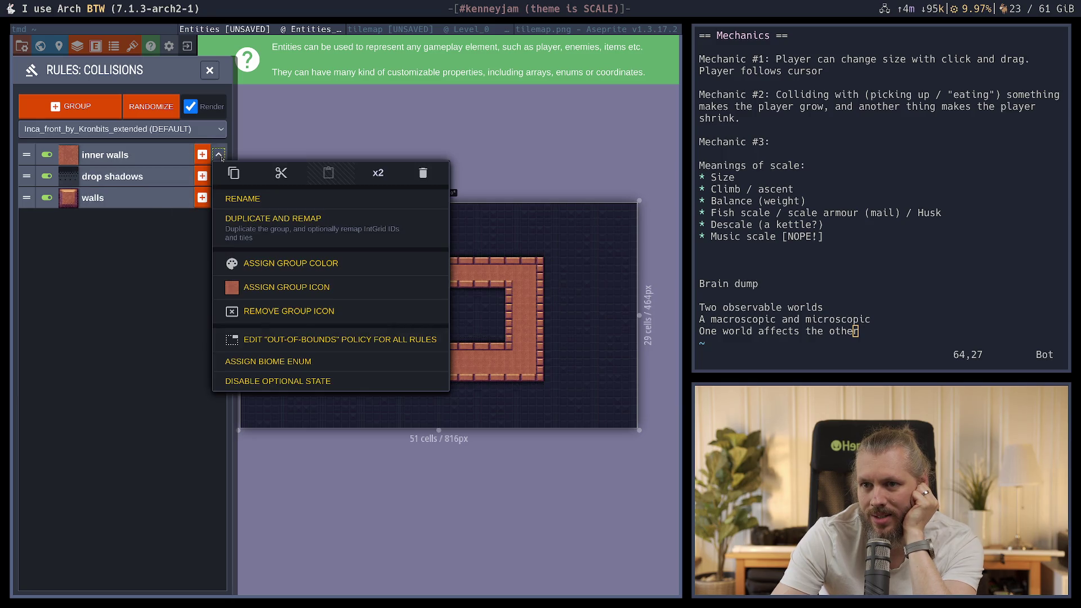
pyautogui.click(105, 278)
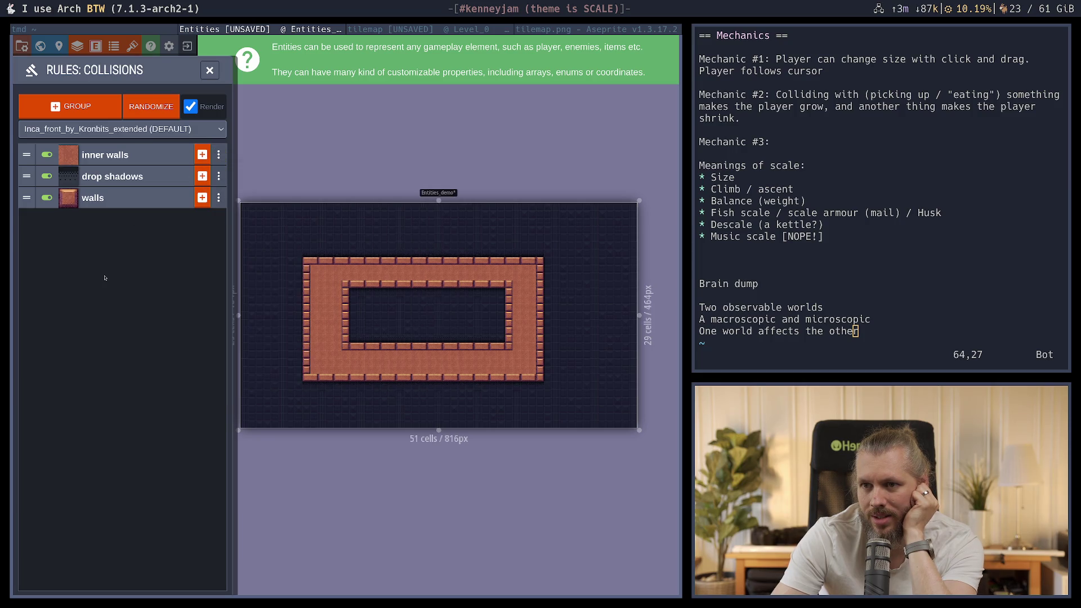
pyautogui.click(219, 176)
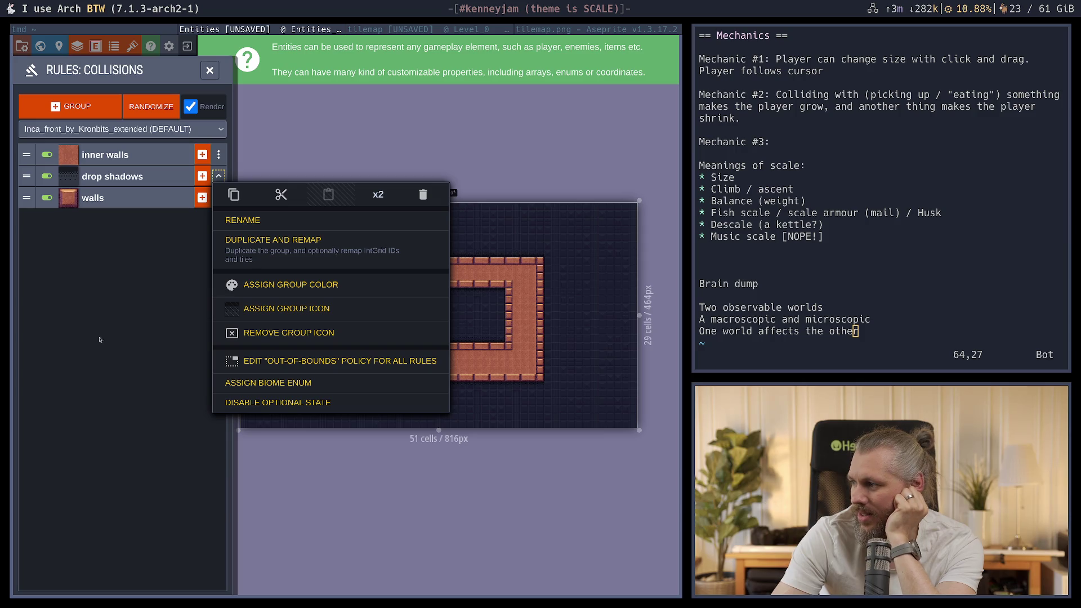
pyautogui.click(121, 280)
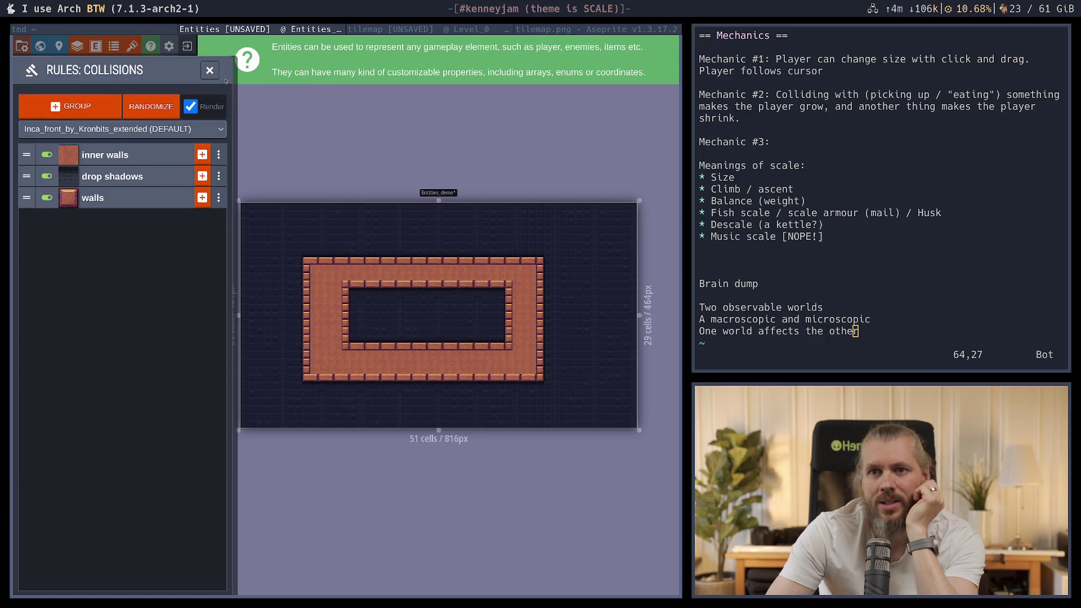
pyautogui.click(210, 70)
# Set a plain brick tile as the walls value's icon
pyautogui.click(77, 45)
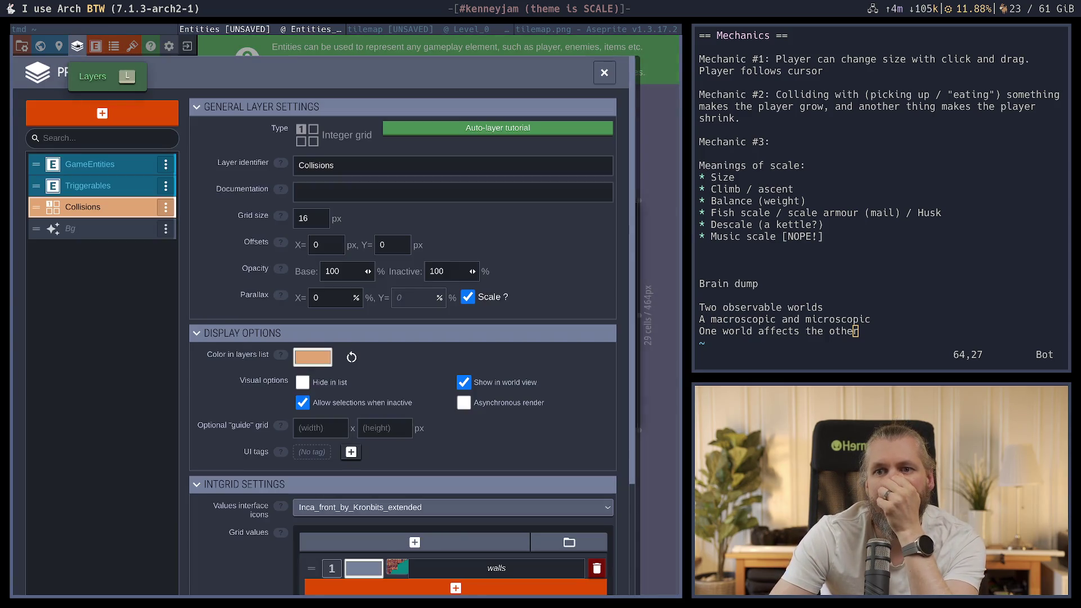
pyautogui.scroll(-3, 163, 448)
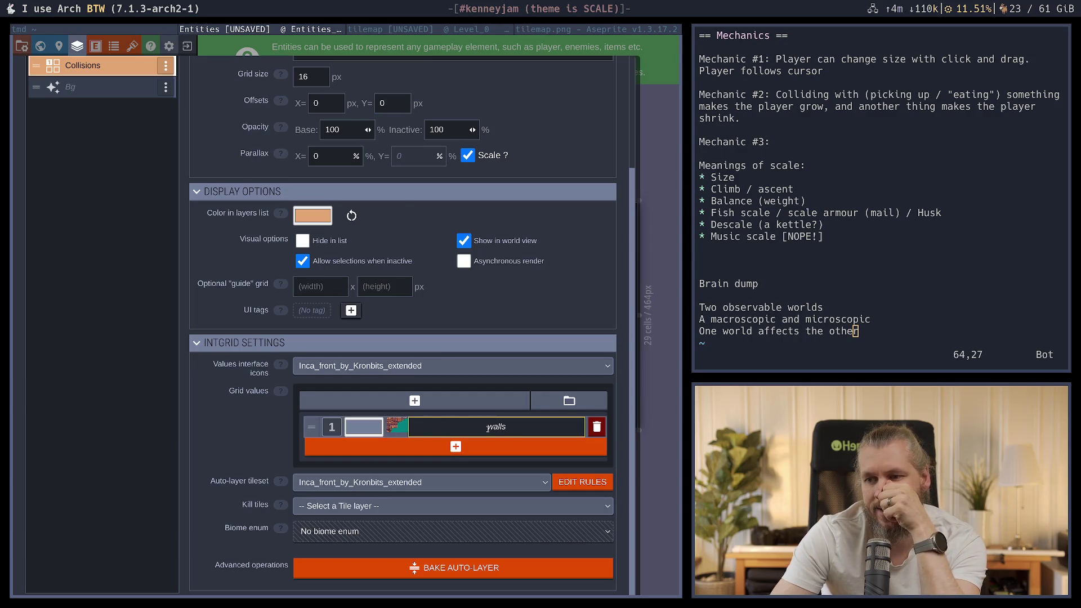
pyautogui.click(397, 426)
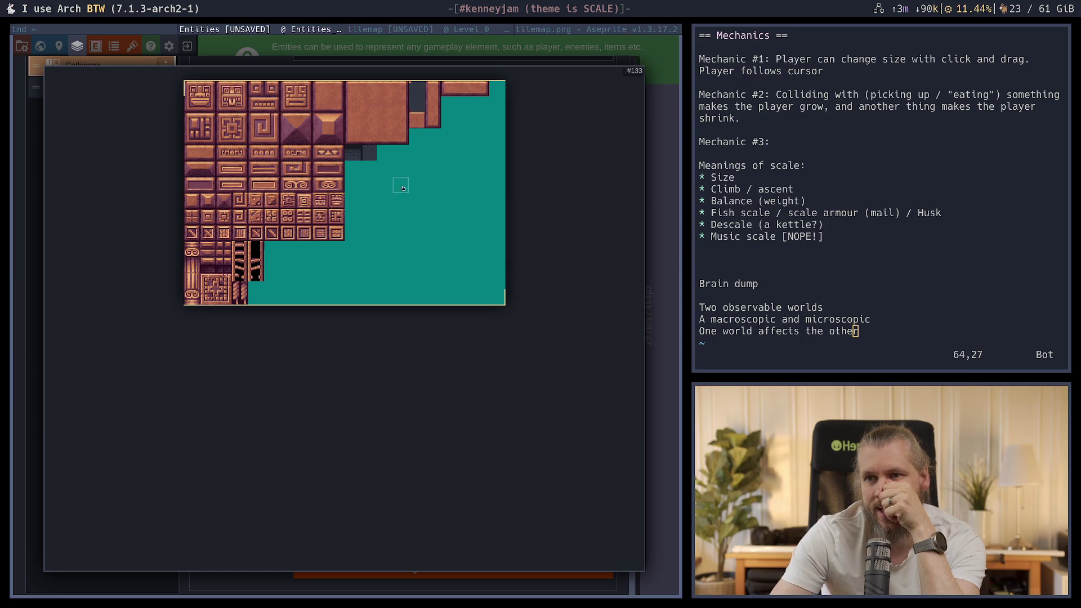
pyautogui.click(393, 115)
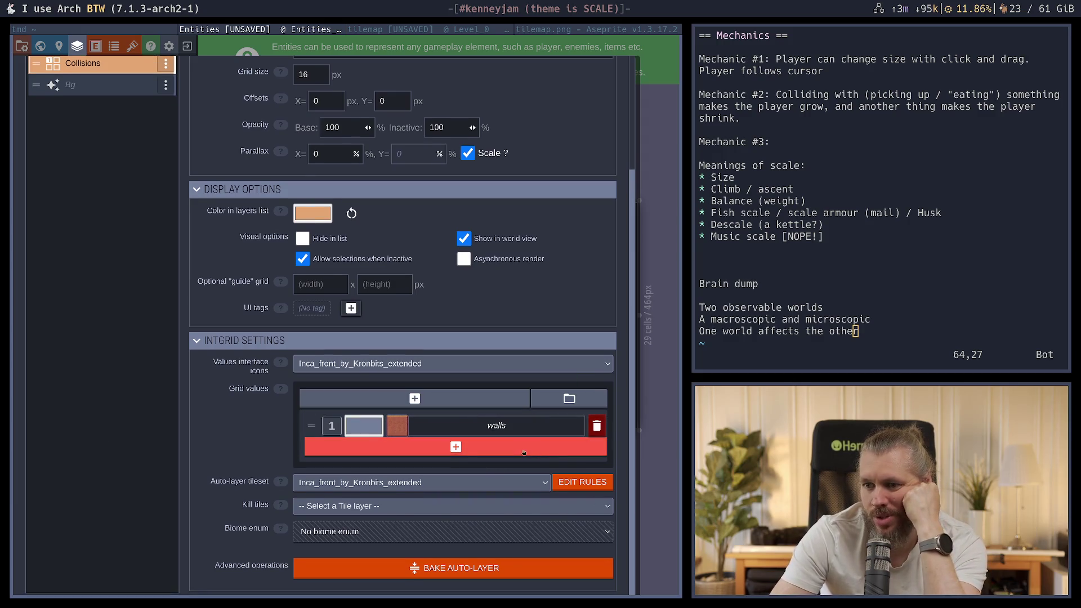
# Keep Inca_front_by_Kronbits_extended as auto-layer tileset, then open the rules with drop shadows expanded
pyautogui.click(464, 481)
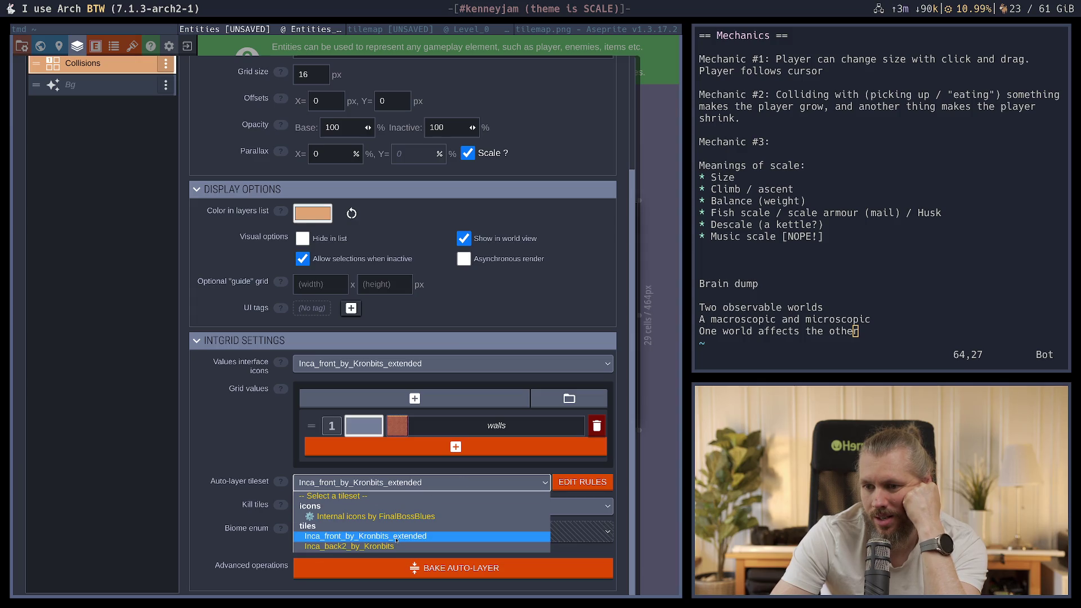
pyautogui.click(120, 462)
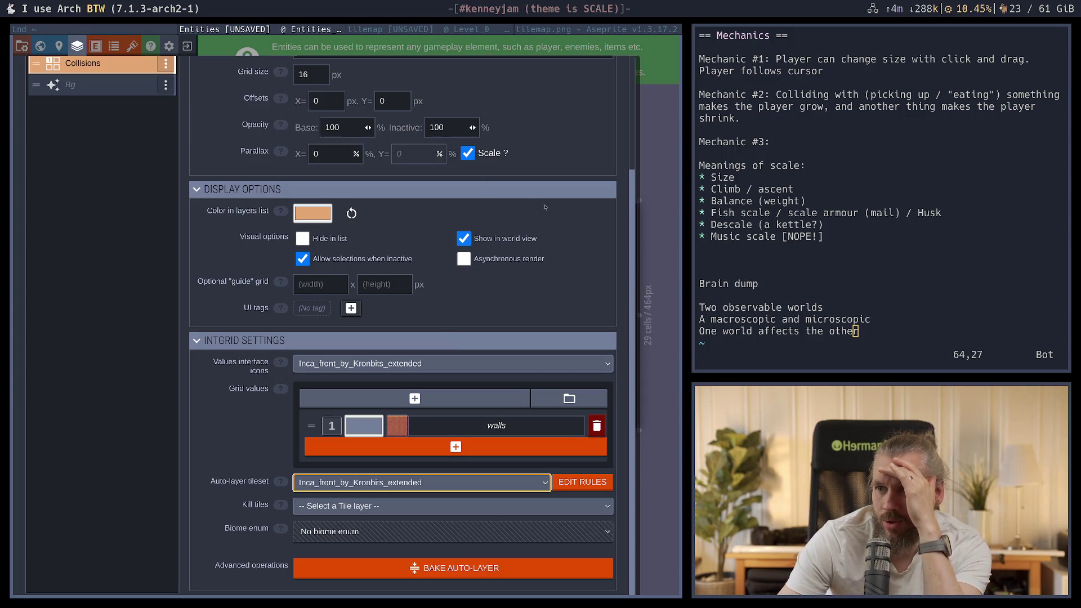
pyautogui.click(589, 485)
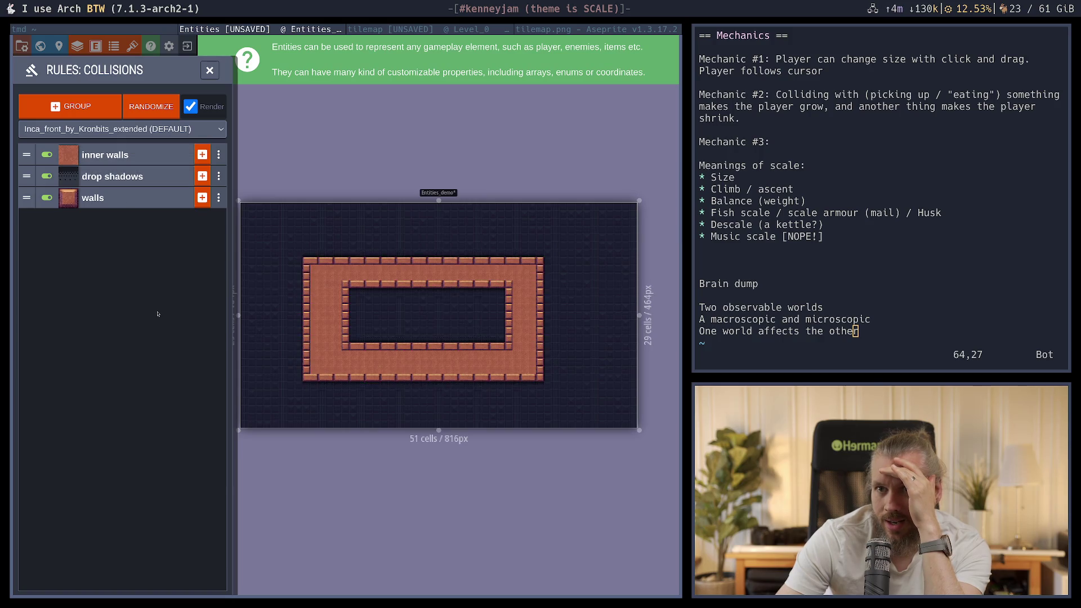
pyautogui.click(128, 177)
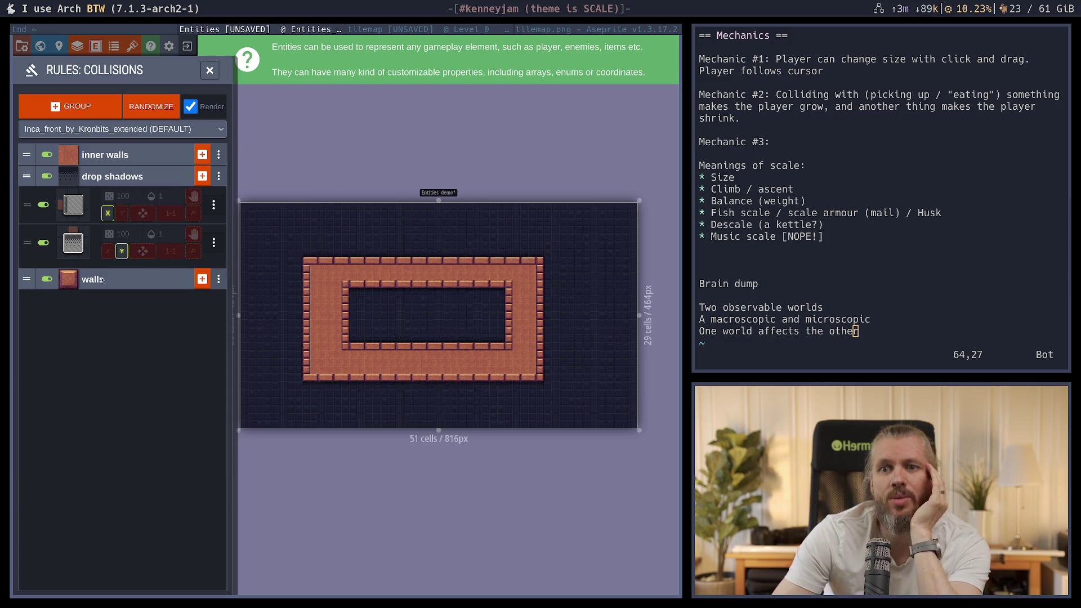
pyautogui.click(209, 70)
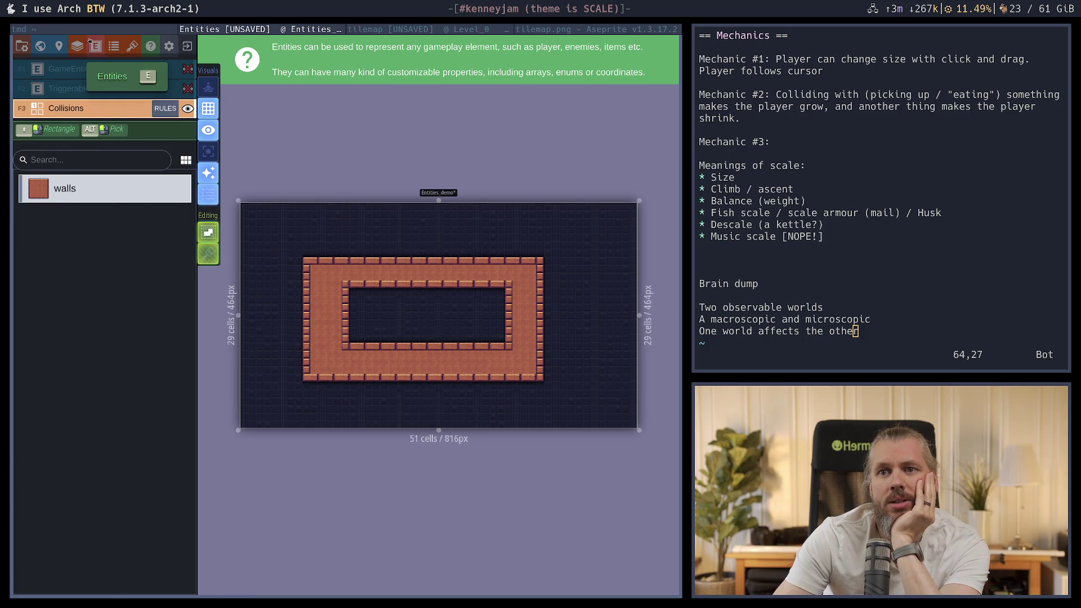
pyautogui.click(79, 46)
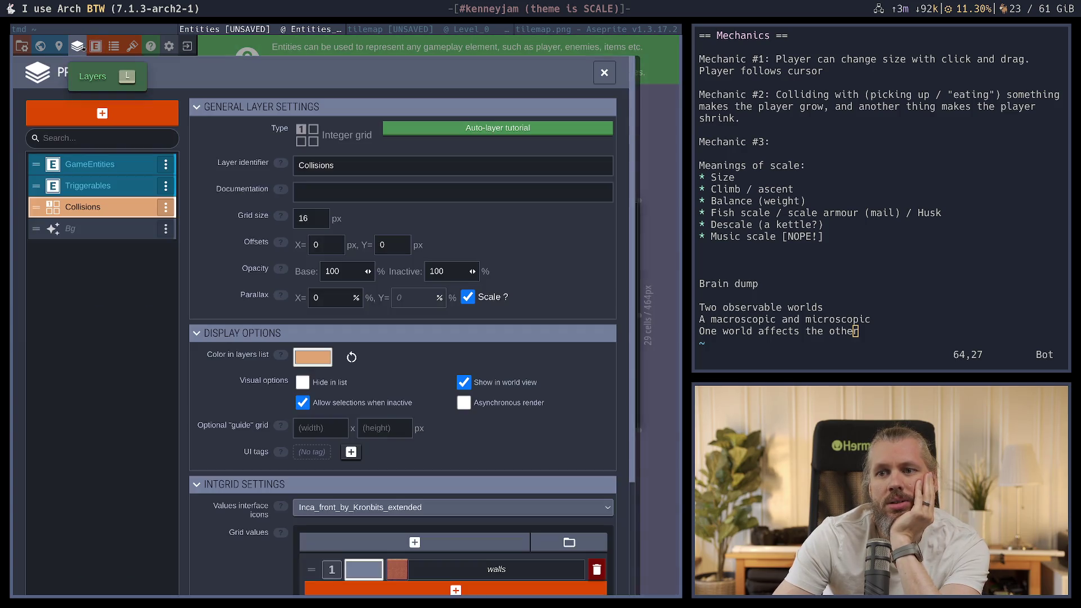
pyautogui.scroll(-3, 84, 394)
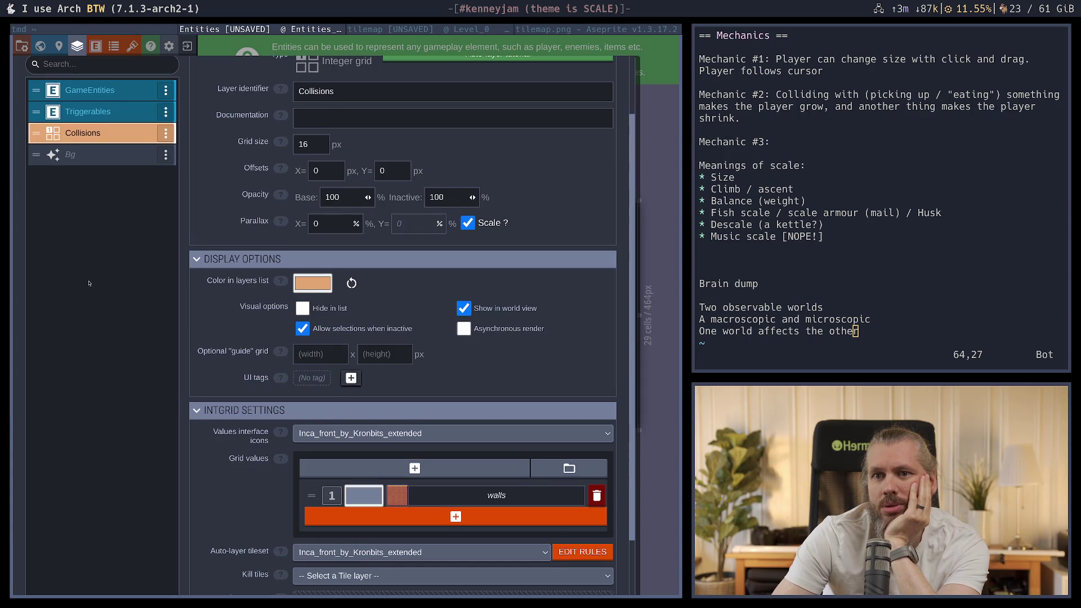
pyautogui.scroll(-3, 91, 287)
pyautogui.scroll(6, 82, 356)
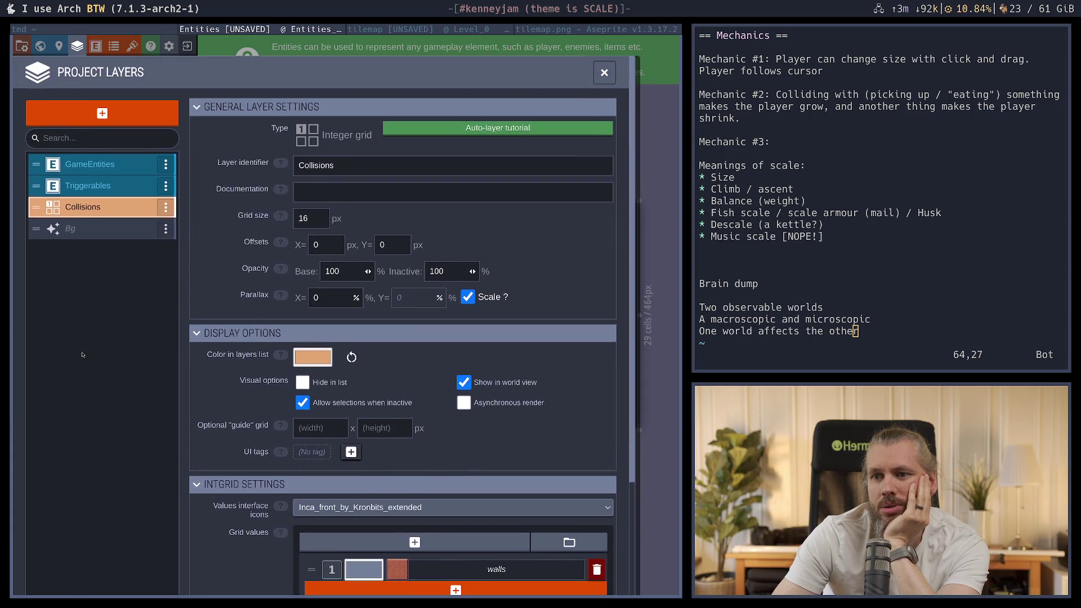
pyautogui.click(96, 46)
pyautogui.click(114, 46)
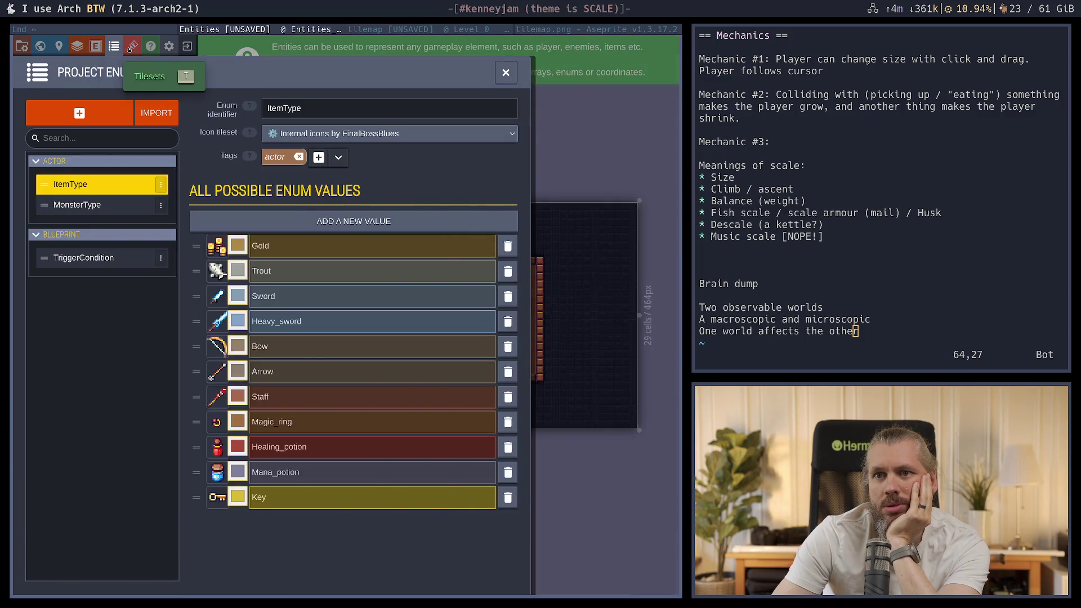
pyautogui.click(132, 46)
pyautogui.click(118, 254)
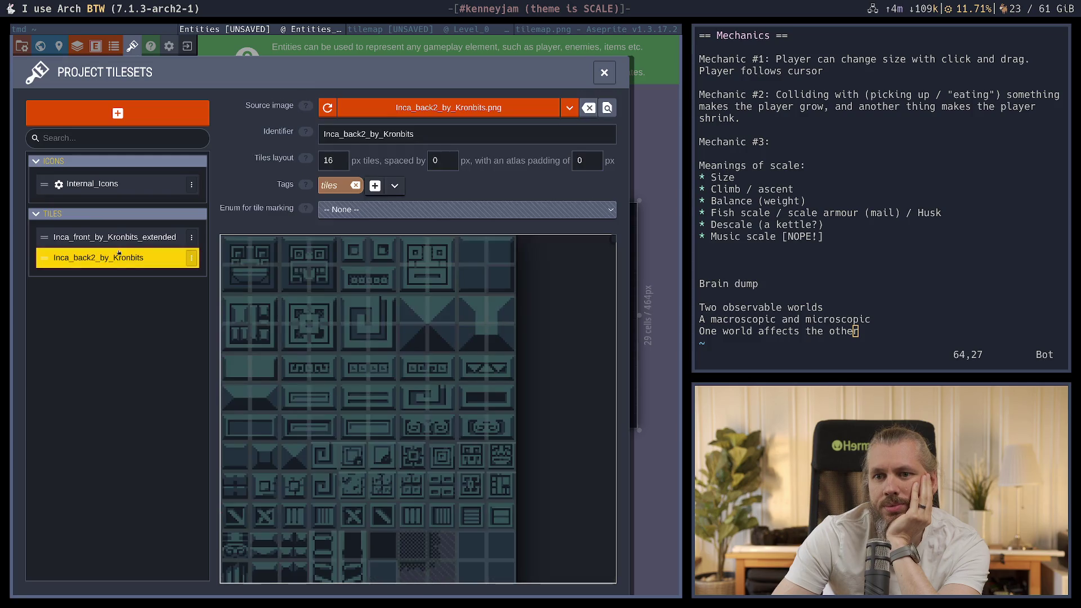
pyautogui.click(126, 241)
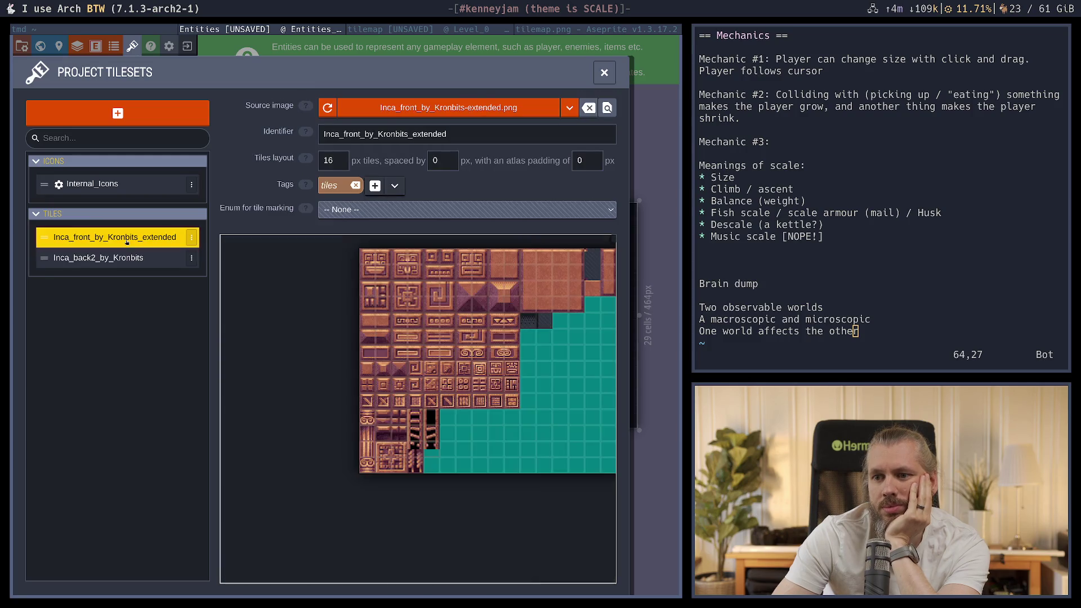
pyautogui.rightClick(533, 320)
pyautogui.click(395, 325)
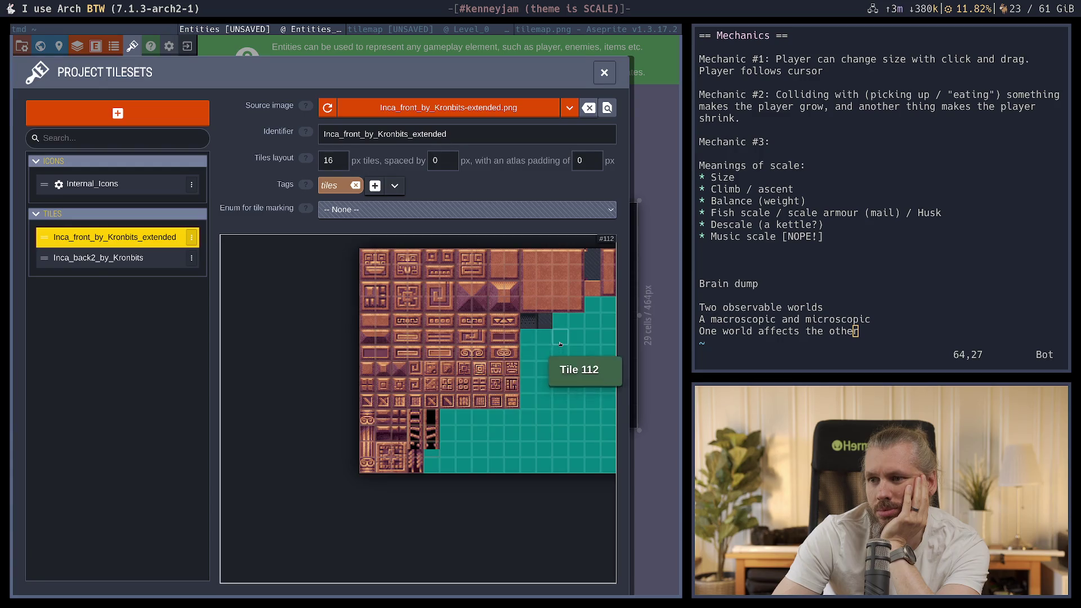
pyautogui.click(539, 325)
pyautogui.click(640, 91)
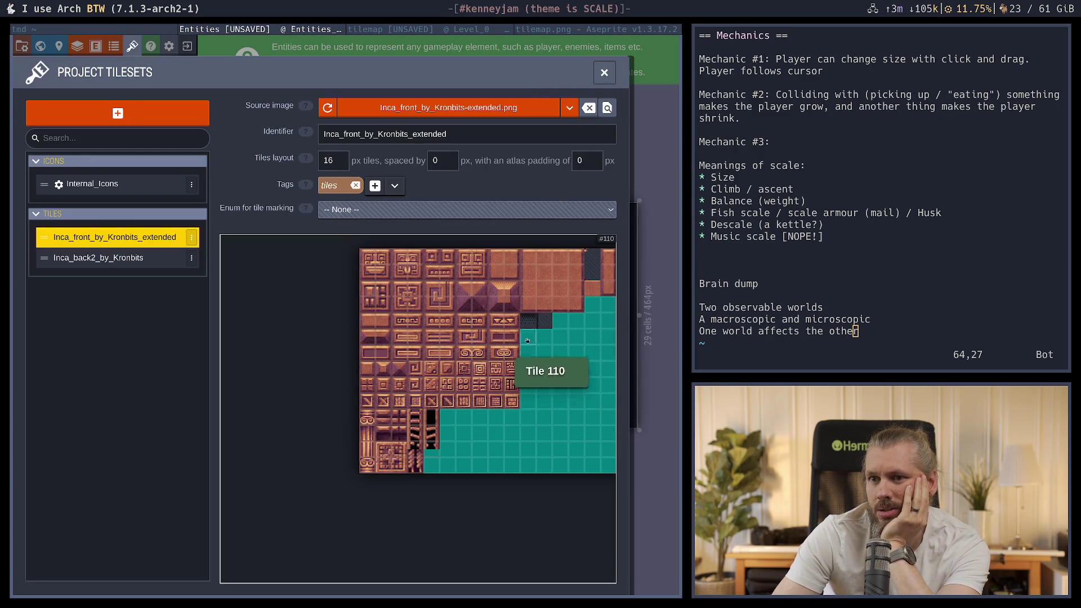
pyautogui.moveTo(530, 342)
pyautogui.mouseDown()
pyautogui.moveTo(442, 310)
pyautogui.moveTo(458, 288)
pyautogui.mouseUp()
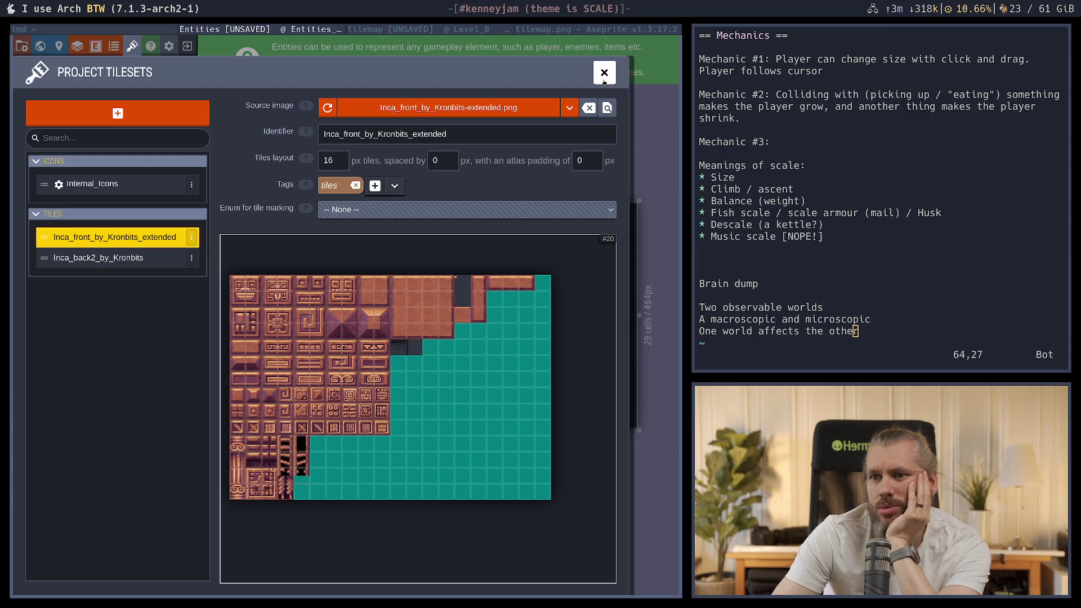
pyautogui.click(604, 81)
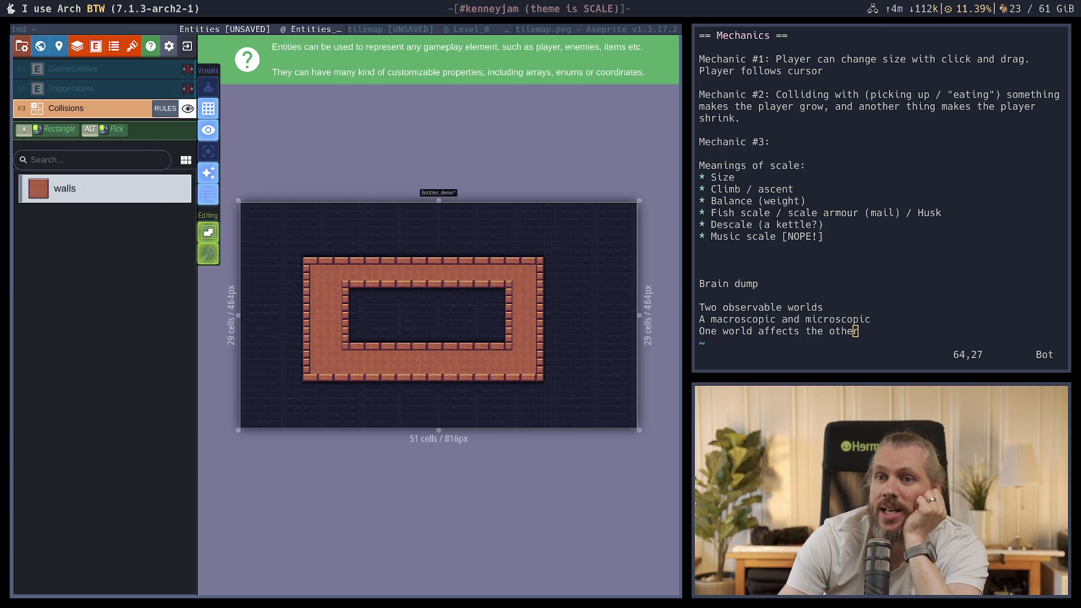
# Toggle the Collisions layer's visibility and single layer mode to compare the wall shading
pyautogui.click(187, 108)
pyautogui.click(187, 108)
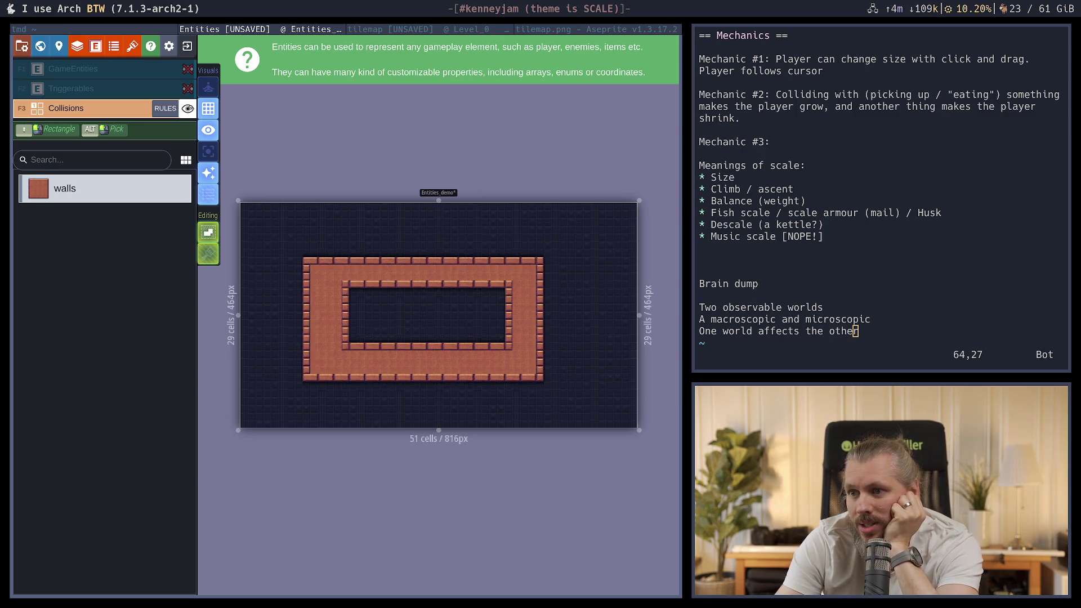
pyautogui.click(188, 109)
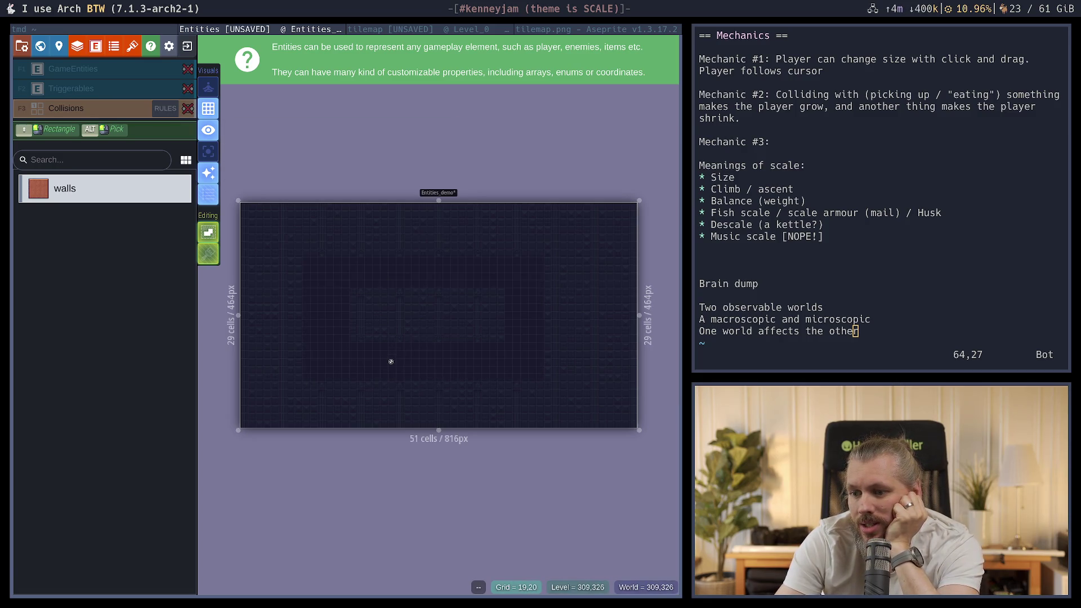
pyautogui.press('a')
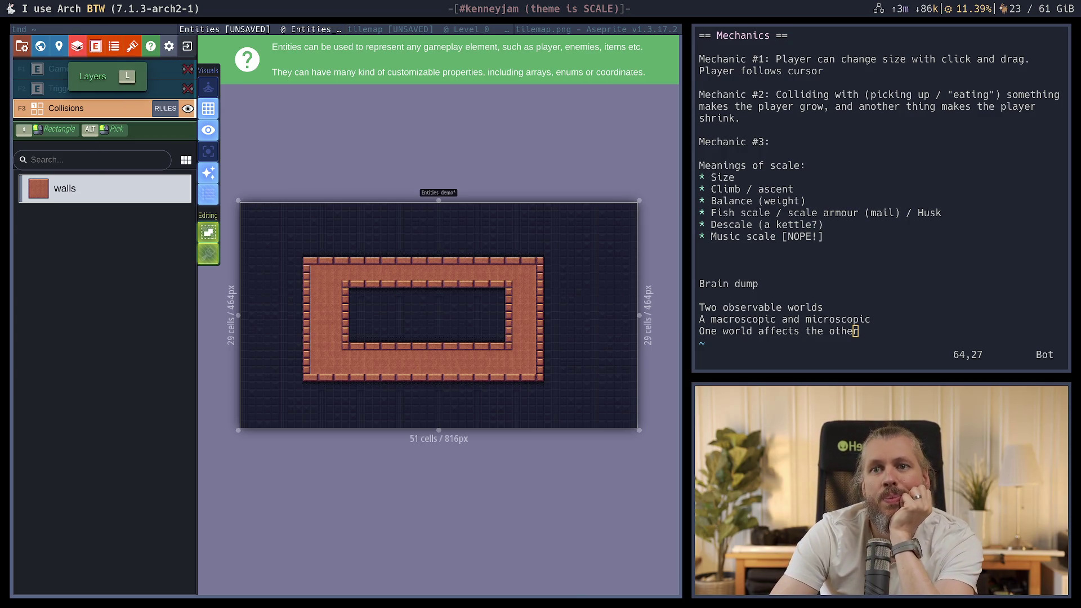
# Open the Collisions auto-layer rules from the project layer settings
pyautogui.click(77, 46)
pyautogui.scroll(-1, 182, 434)
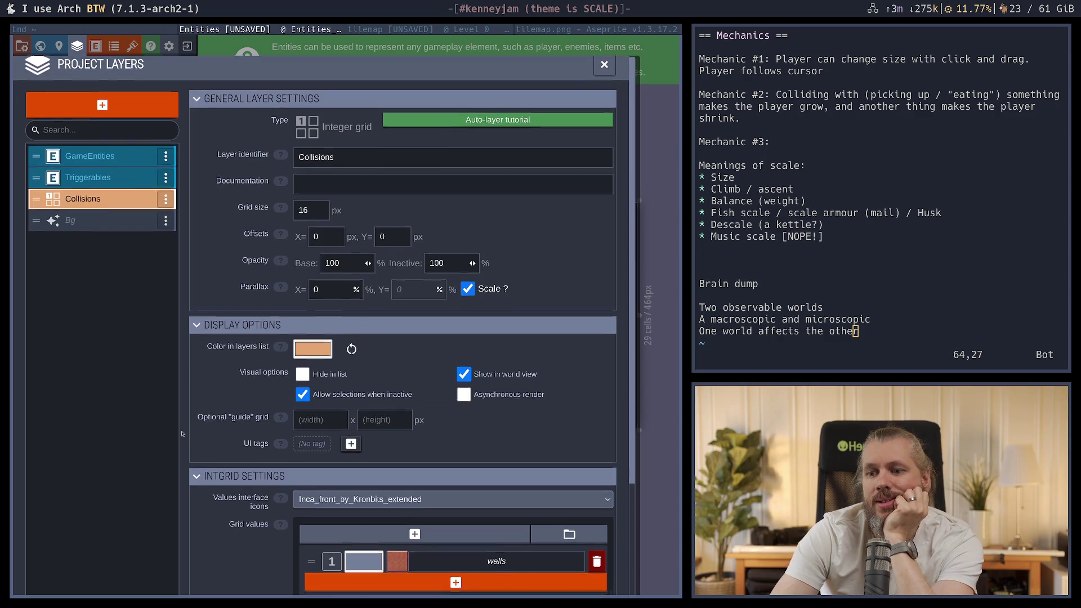
pyautogui.scroll(-5, 182, 434)
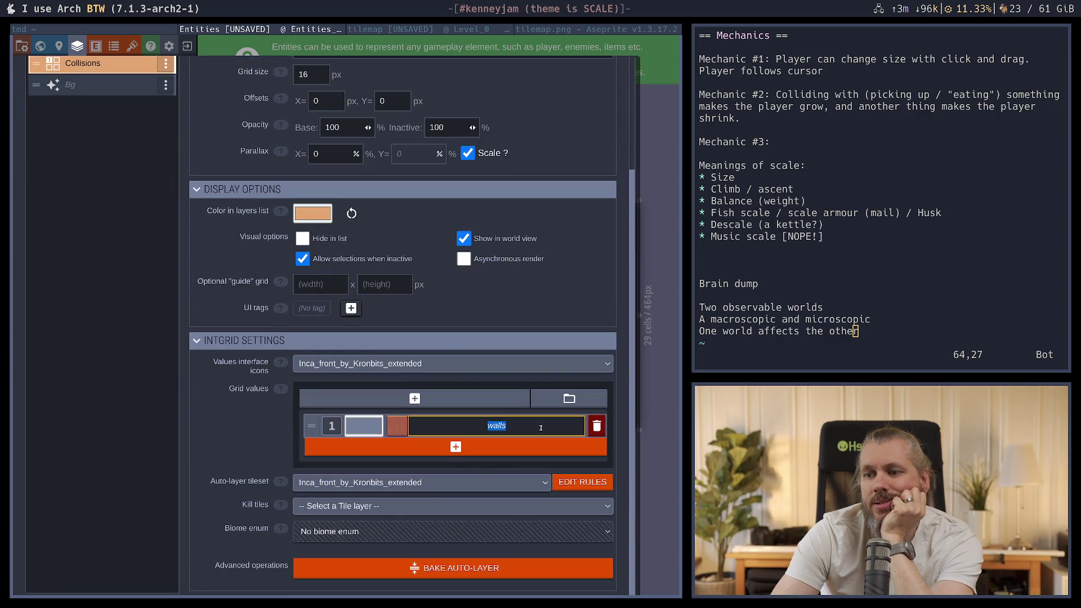
pyautogui.click(582, 482)
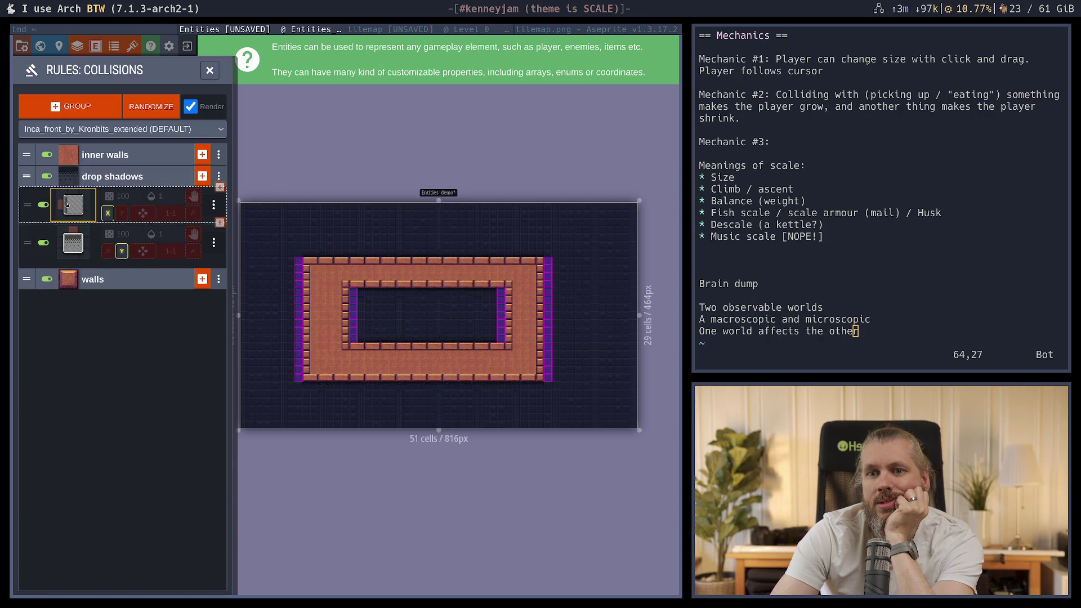
# Change the first drop-shadow rule's pattern cell from not-walls to requiring walls
pyautogui.click(67, 206)
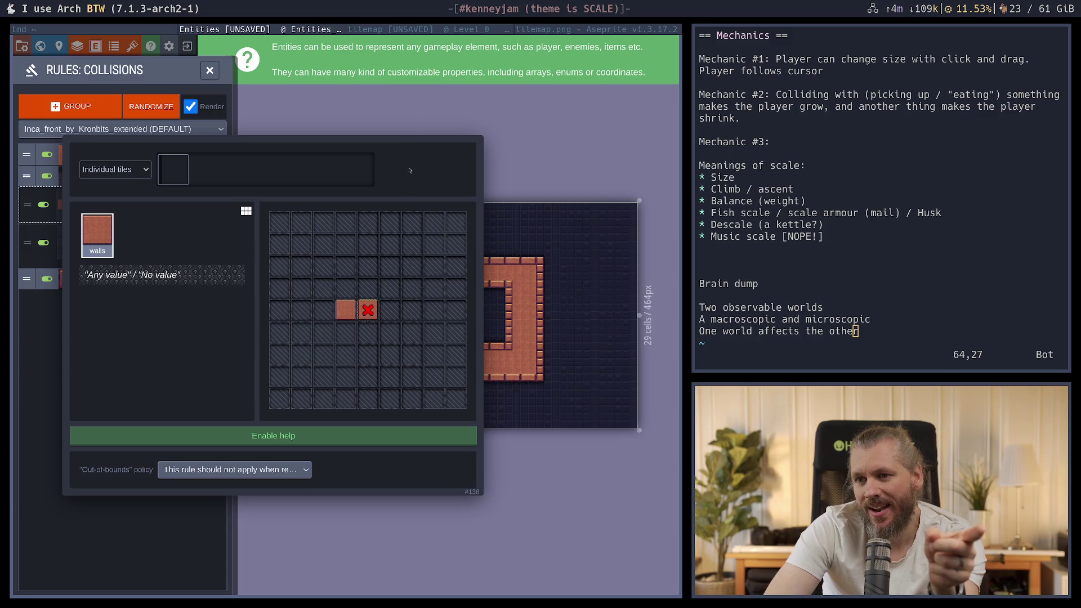
pyautogui.rightClick(369, 310)
pyautogui.click(370, 311)
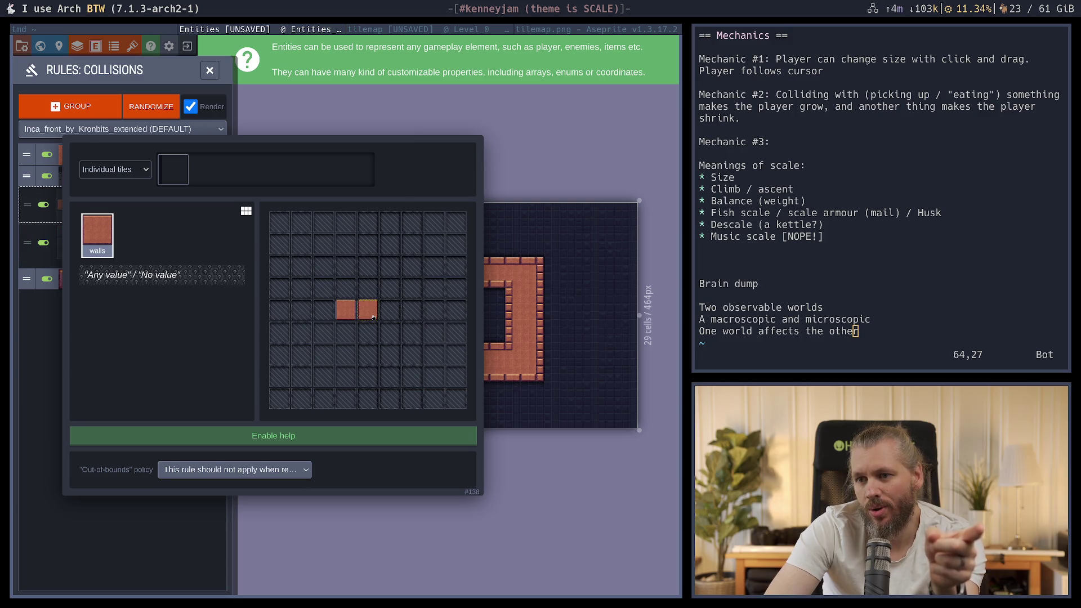
pyautogui.press('Escape')
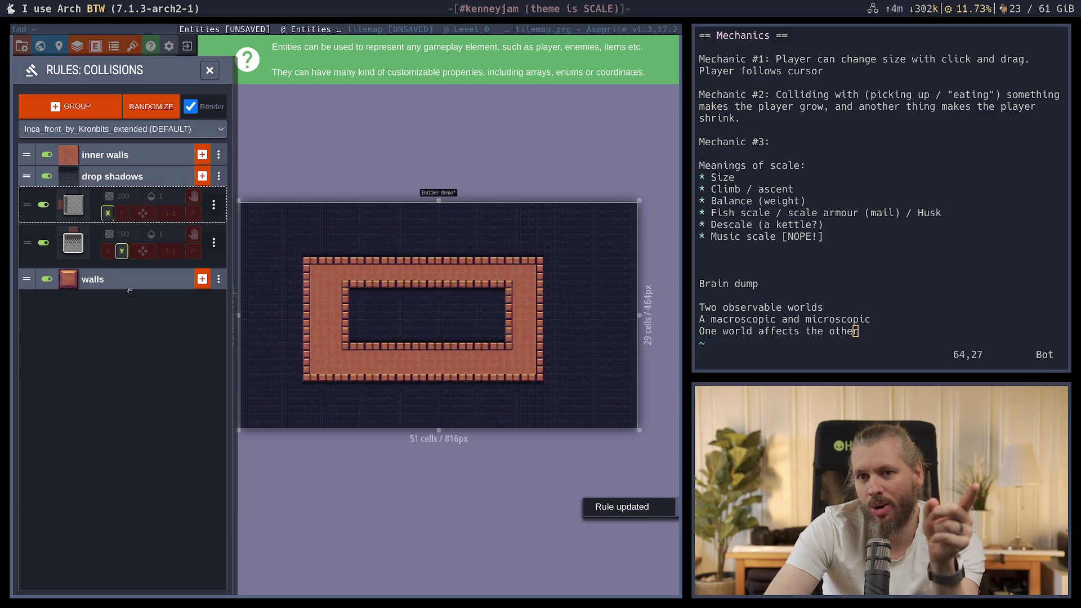
# Require walls in the cell below in the second drop-shadow rule, then close the rules list
pyautogui.click(67, 251)
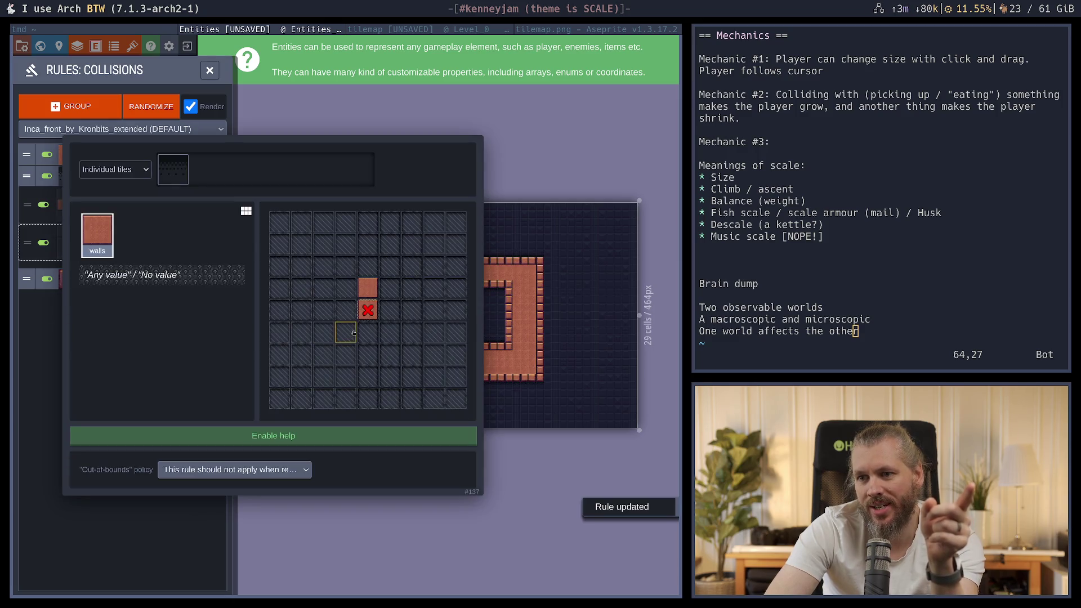
pyautogui.click(370, 311)
pyautogui.press('Escape')
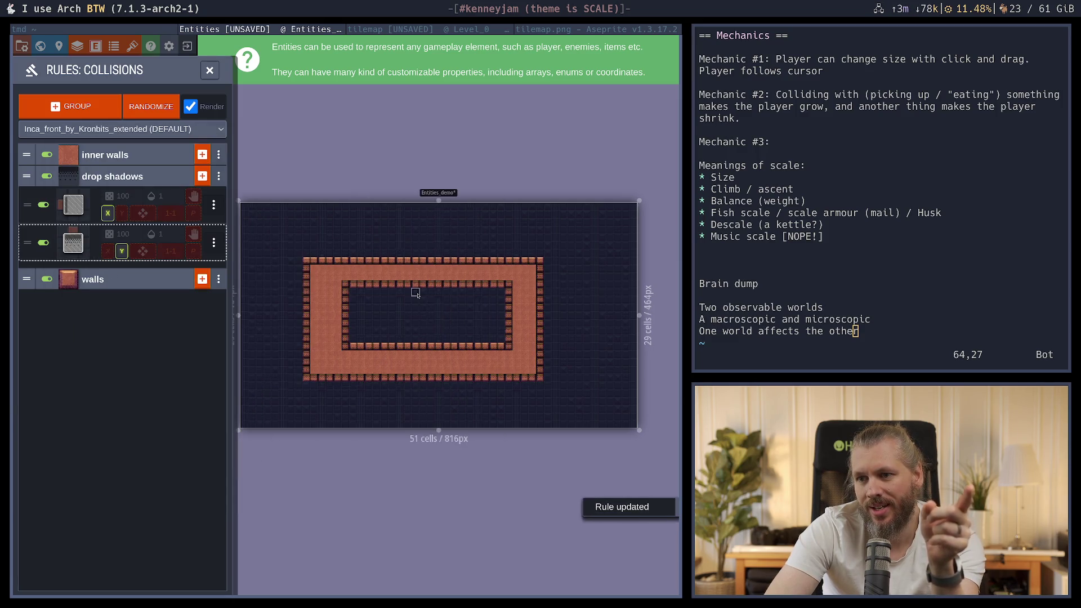
pyautogui.press('Escape')
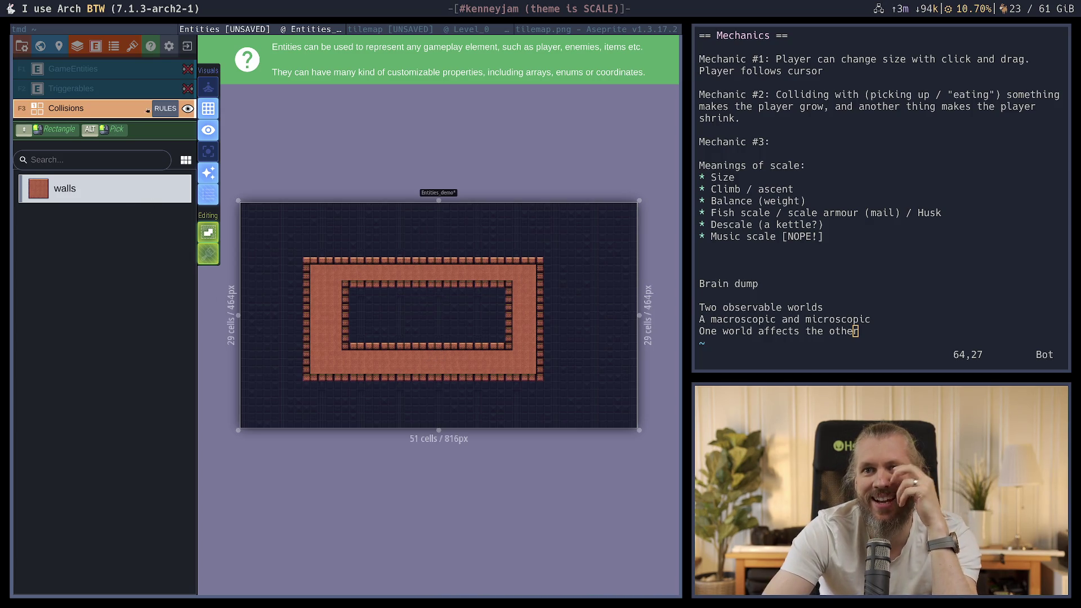
# Reopen the Collisions rules and rework the first drop-shadow rule's left and right walls conditions
pyautogui.click(165, 108)
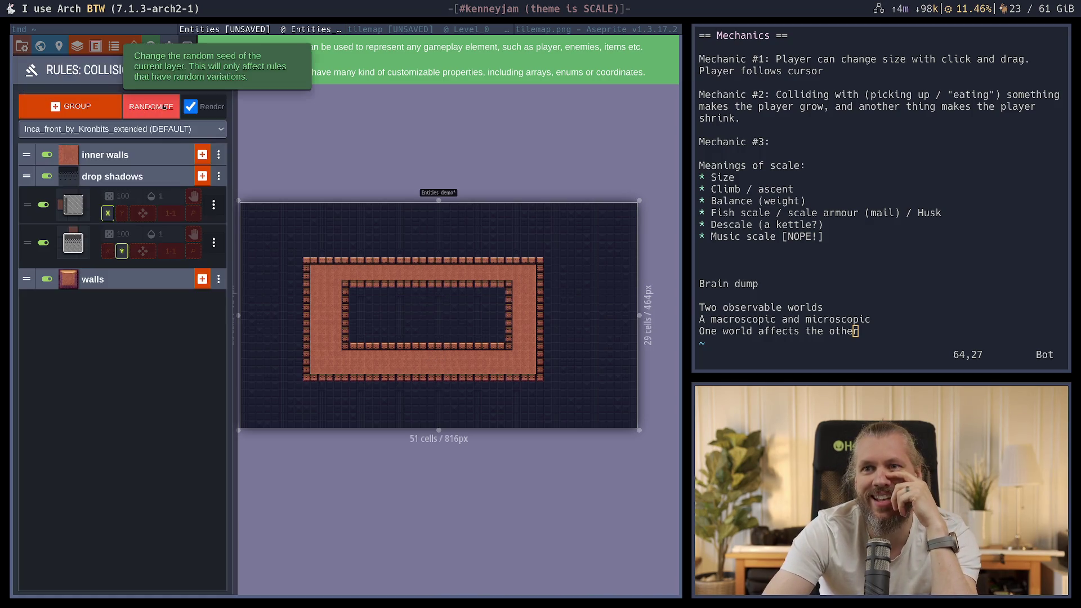
pyautogui.click(73, 204)
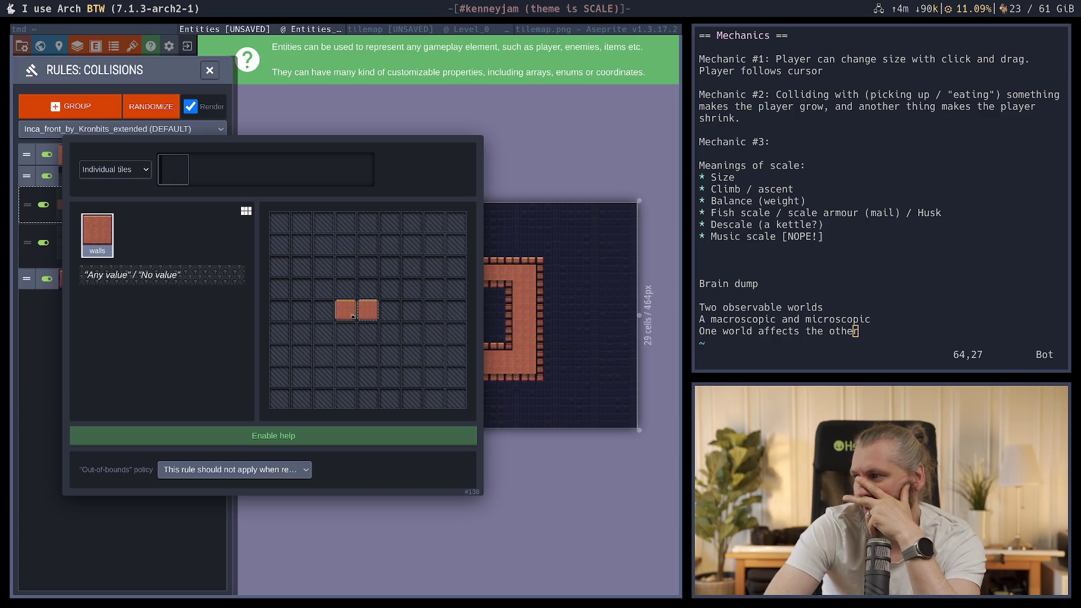
pyautogui.click(353, 315)
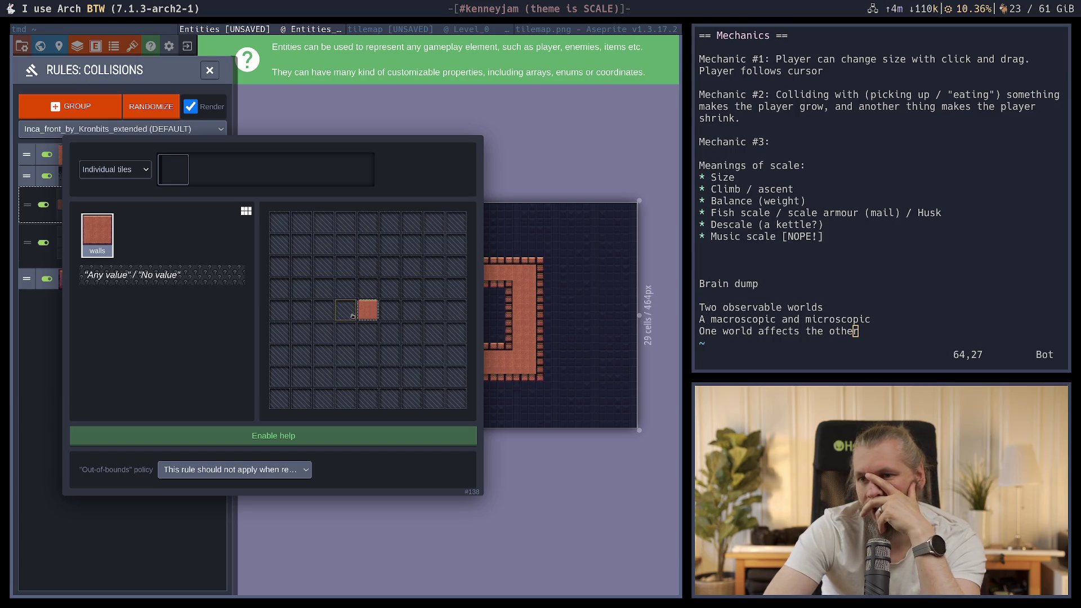
pyautogui.rightClick(353, 317)
pyautogui.click(366, 318)
pyautogui.rightClick(366, 319)
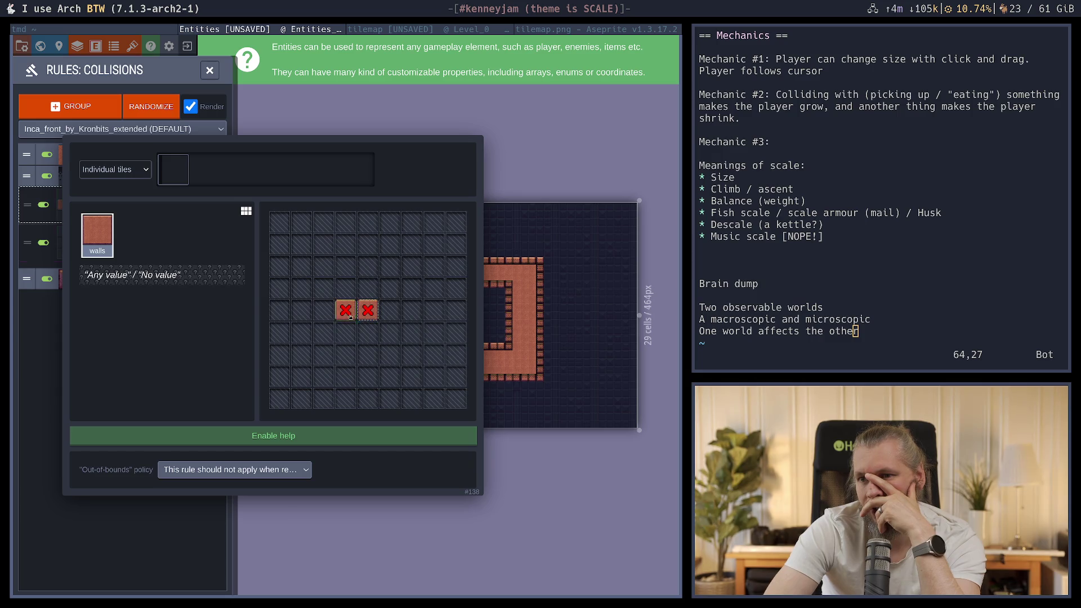
pyautogui.click(345, 316)
pyautogui.click(346, 316)
pyautogui.press('Escape')
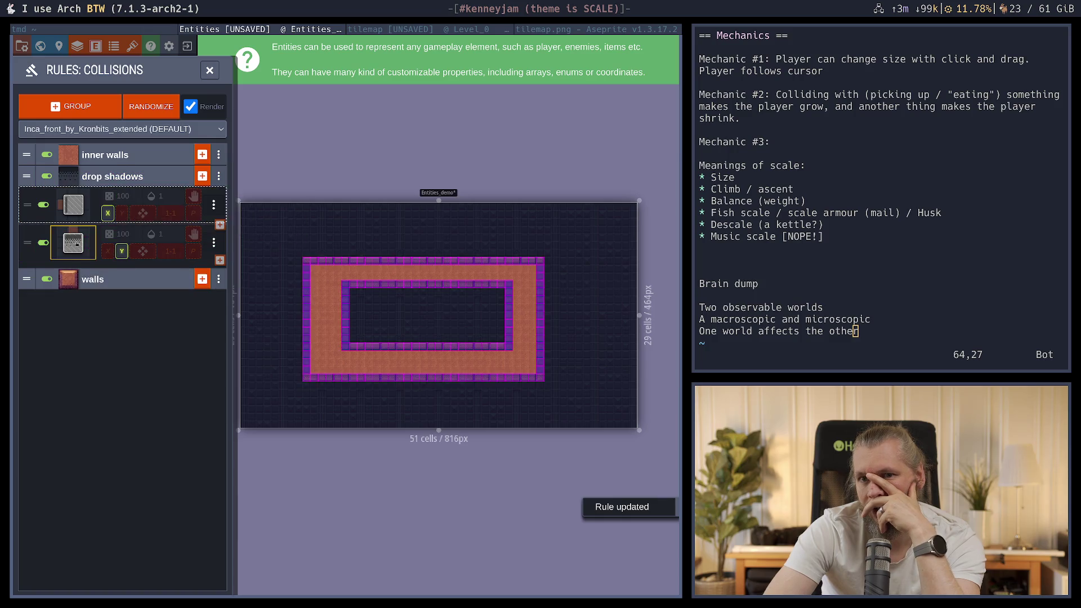
# Remove the lower cell's condition from the second drop-shadow rule's pattern
pyautogui.click(73, 243)
pyautogui.click(369, 315)
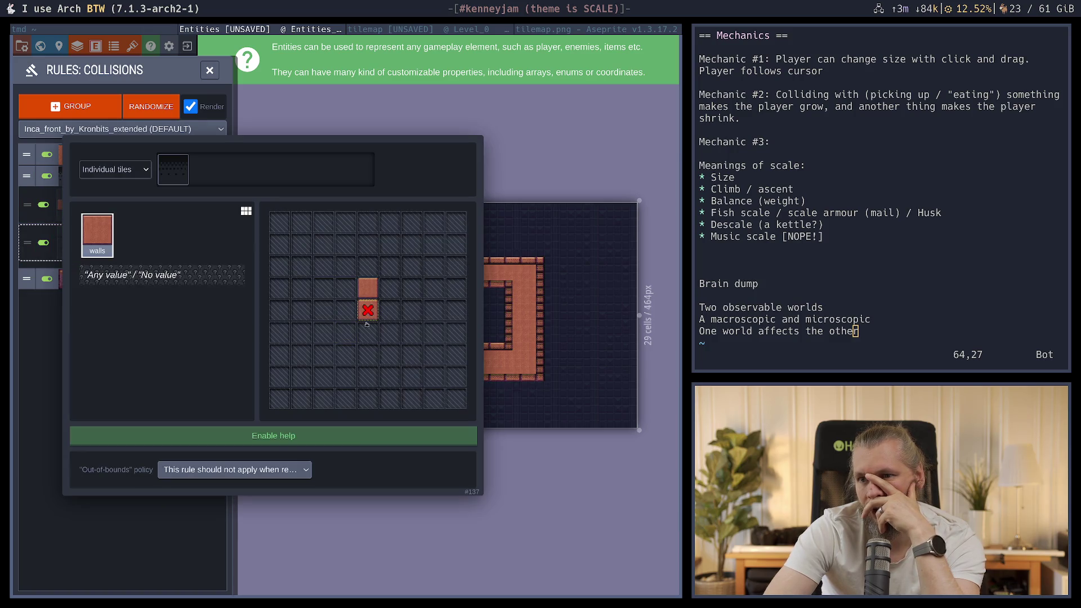
pyautogui.press('Escape')
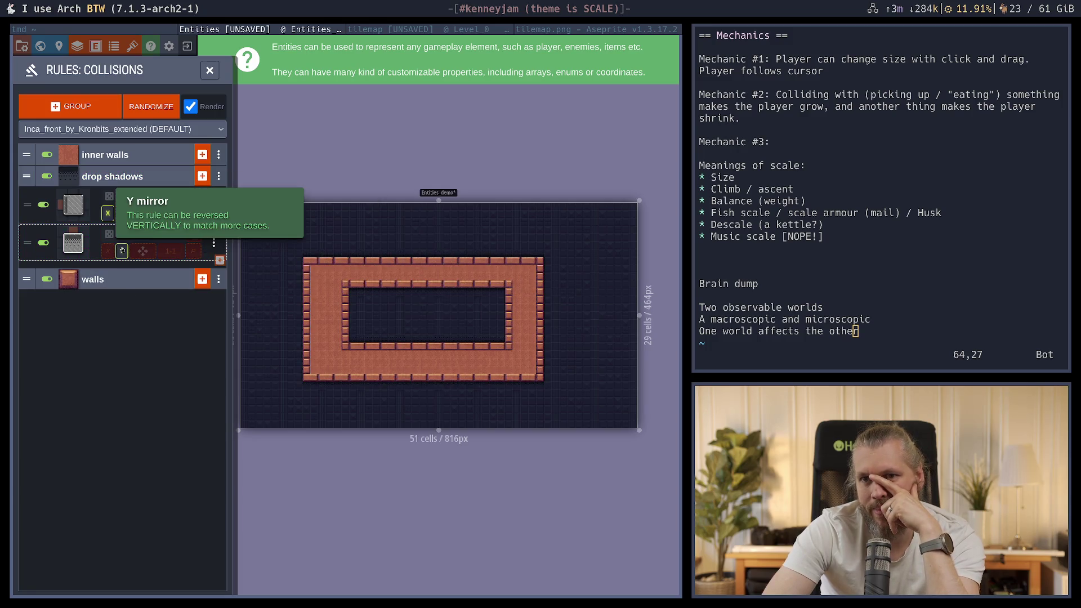
# Turn off X mirroring on the first shadow rule, choose Any value/No value, and expand the walls group
pyautogui.click(107, 213)
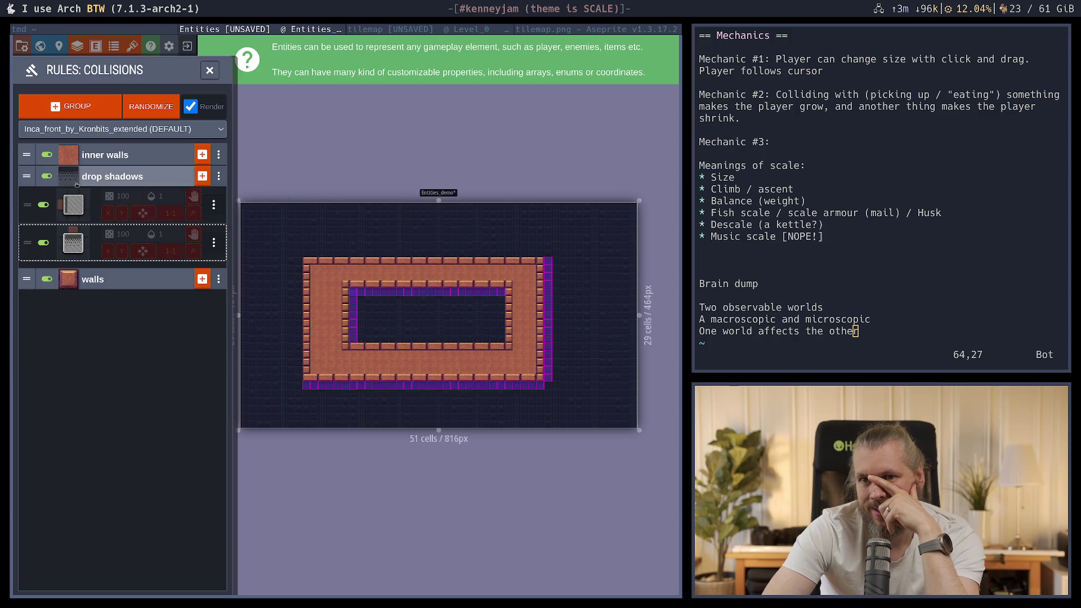
pyautogui.click(73, 204)
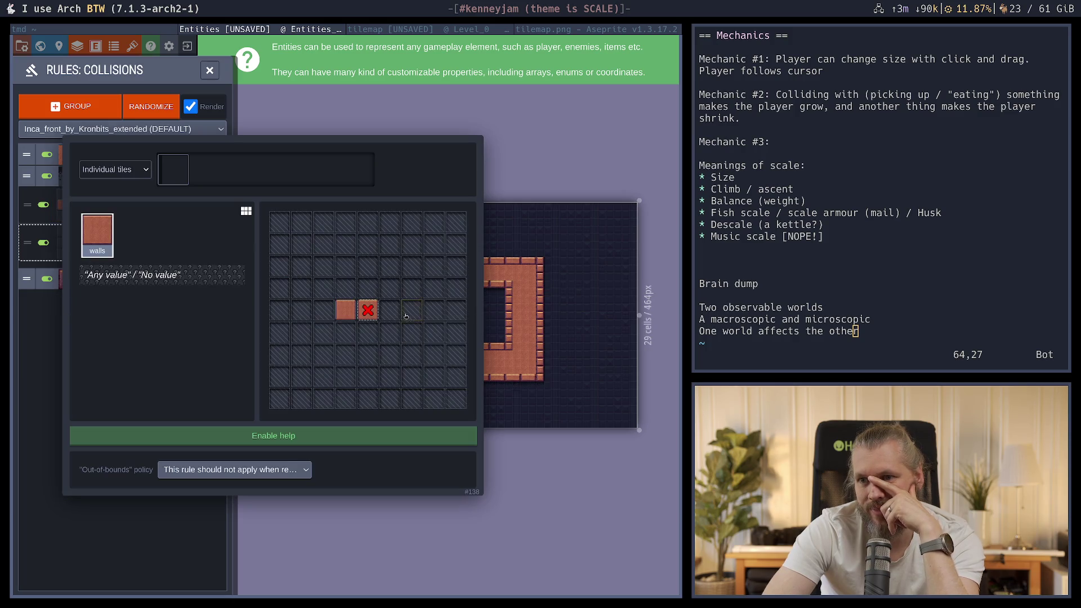
pyautogui.click(171, 278)
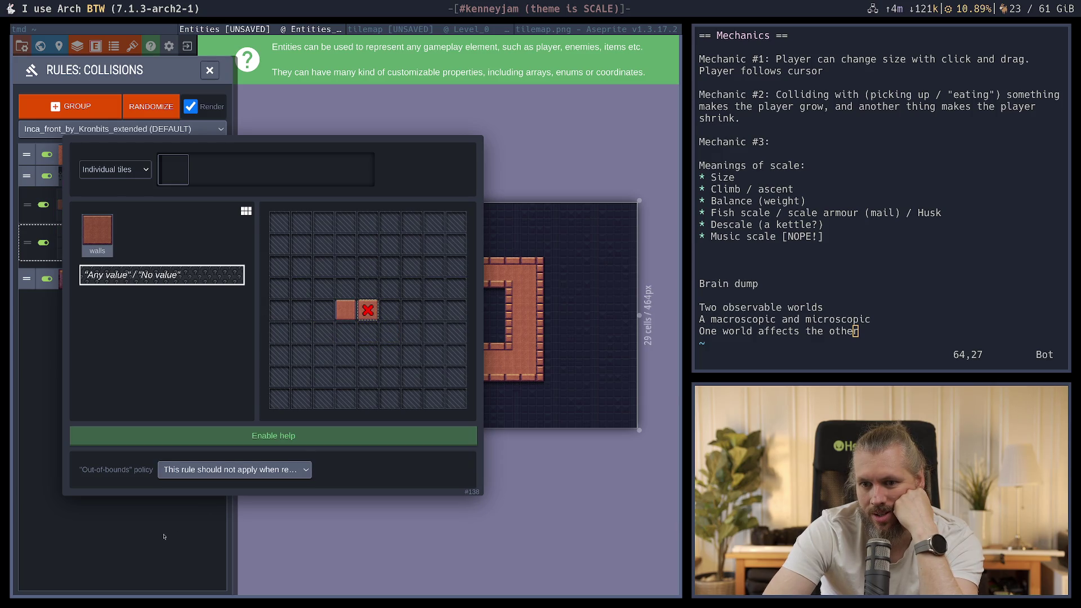
pyautogui.press('Escape')
pyautogui.click(93, 280)
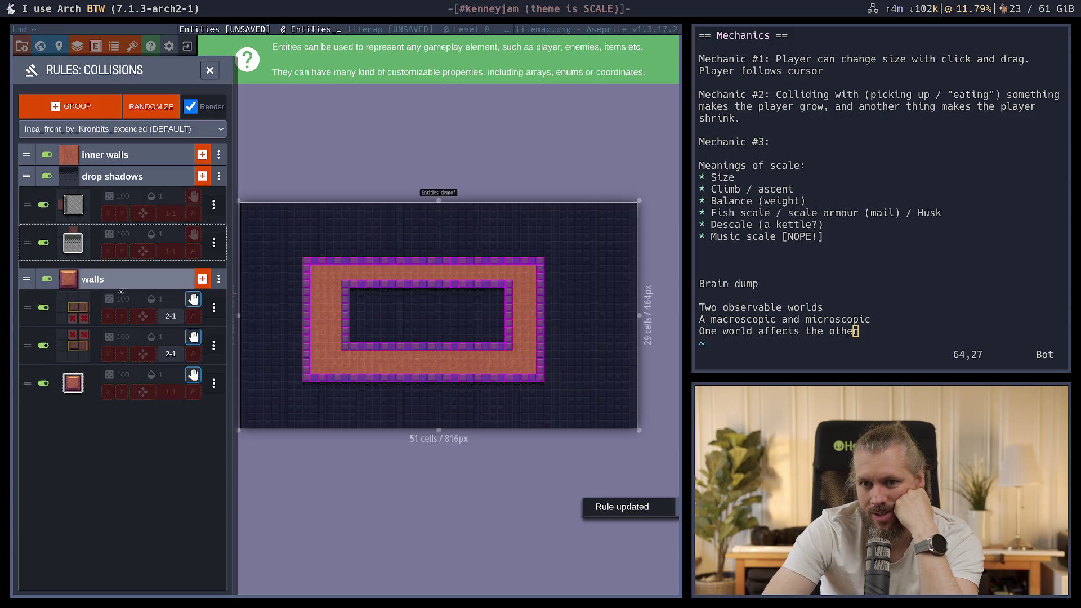
# Review the first, second and single-tile walls rules, including the out-of-bounds policy, without changes
pyautogui.click(82, 312)
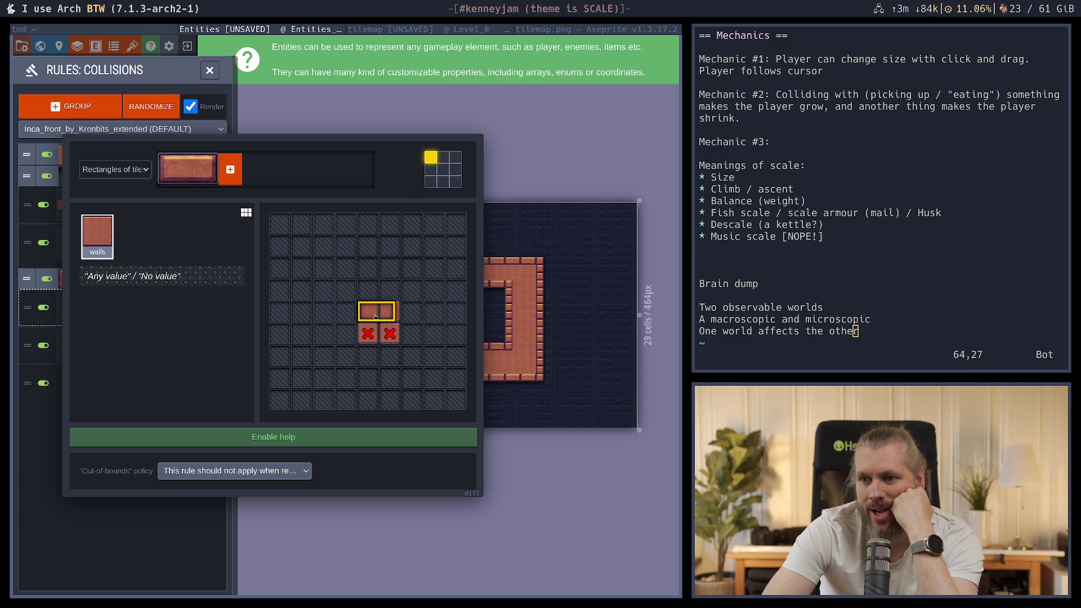
pyautogui.click(189, 511)
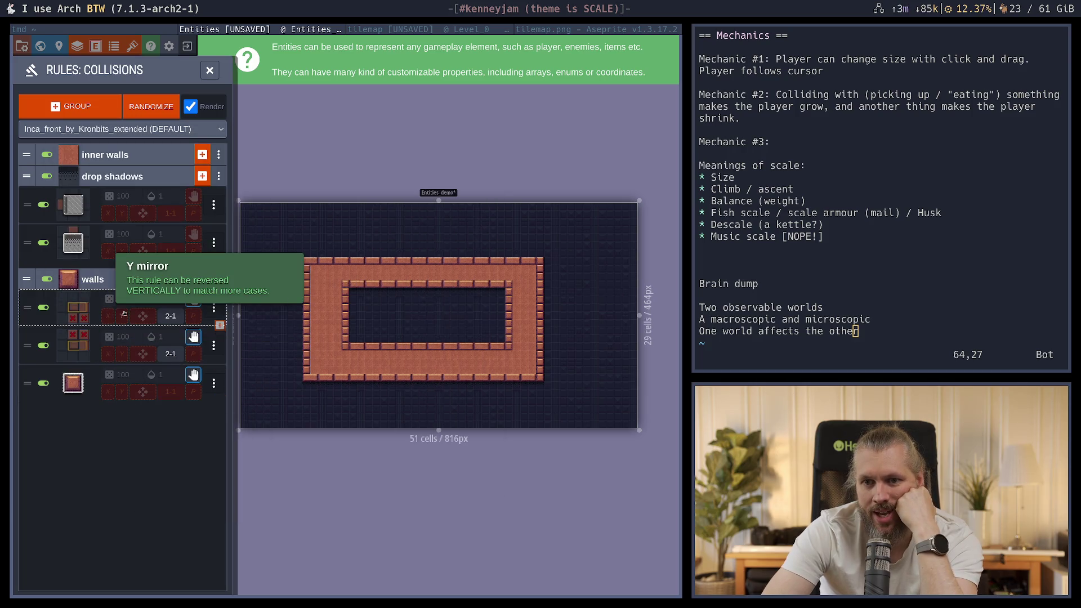
pyautogui.click(61, 307)
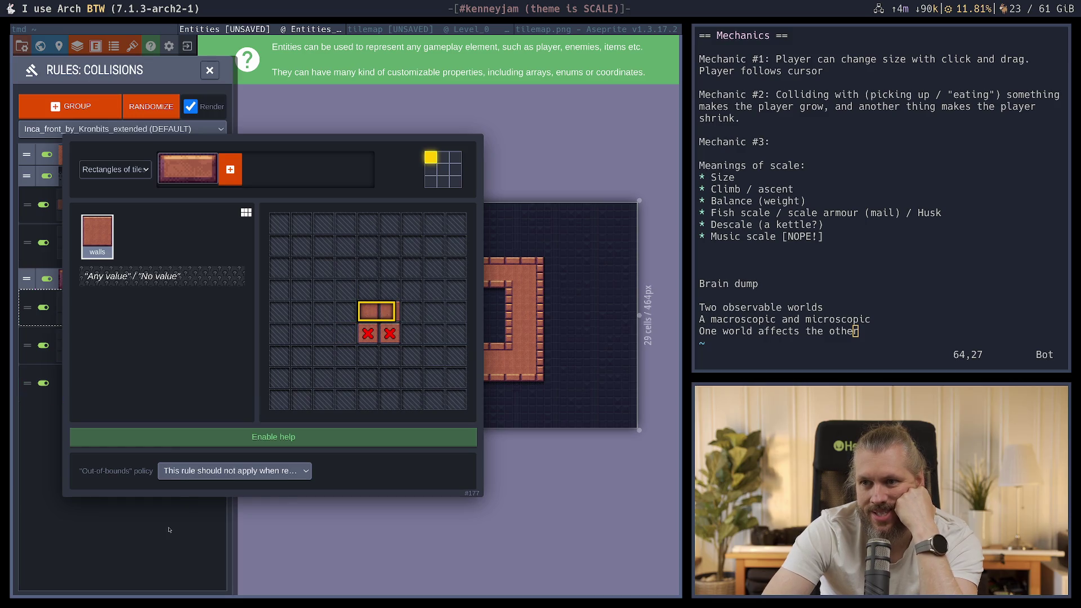
pyautogui.click(186, 509)
pyautogui.click(81, 346)
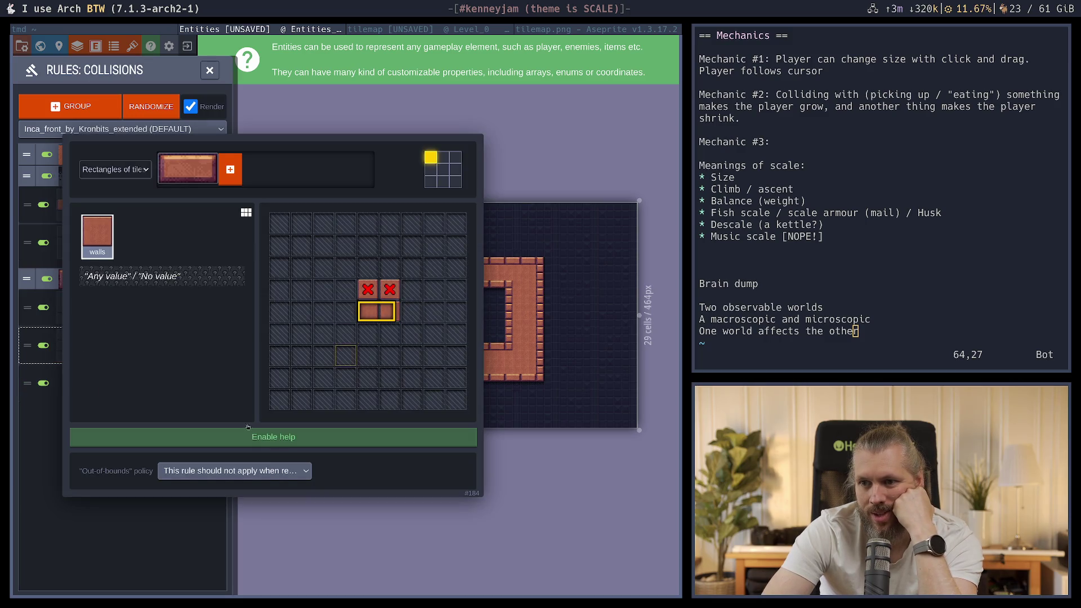
pyautogui.press('Escape')
pyautogui.click(81, 383)
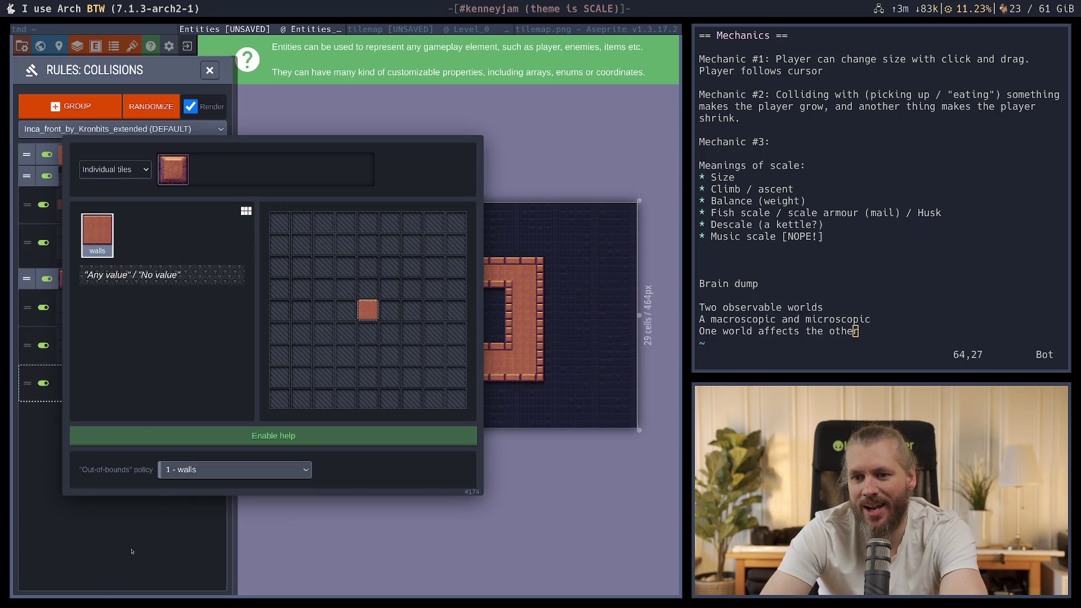
pyautogui.click(205, 475)
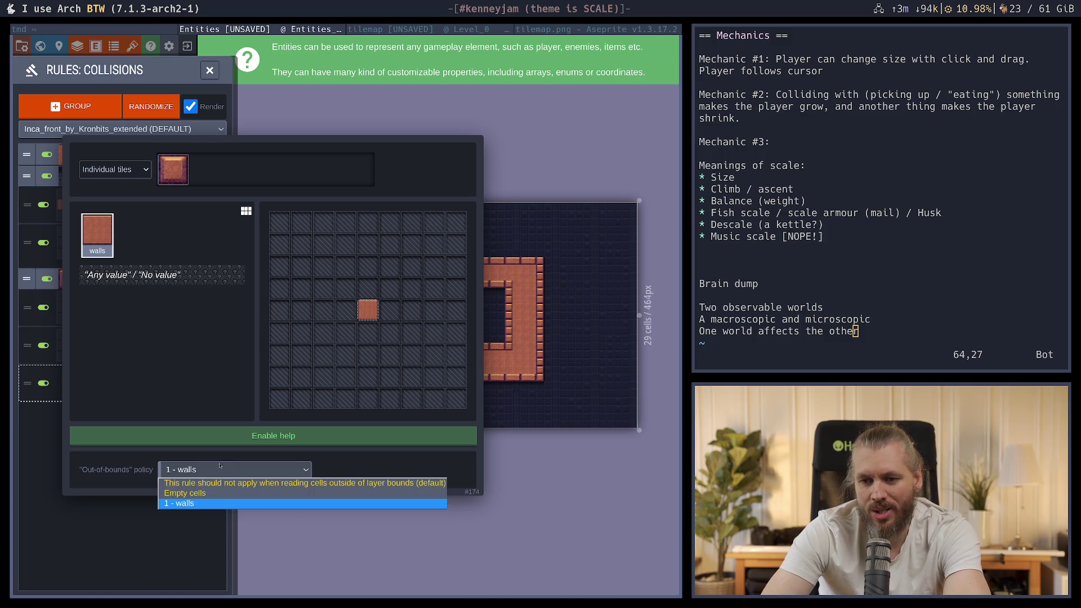
pyautogui.click(150, 581)
pyautogui.click(150, 581)
# In the rectangle walls rule, keep the out-of-bounds policy and Rectangles of tiles mode
pyautogui.click(96, 315)
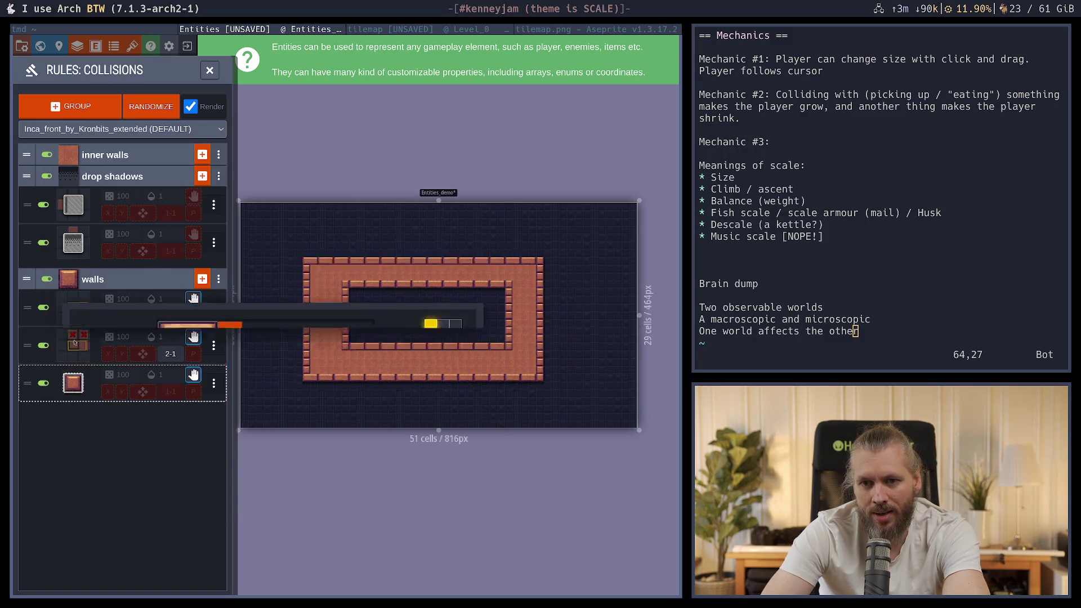
pyautogui.click(243, 473)
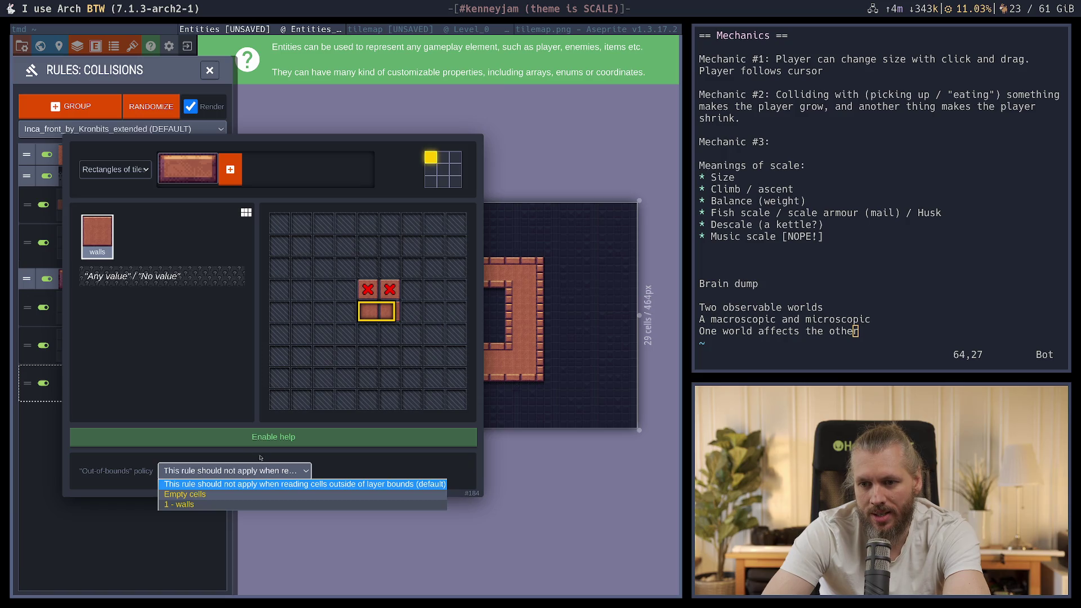
pyautogui.click(184, 524)
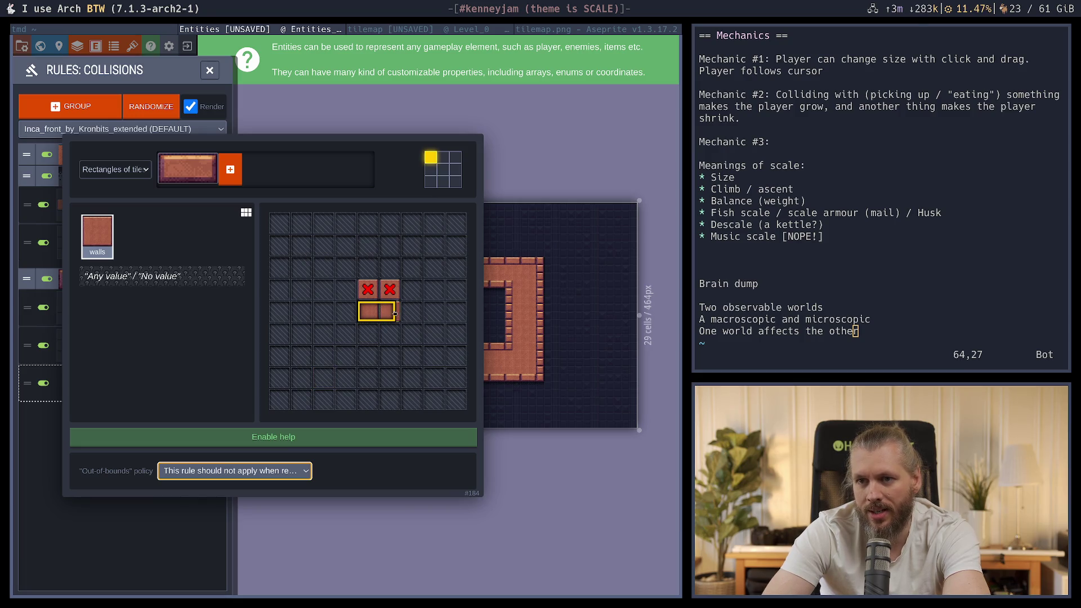
pyautogui.click(122, 172)
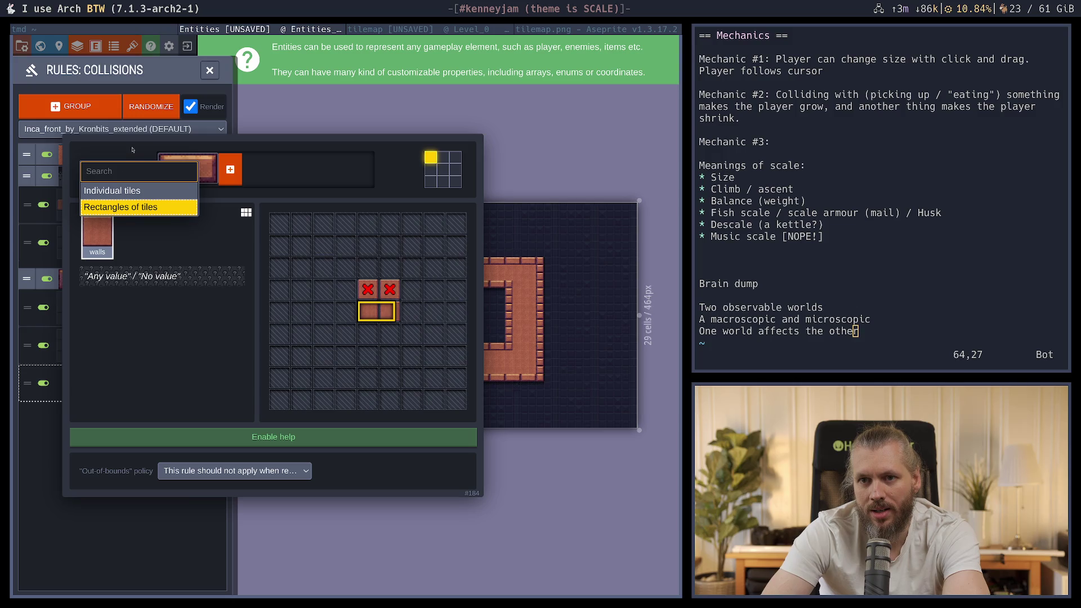
pyautogui.click(124, 191)
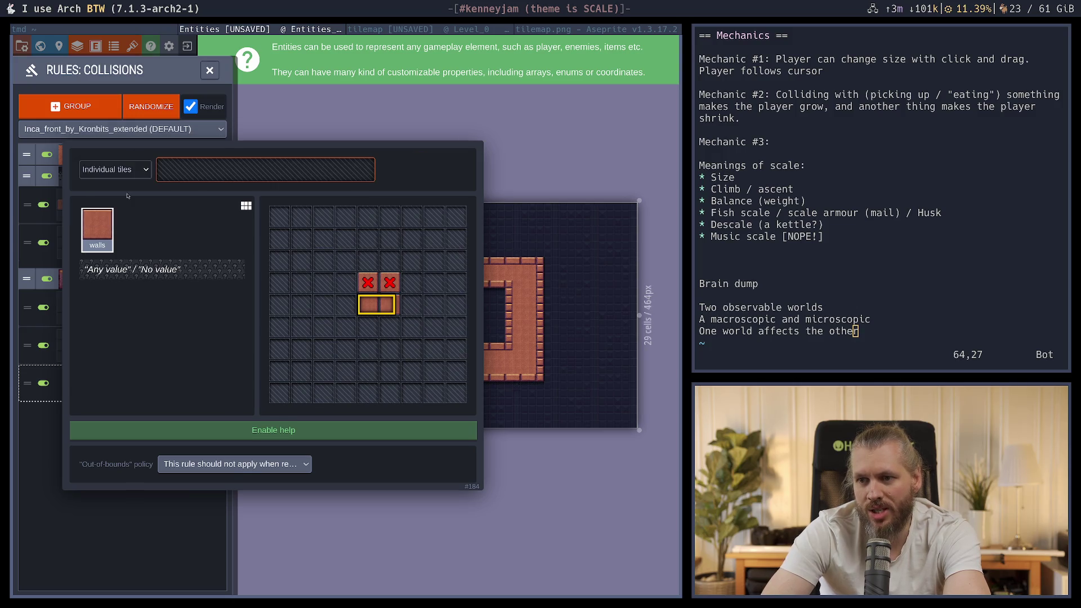
pyautogui.click(105, 171)
pyautogui.click(113, 207)
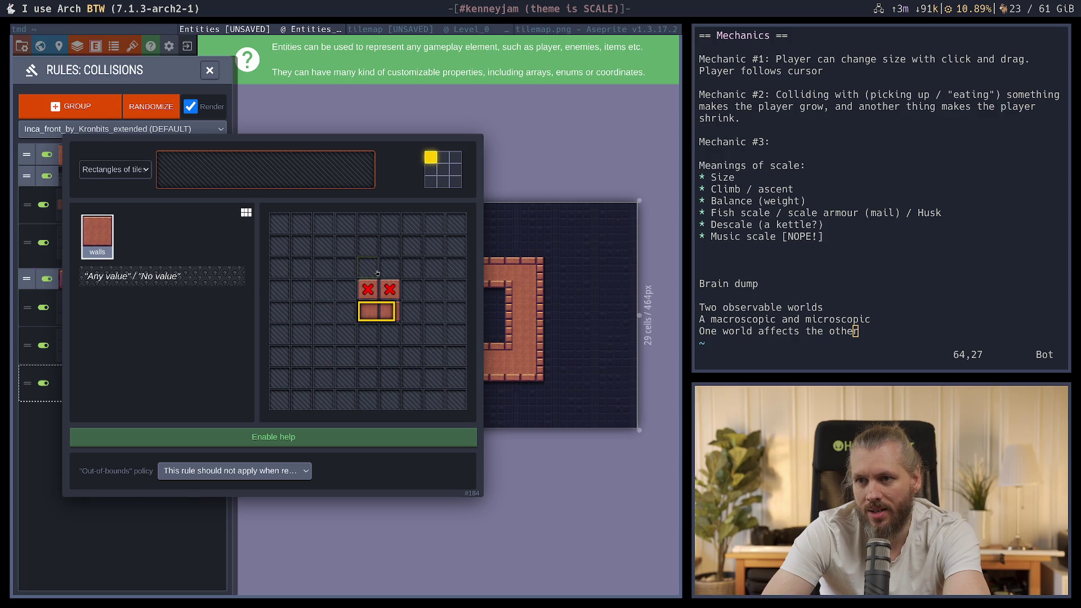
pyautogui.press('Escape')
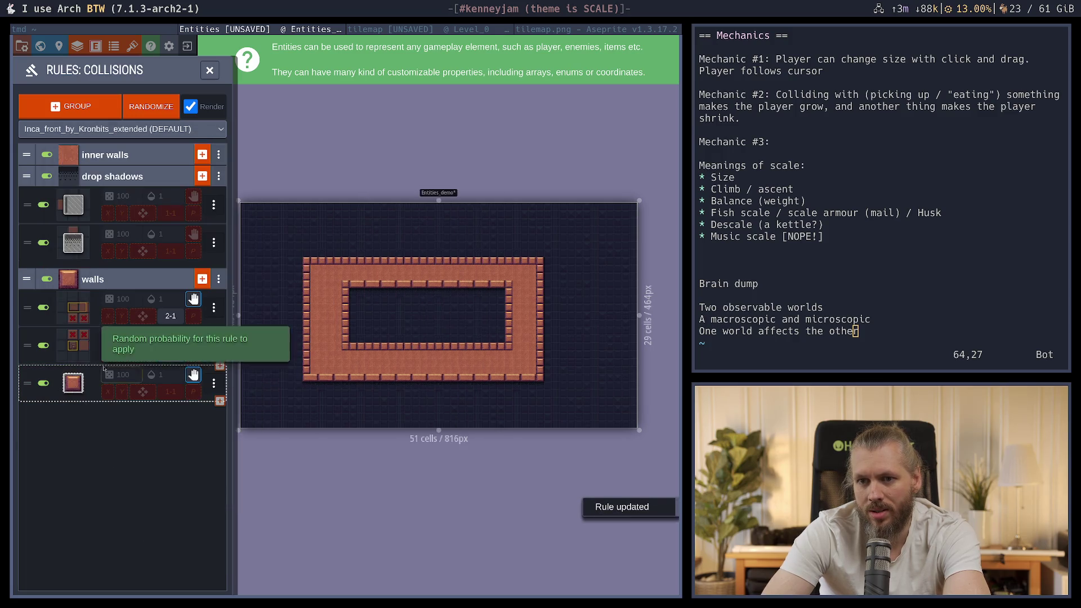
pyautogui.click(210, 70)
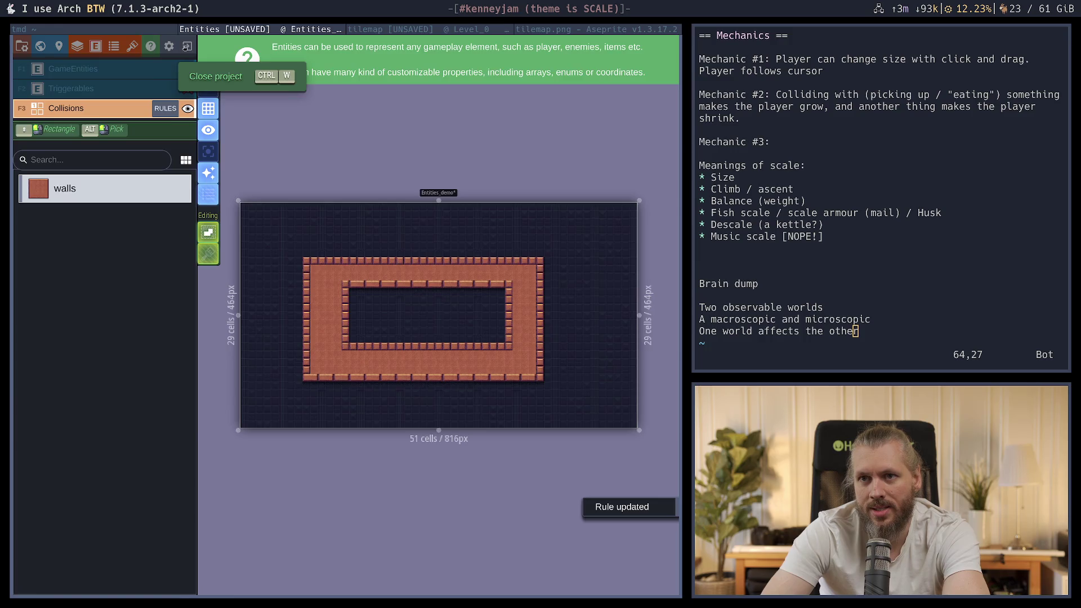
pyautogui.hotkey('ctrl', 'w')
pyautogui.click(264, 102)
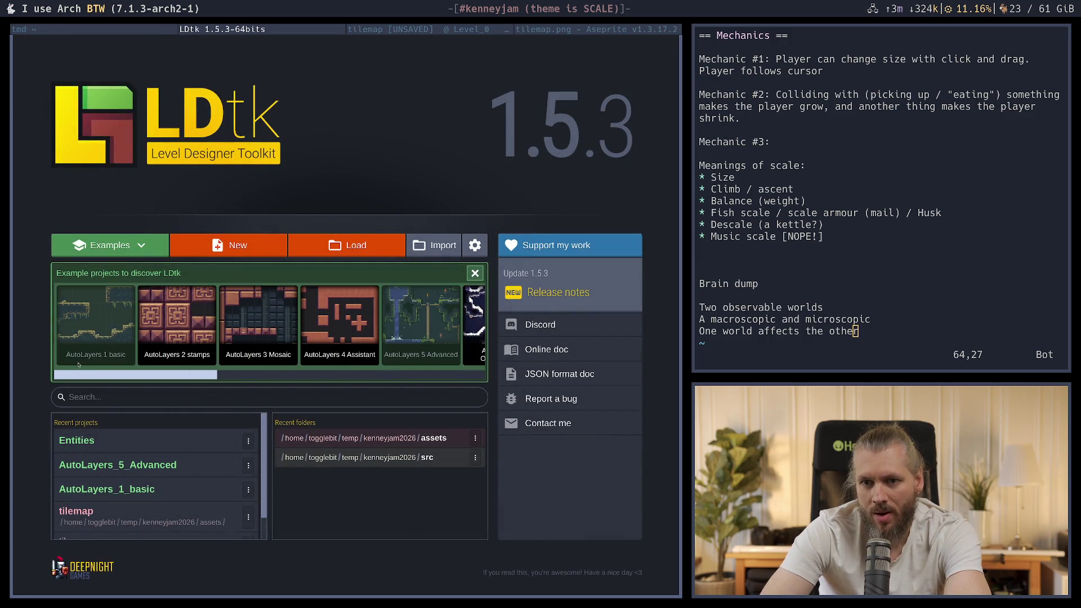
pyautogui.moveTo(78, 364); pyautogui.dragTo(446, 385)
pyautogui.click(268, 331)
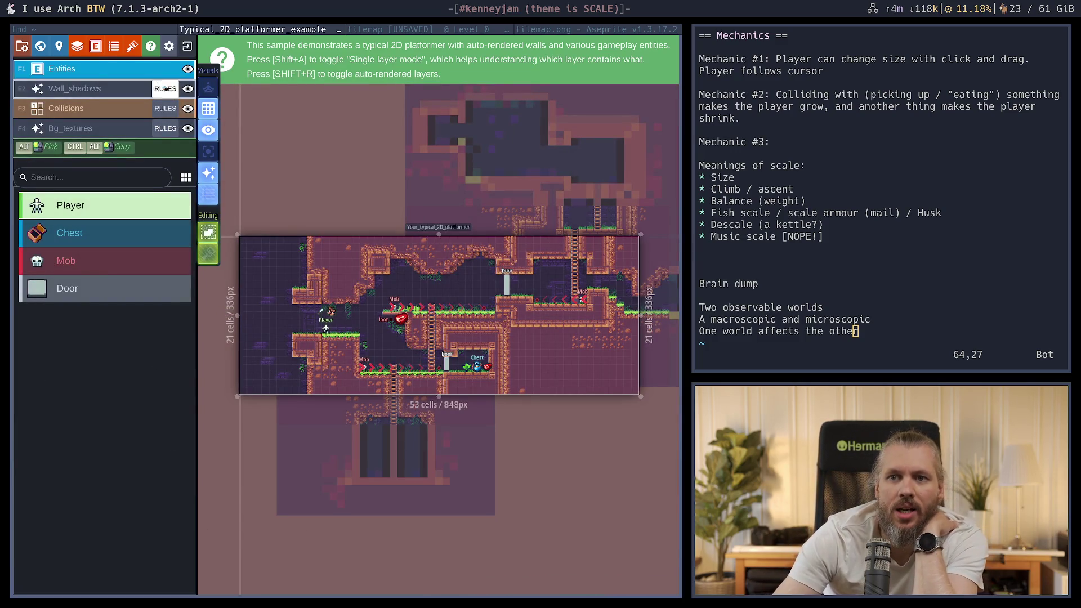
# Open the platformer's Collisions rules, expand Stone walls, and open its first rule's pattern
pyautogui.click(77, 45)
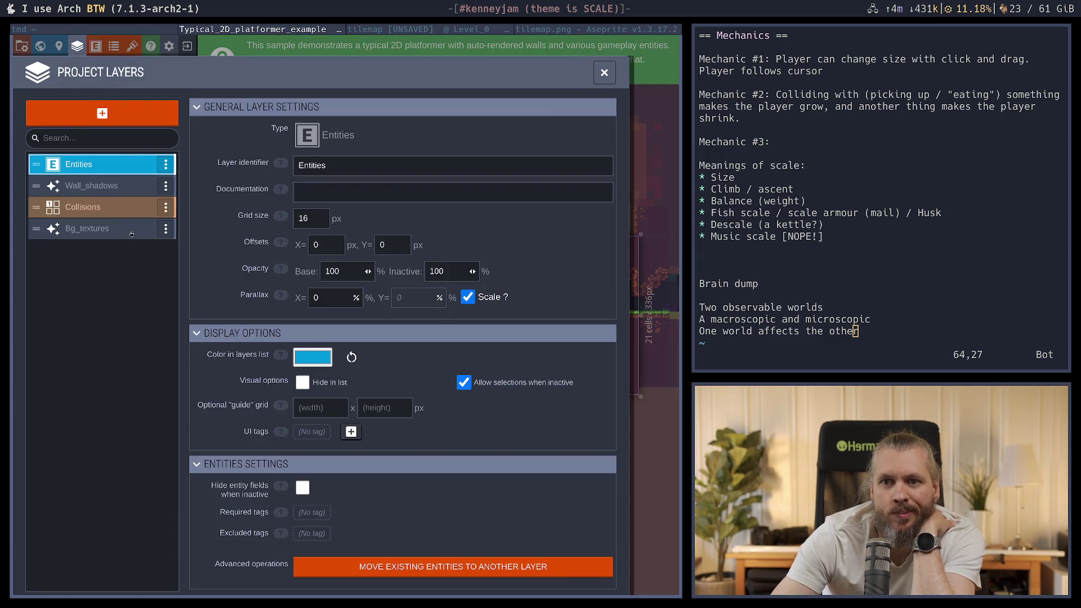
pyautogui.click(81, 48)
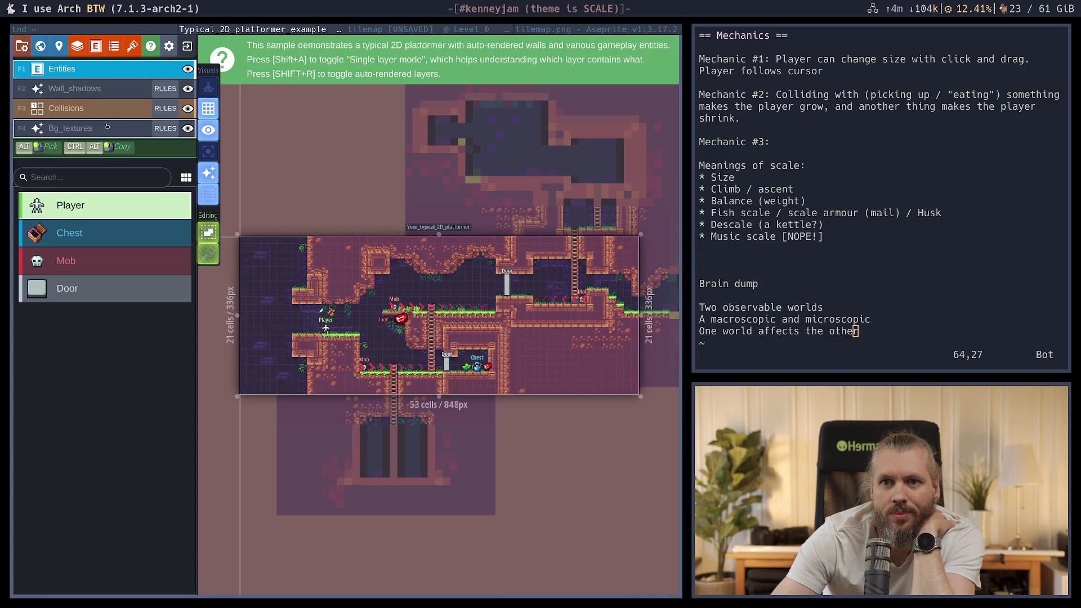
pyautogui.click(167, 112)
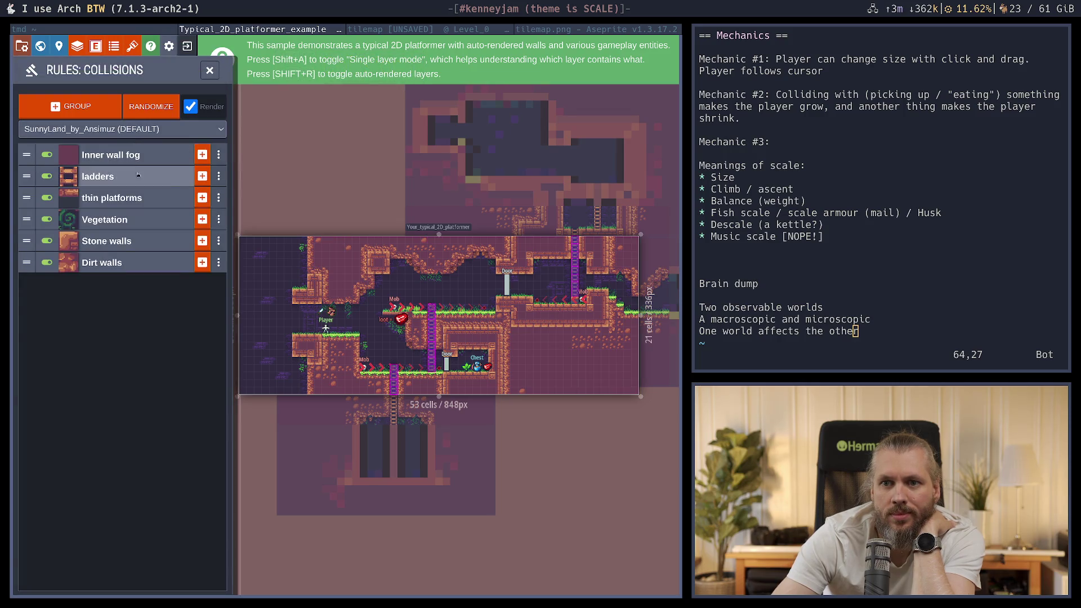
pyautogui.click(122, 243)
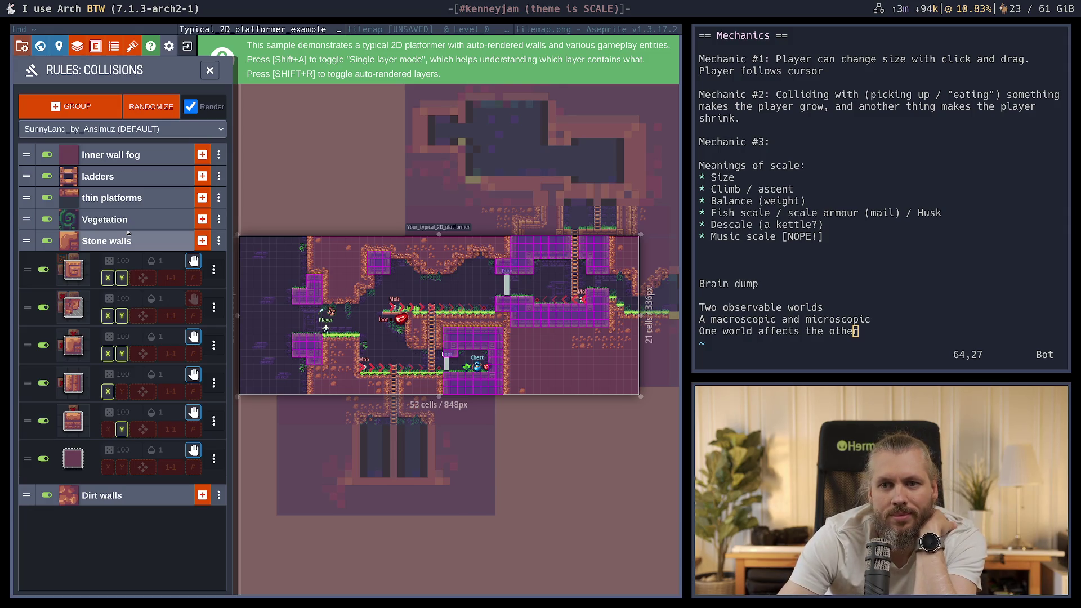
pyautogui.click(70, 273)
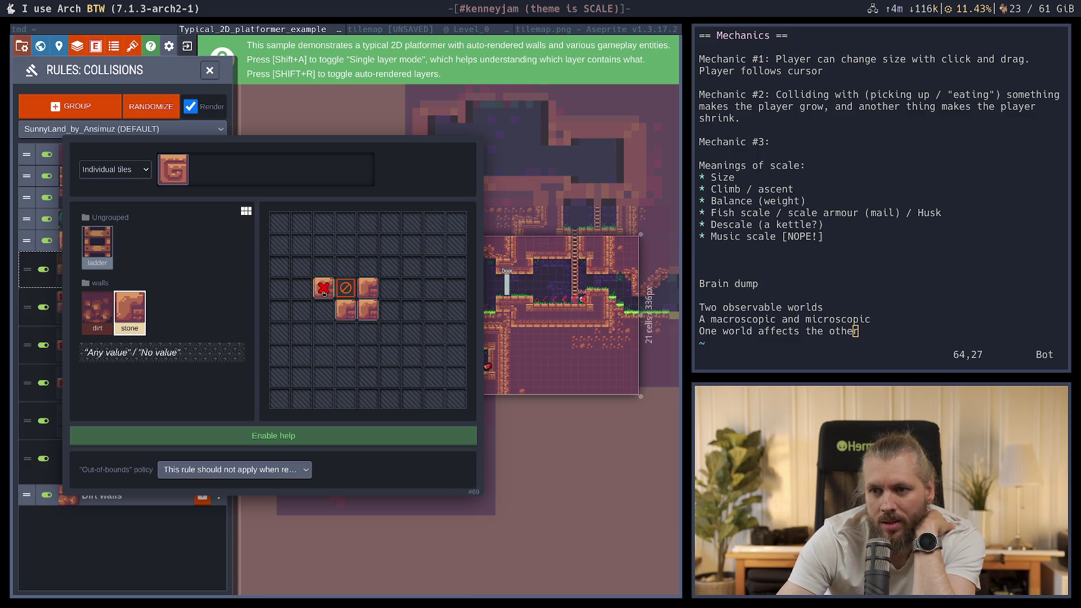
# Try stone conditions on the pattern cells, leaving the centre cell cleared
pyautogui.click(324, 293)
pyautogui.click(324, 294)
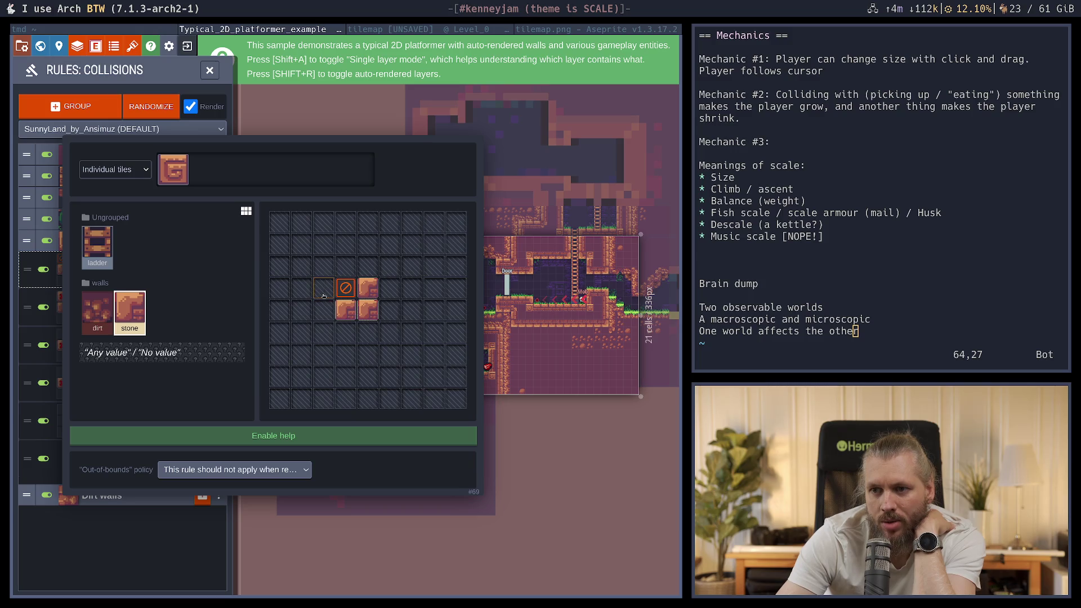
pyautogui.rightClick(344, 288)
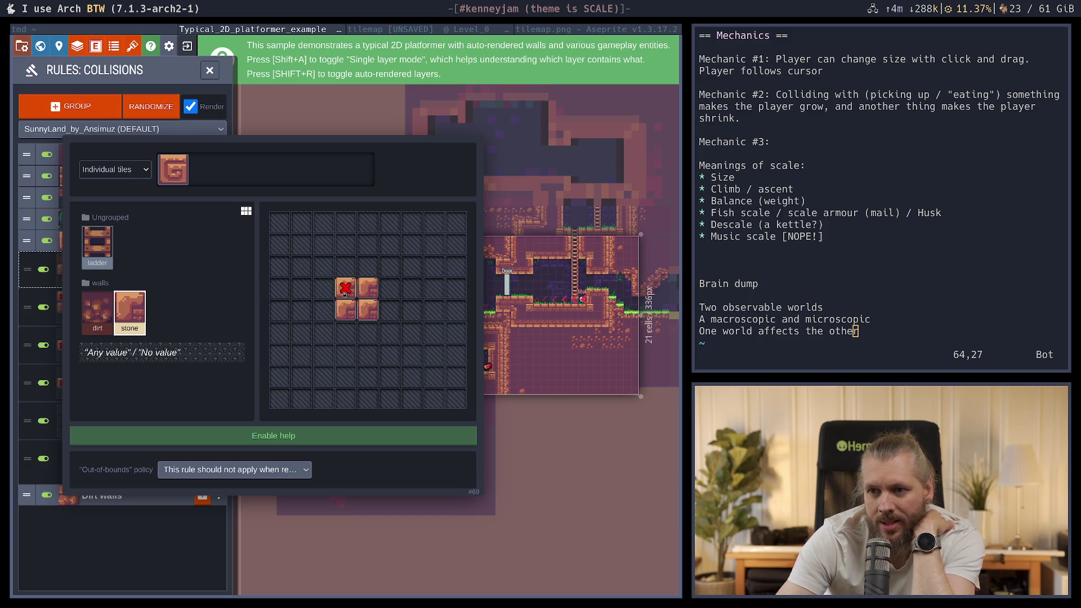
pyautogui.click(345, 292)
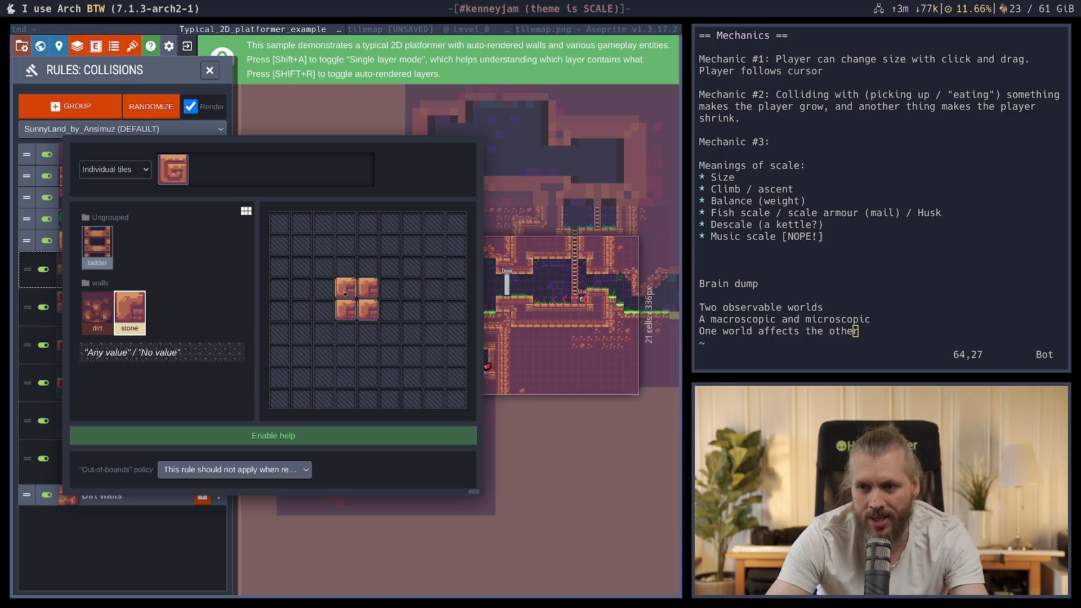
pyautogui.click(351, 291)
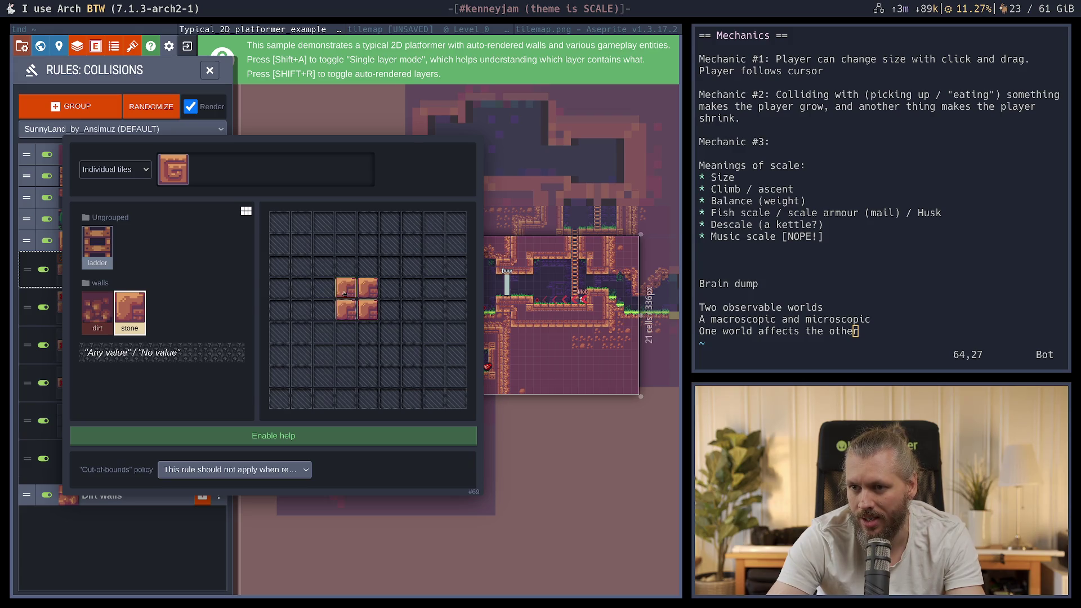
# Toggle stone requirements on one cell and paint stone requirements across several pattern cells
pyautogui.click(344, 291)
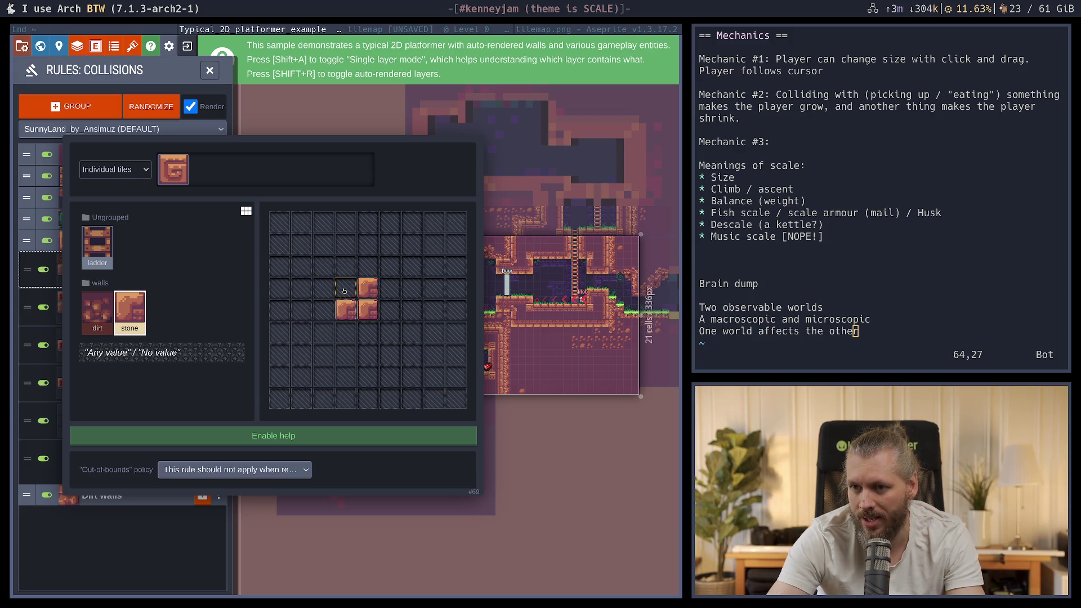
pyautogui.rightClick(344, 291)
pyautogui.click(344, 290)
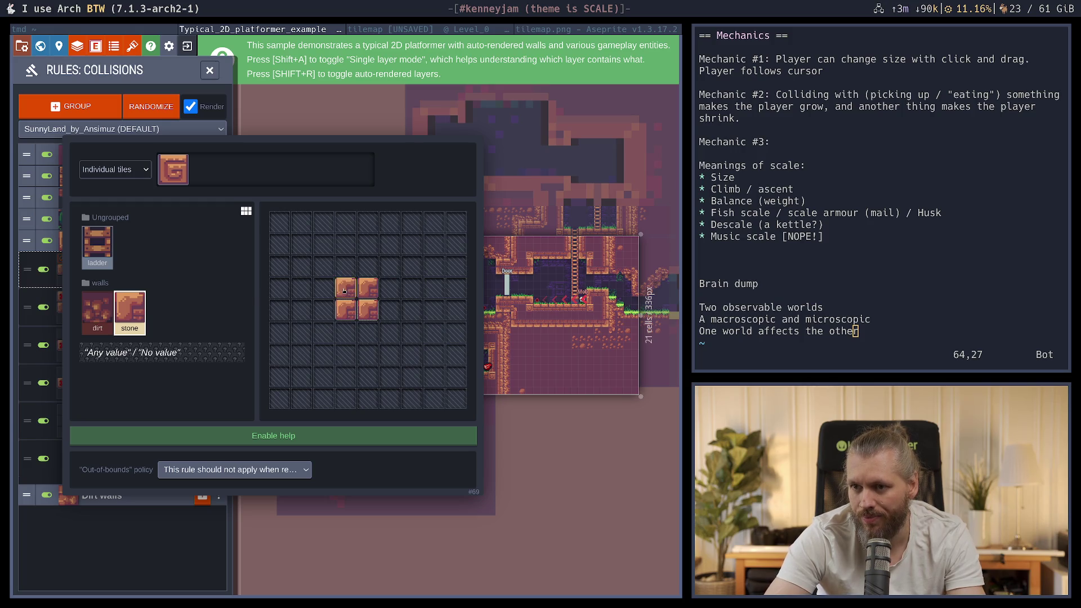
pyautogui.click(345, 290)
pyautogui.click(345, 289)
pyautogui.click(345, 290)
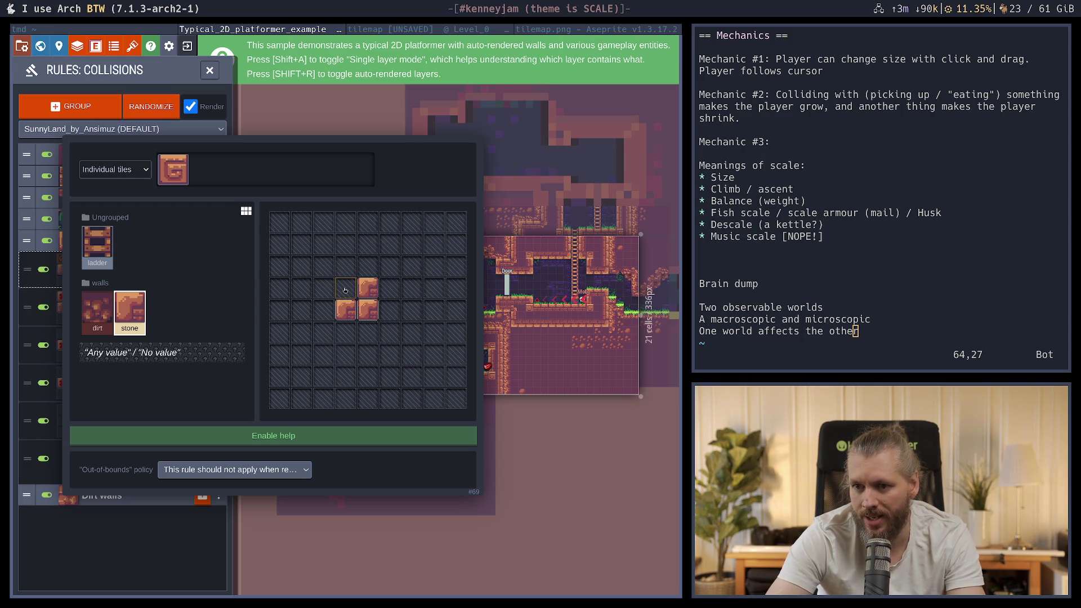
pyautogui.click(346, 291)
pyautogui.click(345, 291)
pyautogui.moveTo(345, 290)
pyautogui.mouseDown()
pyautogui.moveTo(344, 267)
pyautogui.moveTo(311, 288)
pyautogui.moveTo(304, 266)
pyautogui.moveTo(327, 288)
pyautogui.mouseUp()
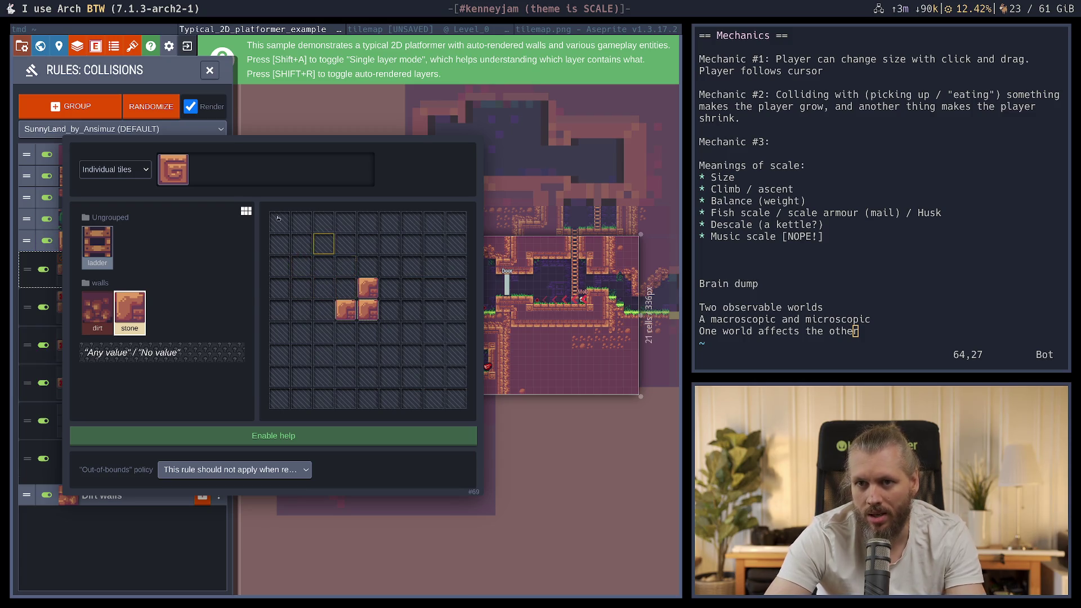
# Require dirt in one pattern cell, apply the rule, and close the rules and sample project
pyautogui.click(97, 313)
pyautogui.click(345, 288)
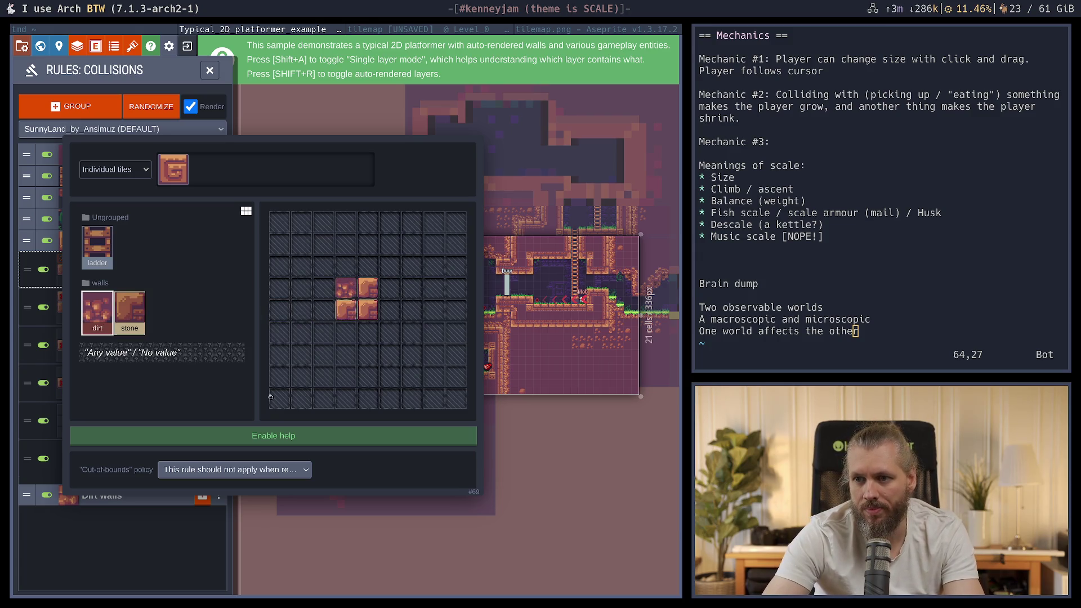
pyautogui.press('Escape')
pyautogui.click(210, 69)
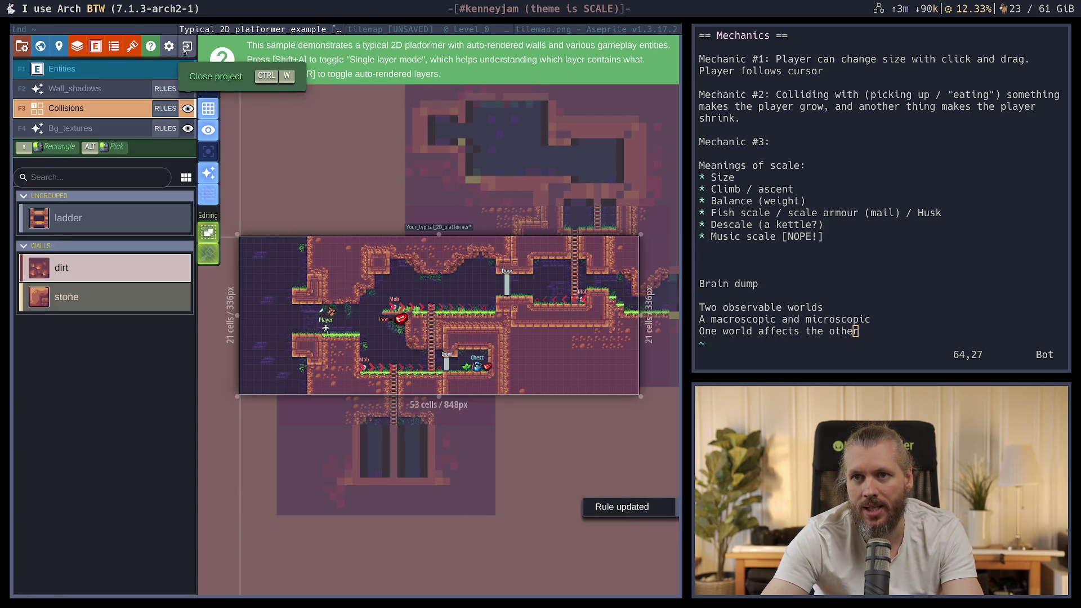
pyautogui.click(186, 47)
# Leave the sample project, switch to the tilemap project, and open the Fancy only rule's pattern
pyautogui.click(264, 101)
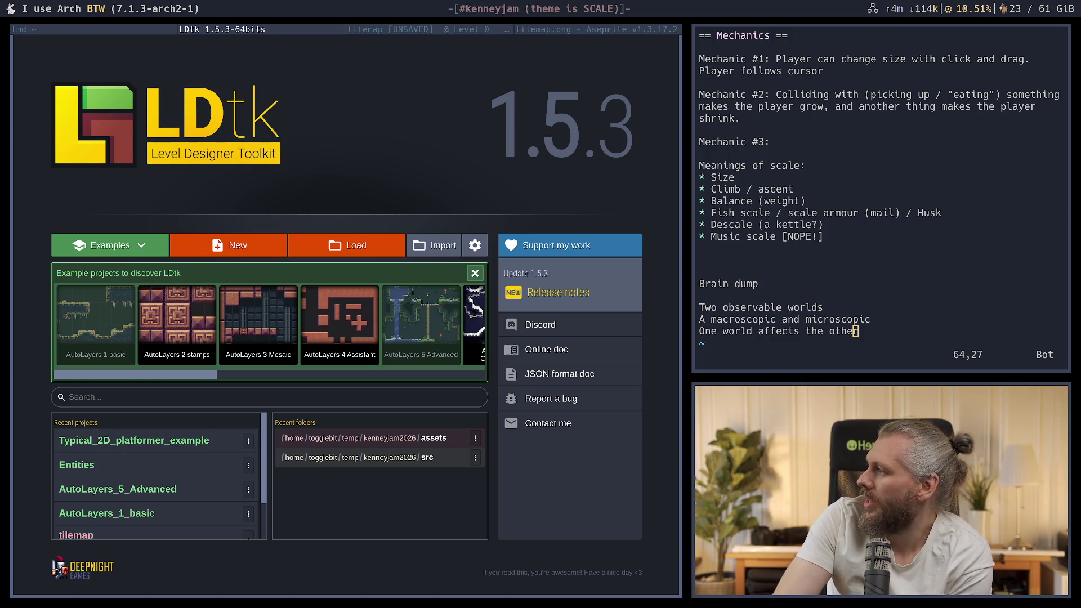
pyautogui.click(421, 32)
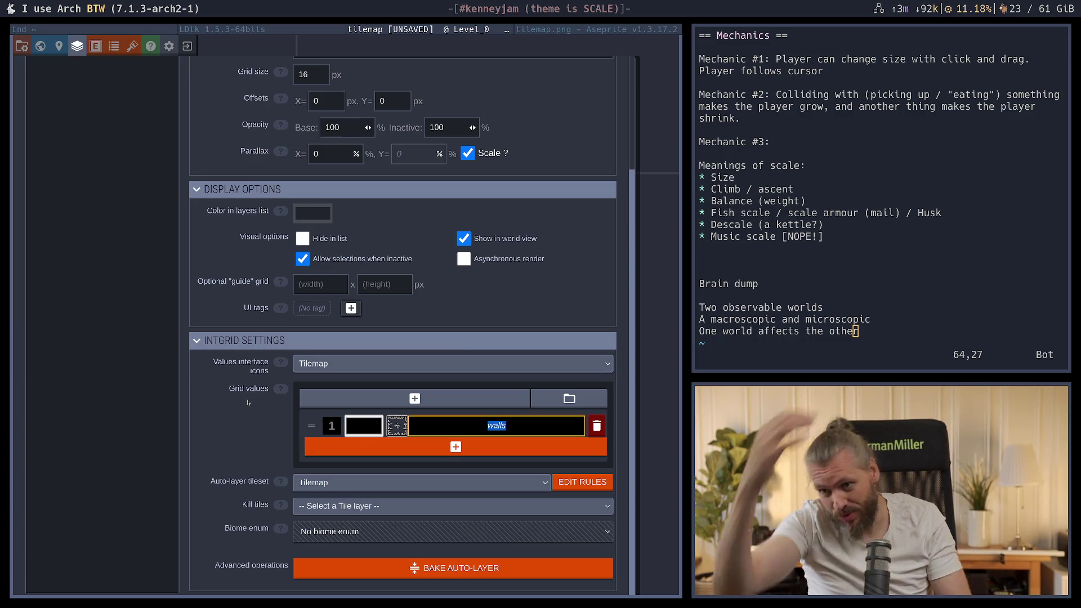
pyautogui.click(582, 481)
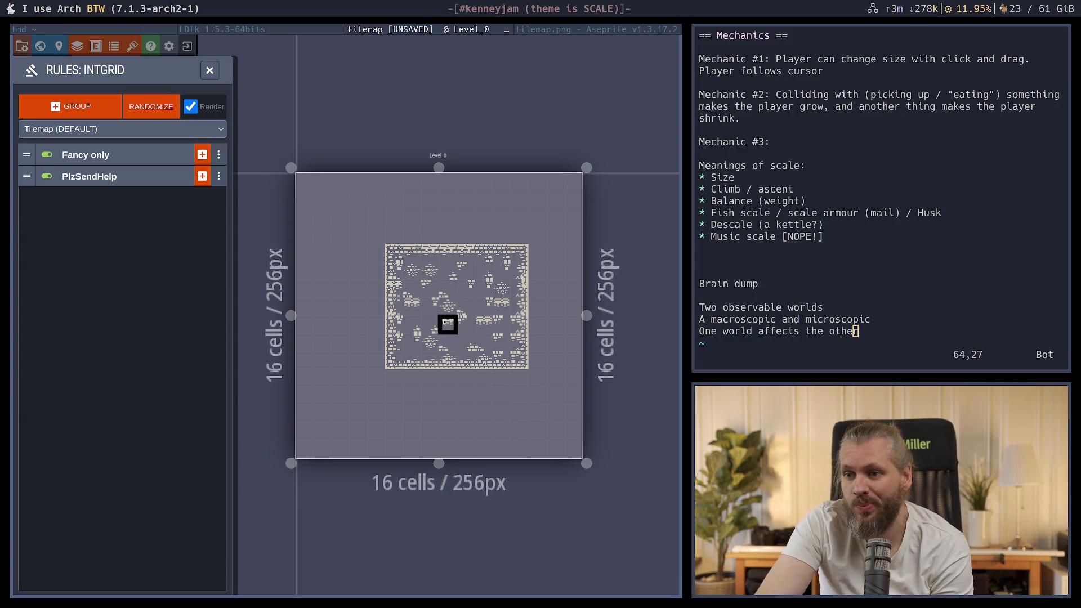
pyautogui.click(133, 157)
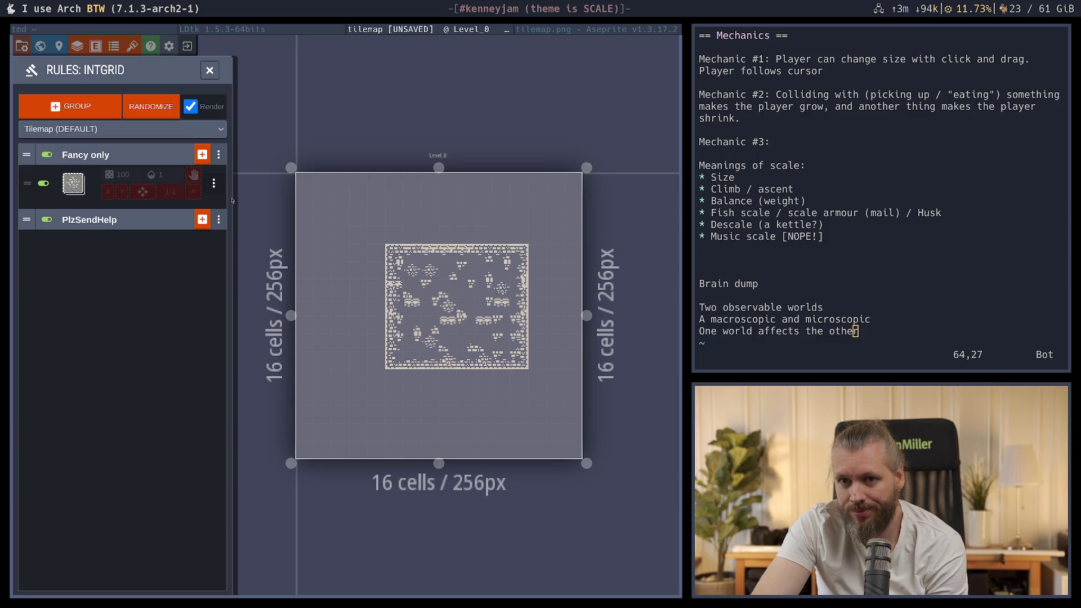
pyautogui.click(73, 184)
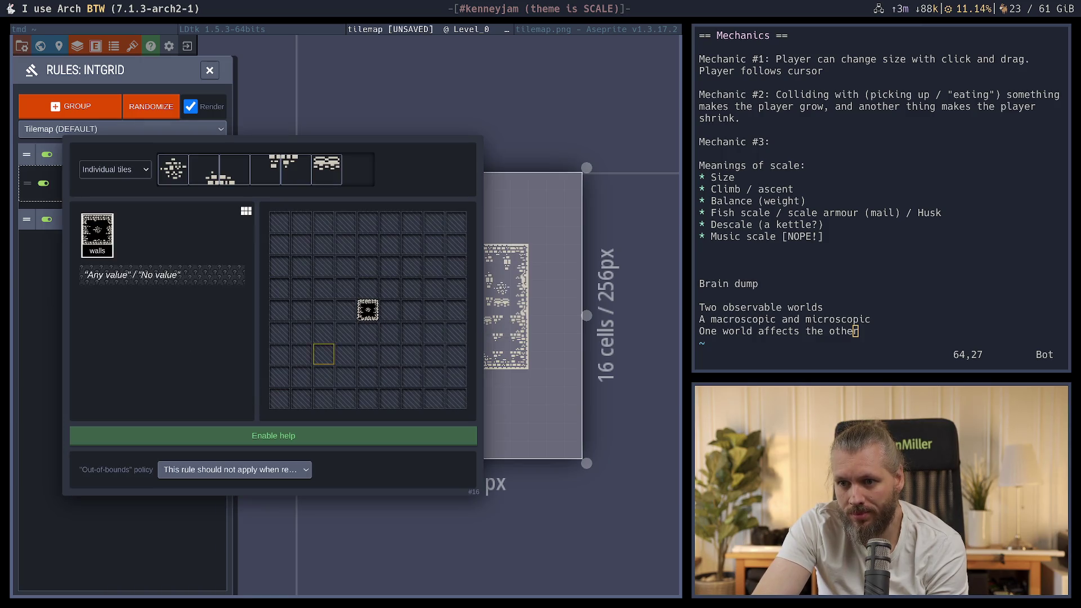
# Toggle the Fancy only centre cell between forbidding and requiring walls, then close the rules
pyautogui.click(369, 316)
pyautogui.rightClick(370, 316)
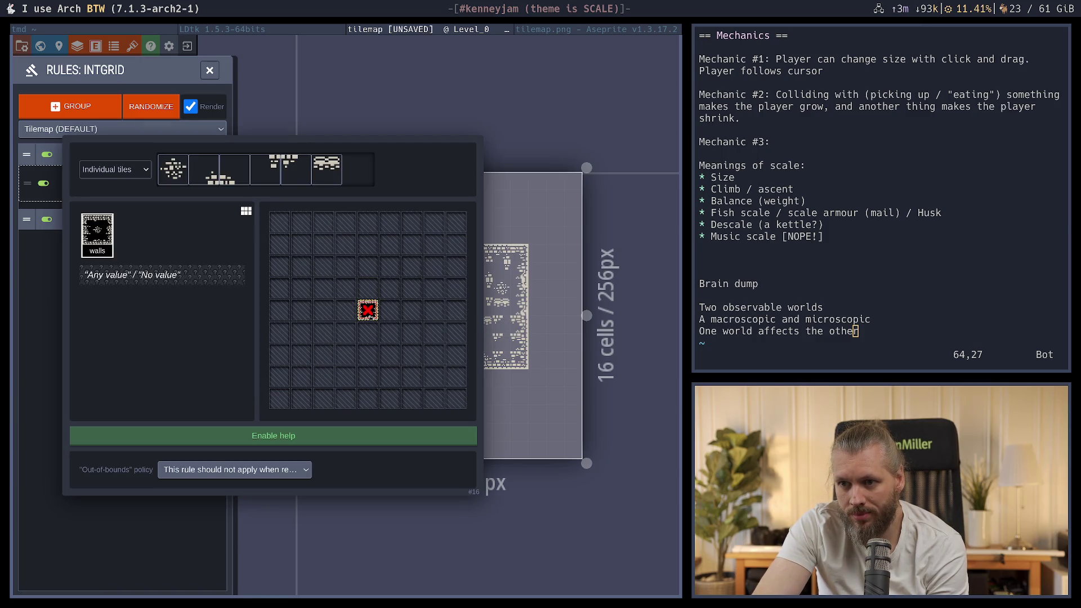
pyautogui.click(115, 517)
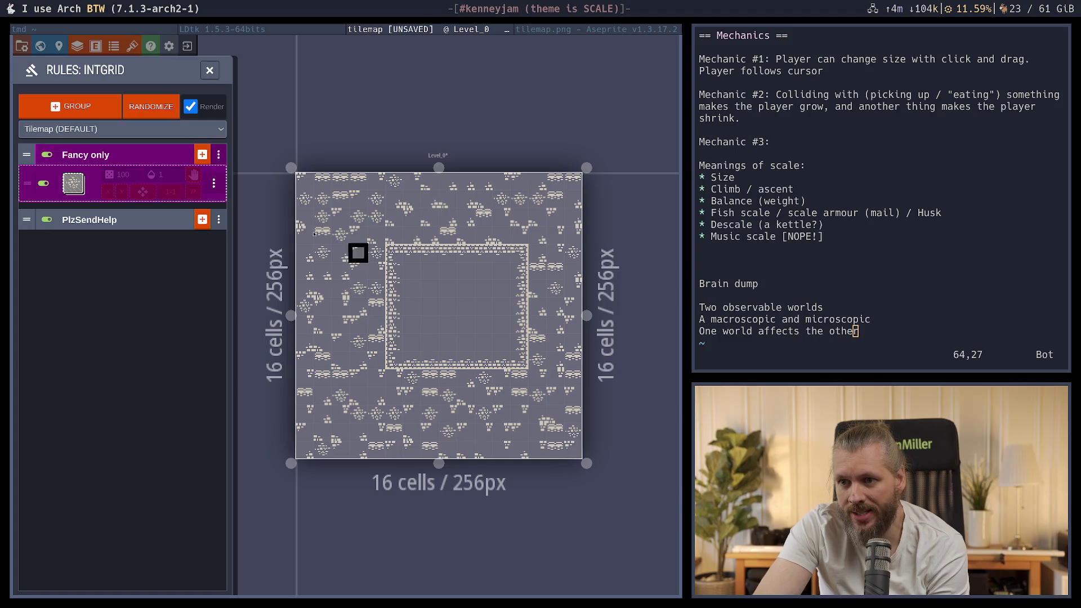
pyautogui.click(130, 185)
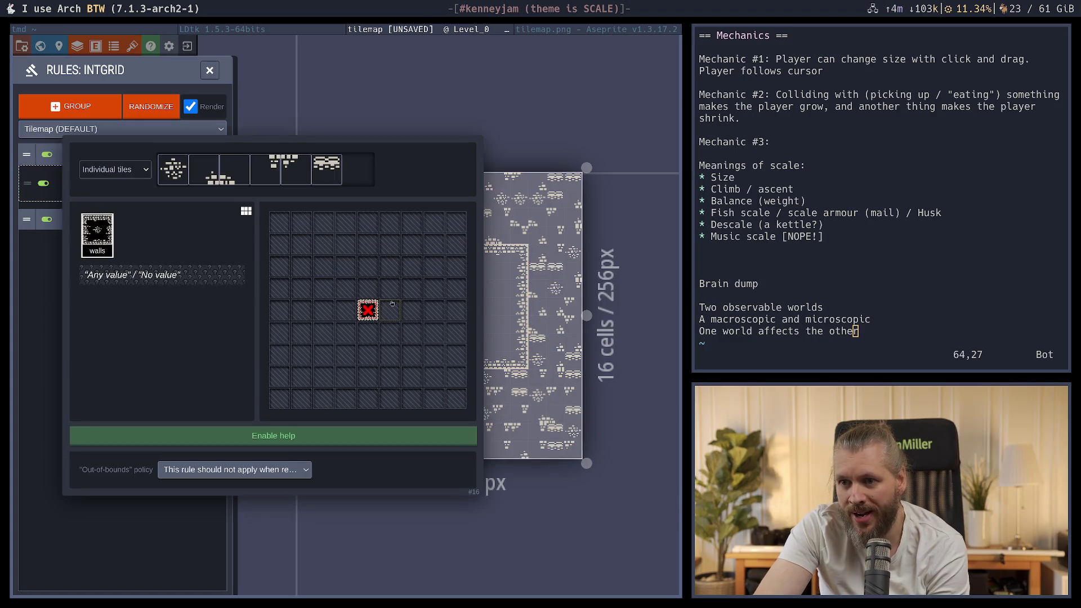
pyautogui.click(366, 310)
pyautogui.click(363, 311)
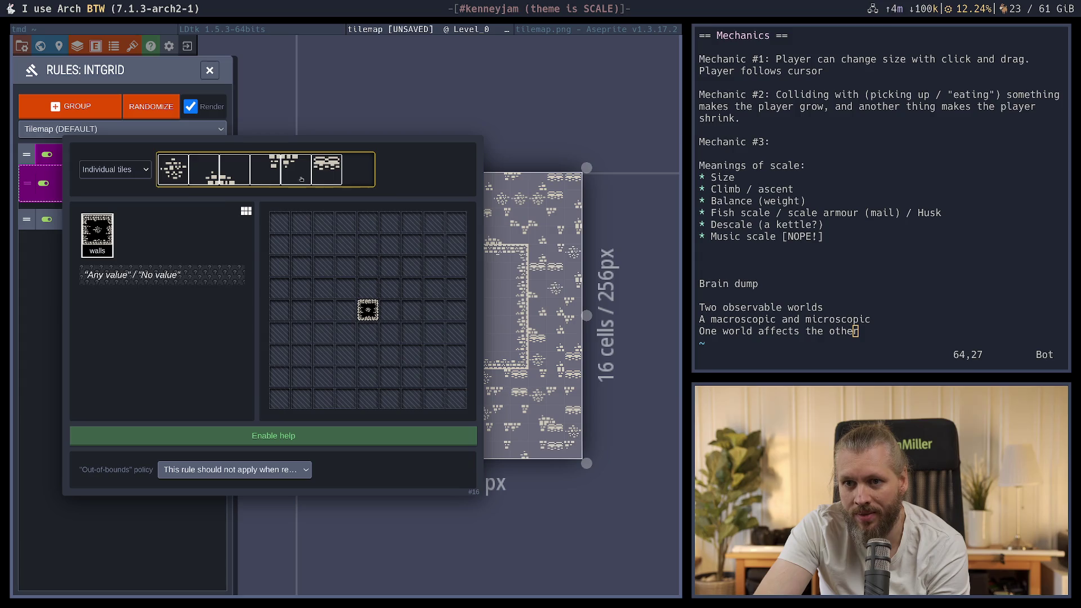
pyautogui.click(188, 280)
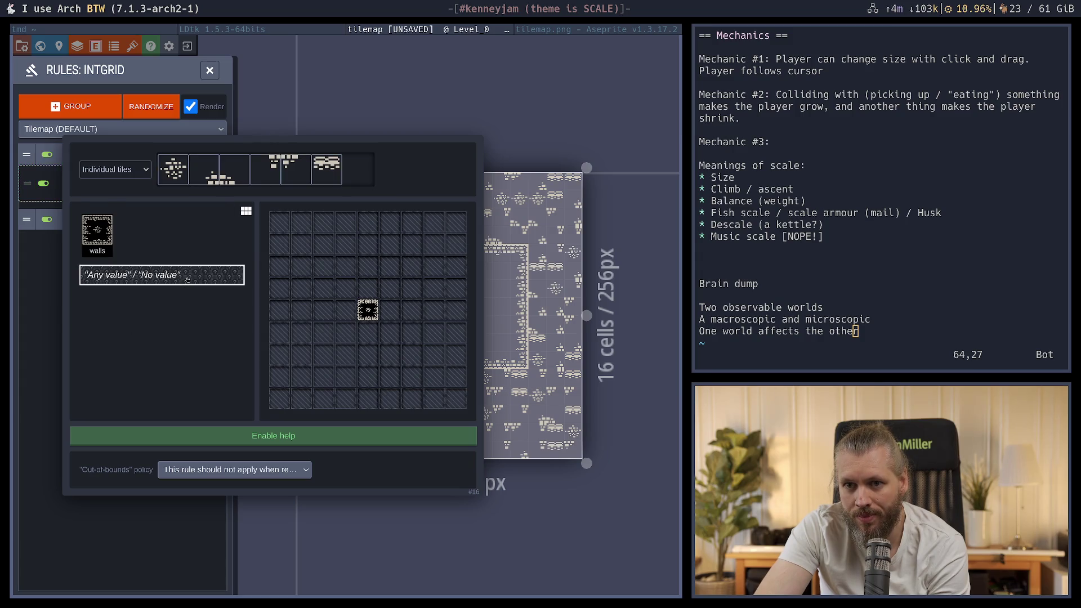
pyautogui.click(132, 539)
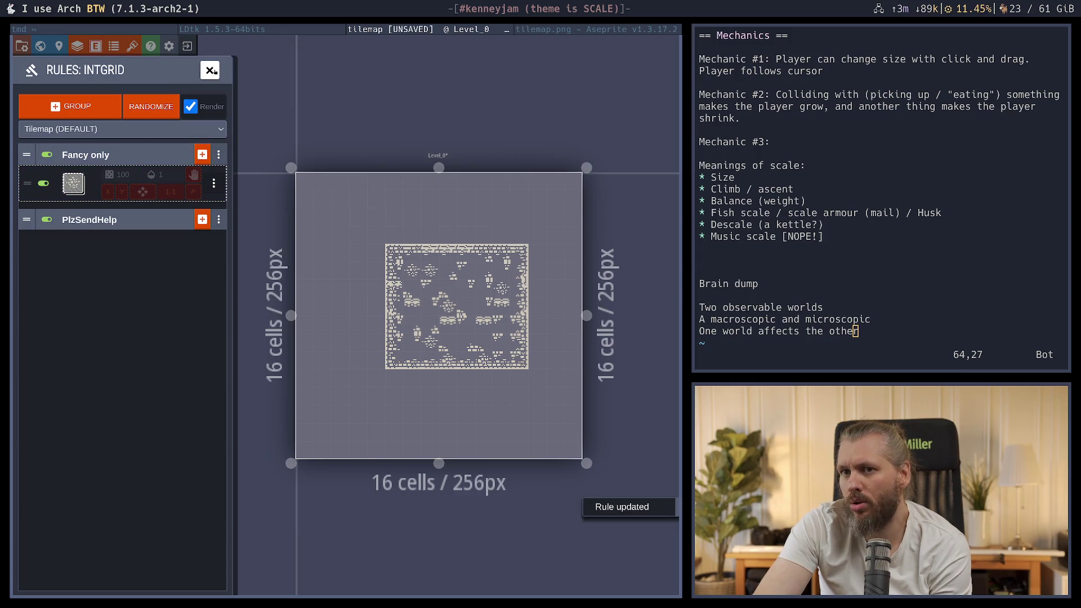
pyautogui.click(213, 71)
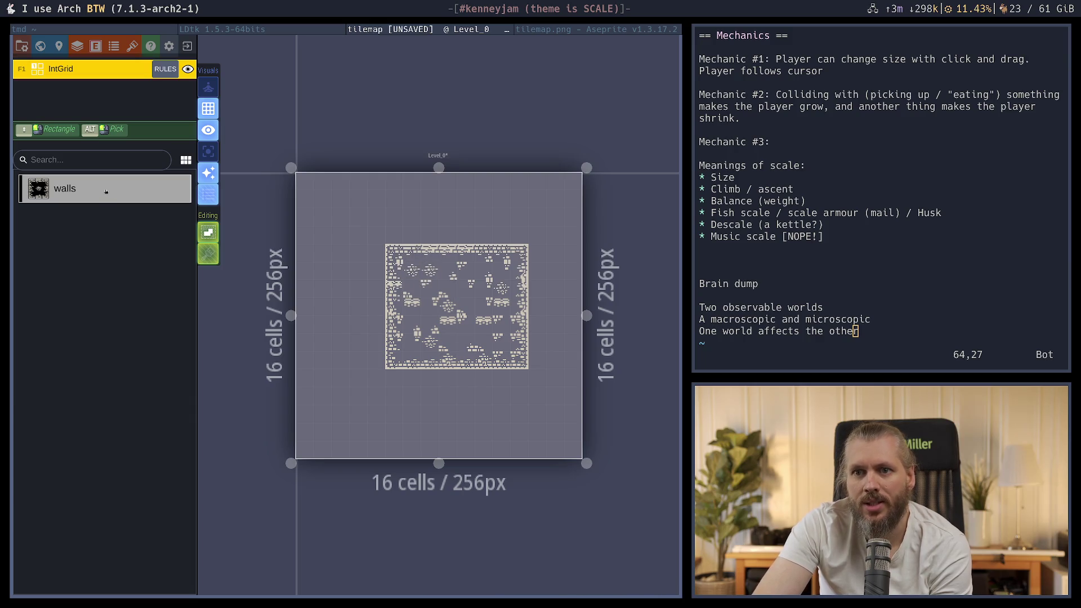
# Mark all eight neighbours of the Fancy only centre cell as any value, refresh, and reopen the rules
pyautogui.click(166, 69)
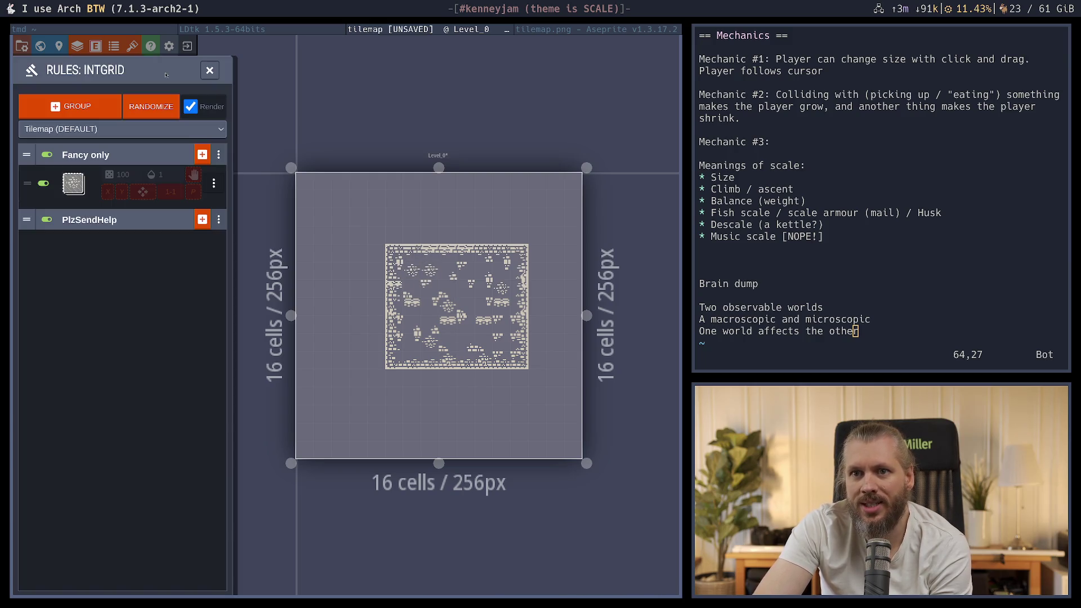
pyautogui.click(72, 189)
pyautogui.click(165, 284)
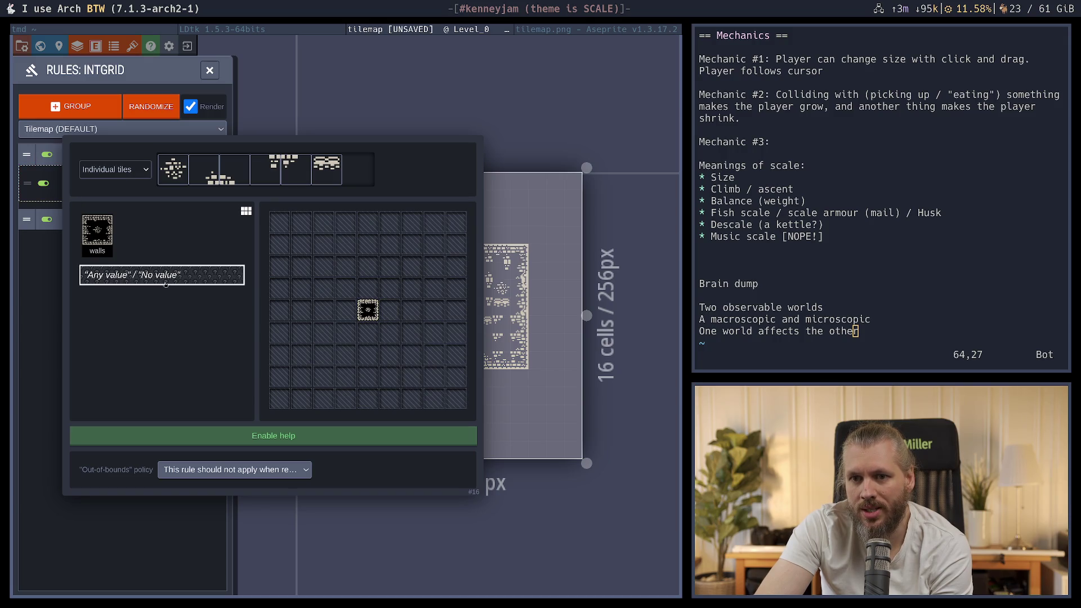
pyautogui.moveTo(345, 288)
pyautogui.mouseDown()
pyautogui.moveTo(345, 309)
pyautogui.moveTo(368, 332)
pyautogui.moveTo(389, 310)
pyautogui.moveTo(370, 290)
pyautogui.mouseUp()
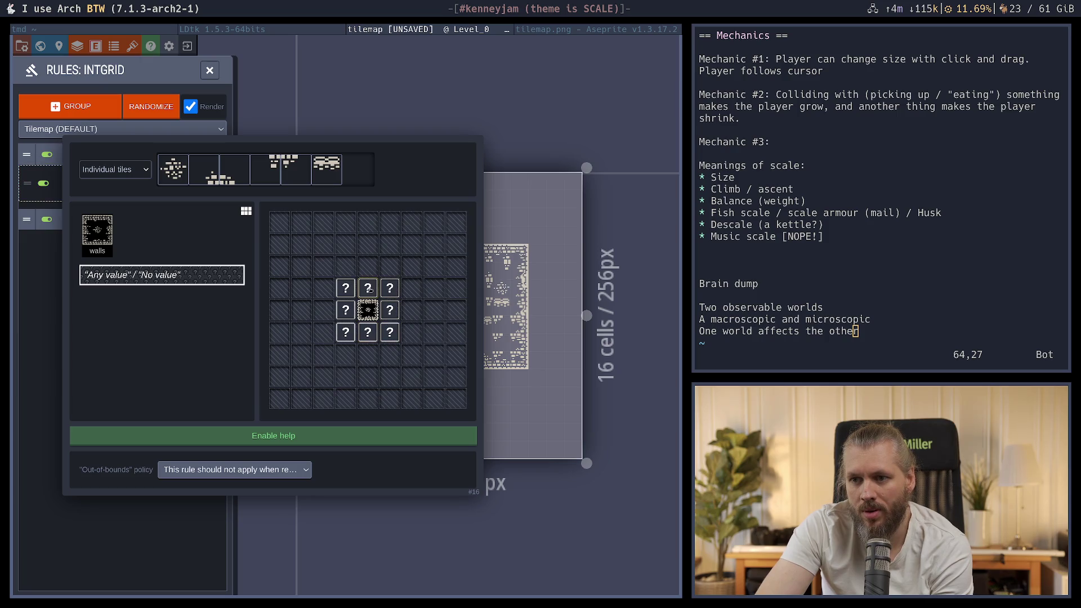
pyautogui.click(220, 498)
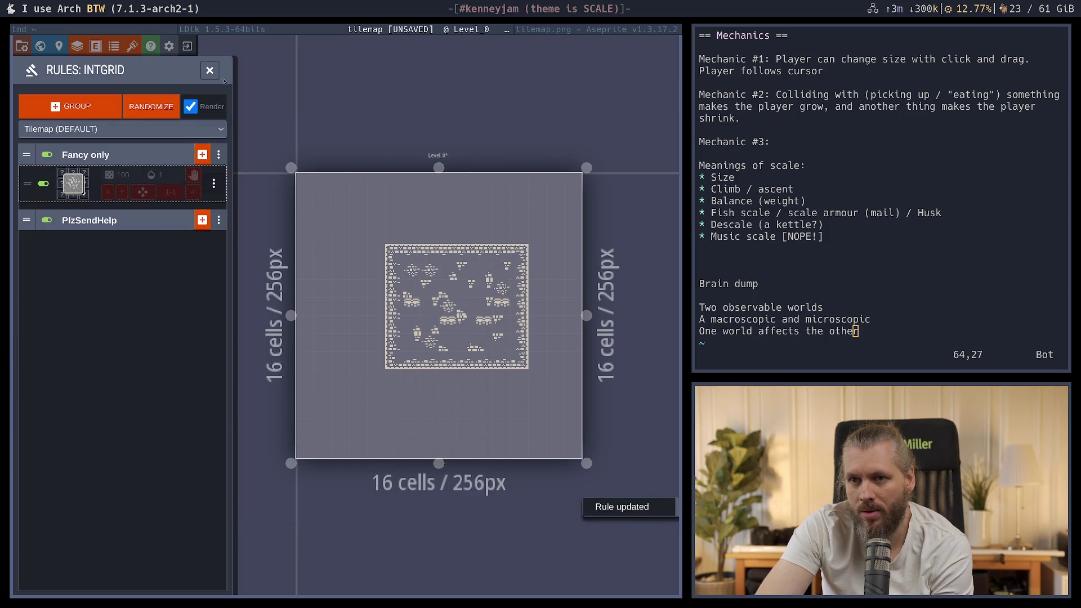
pyautogui.click(209, 70)
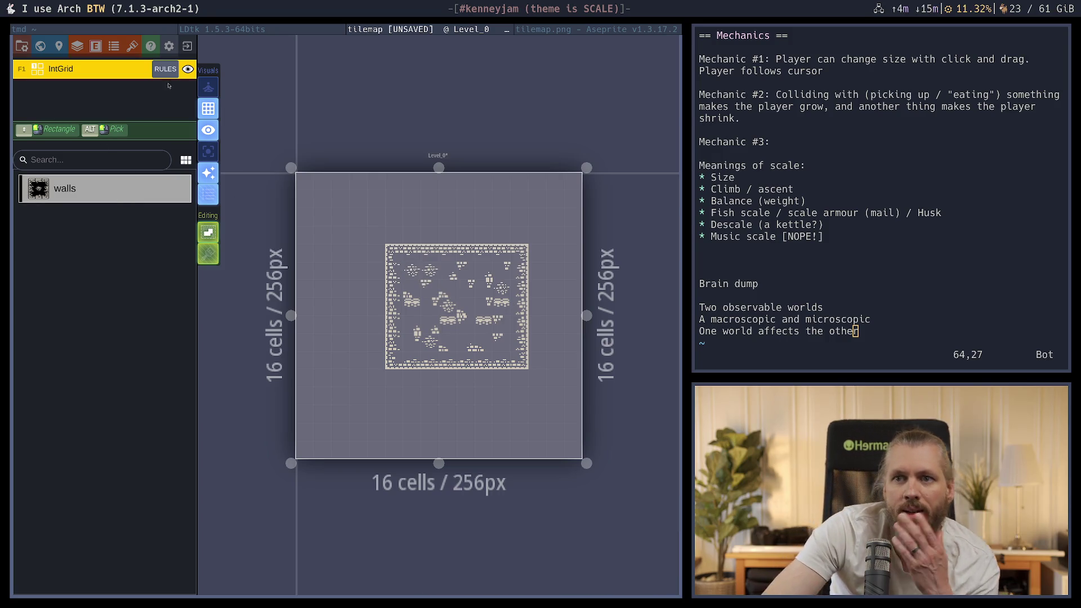
pyautogui.click(165, 69)
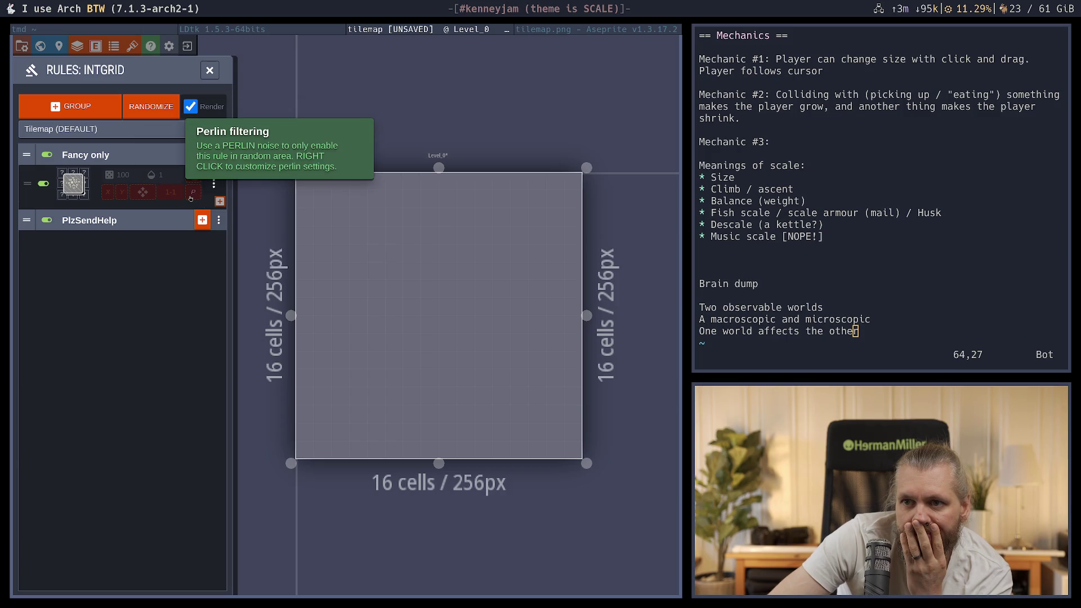
# Add a new auto-layer rule and start editing its pattern with the any value / no value option
pyautogui.click(221, 203)
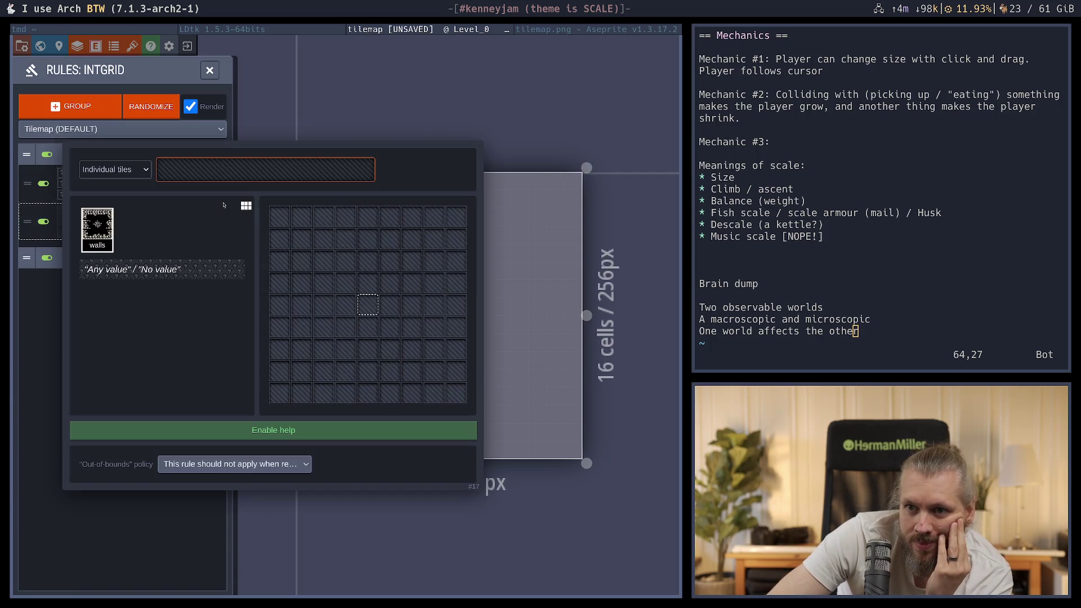
pyautogui.click(69, 544)
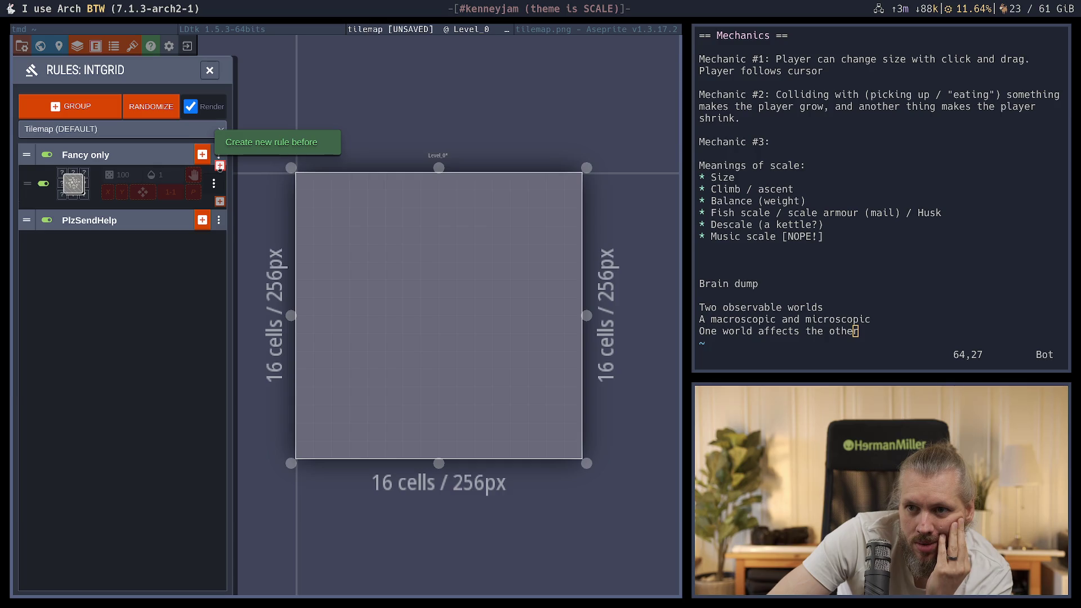
pyautogui.click(68, 189)
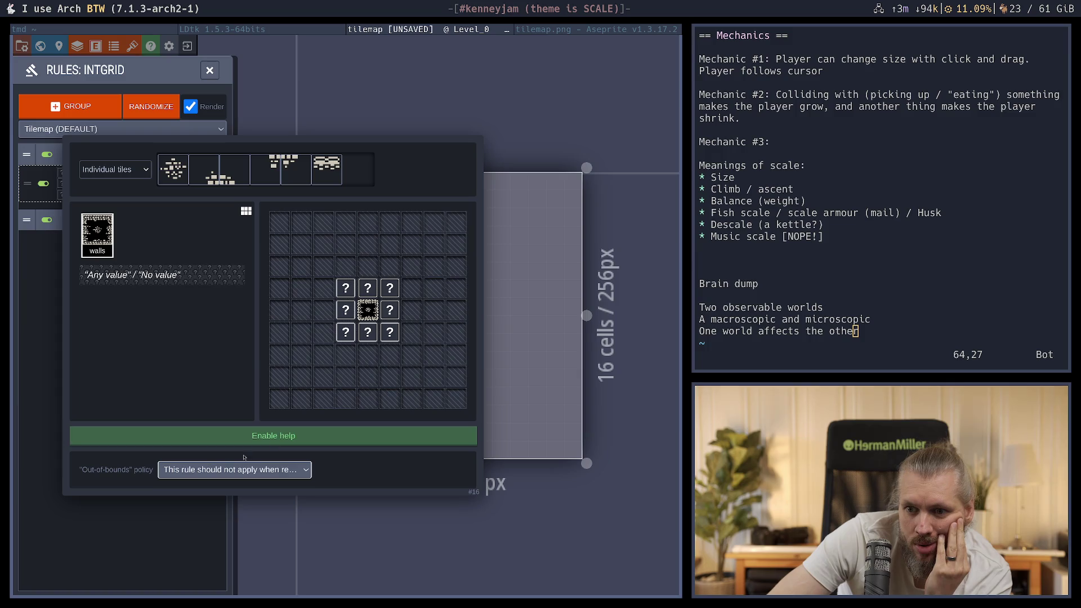
pyautogui.moveTo(345, 287)
pyautogui.mouseDown()
pyautogui.moveTo(346, 313)
pyautogui.moveTo(369, 341)
pyautogui.mouseUp()
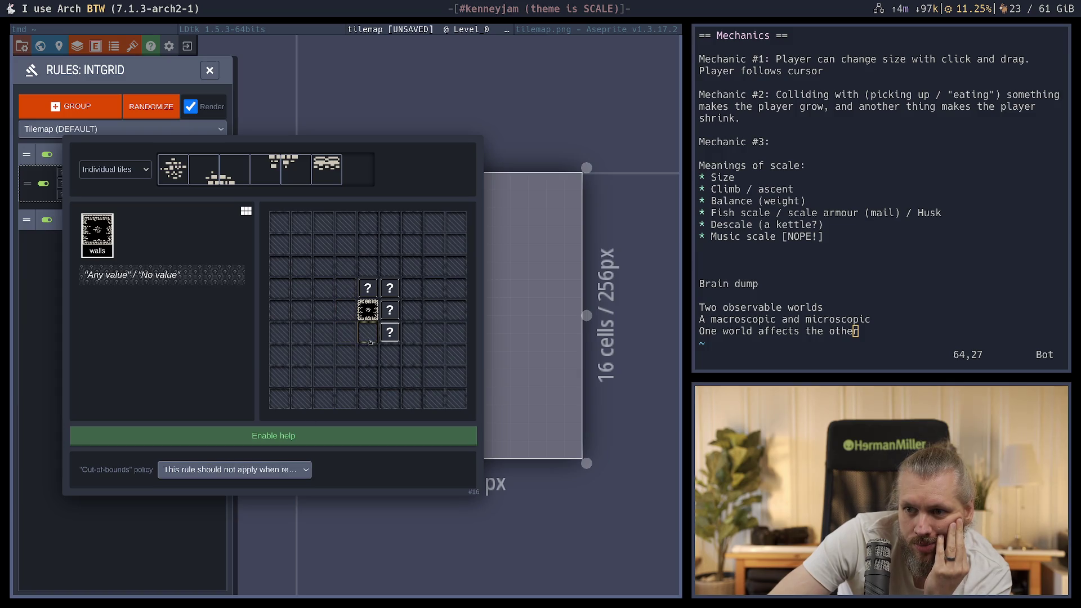
pyautogui.click(204, 282)
# Mark the surrounding pattern cells as no value and apply the rule pattern
pyautogui.rightClick(346, 288)
pyautogui.rightClick(346, 309)
pyautogui.rightClick(345, 332)
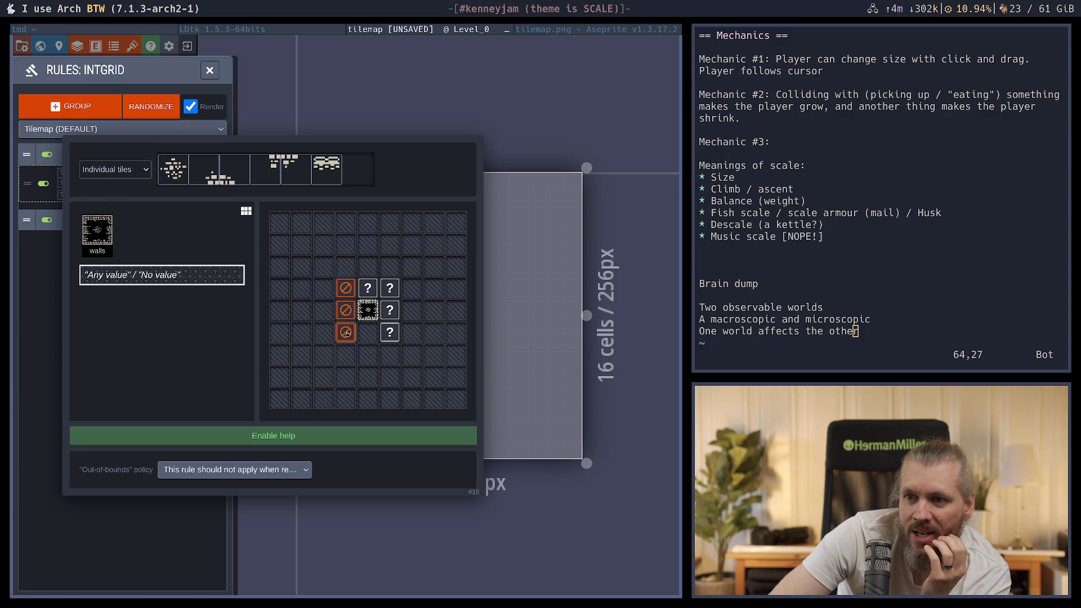
pyautogui.rightClick(367, 332)
pyautogui.rightClick(368, 310)
pyautogui.rightClick(367, 287)
pyautogui.rightClick(390, 288)
pyautogui.rightClick(386, 312)
pyautogui.rightClick(390, 331)
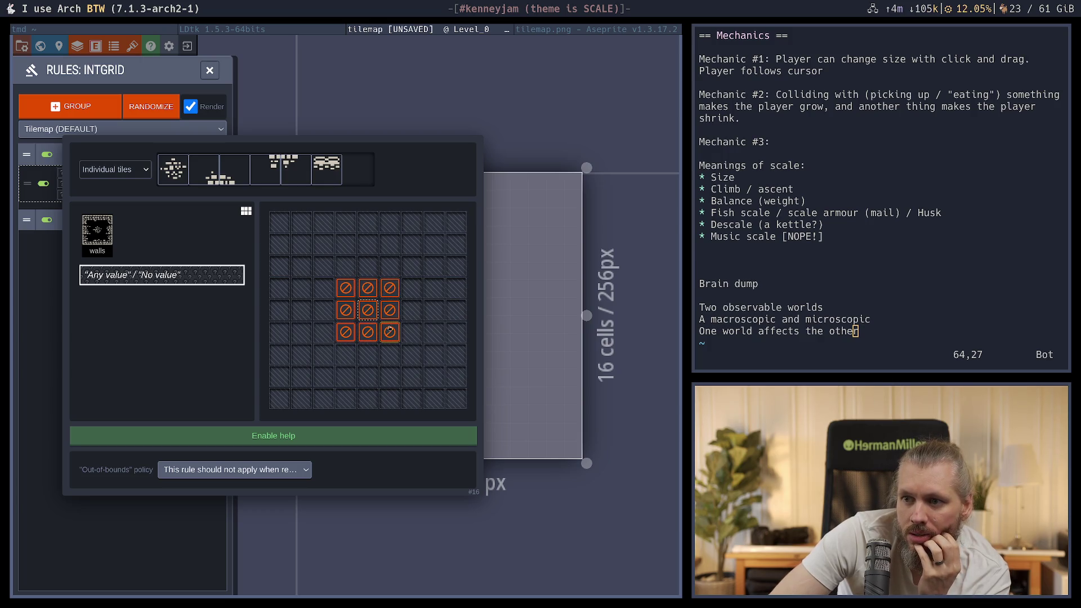
pyautogui.click(138, 525)
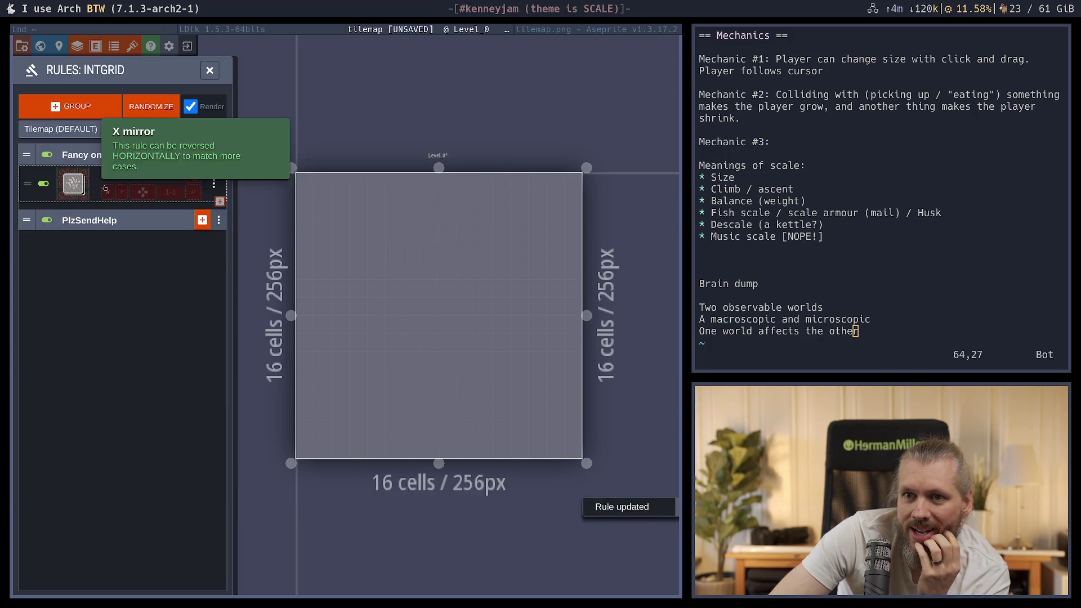
# Clear the no value cells around the centre and mark the centre cell as no value instead
pyautogui.click(74, 183)
pyautogui.moveTo(345, 310)
pyautogui.mouseDown()
pyautogui.moveTo(367, 332)
pyautogui.moveTo(368, 287)
pyautogui.mouseUp()
pyautogui.click(123, 505)
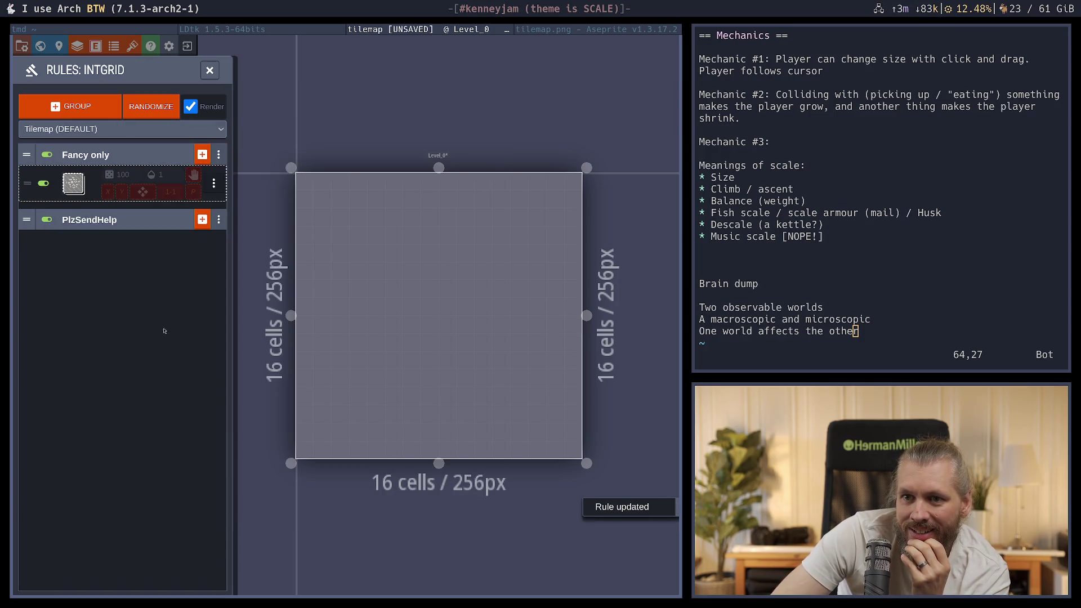
pyautogui.click(73, 183)
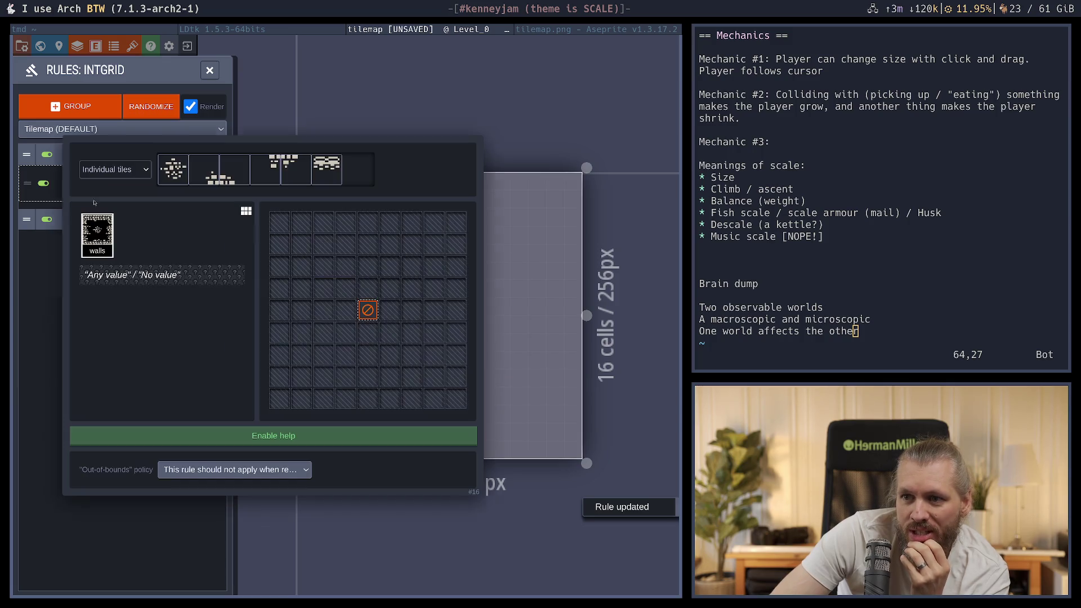
pyautogui.rightClick(391, 310)
pyautogui.click(143, 525)
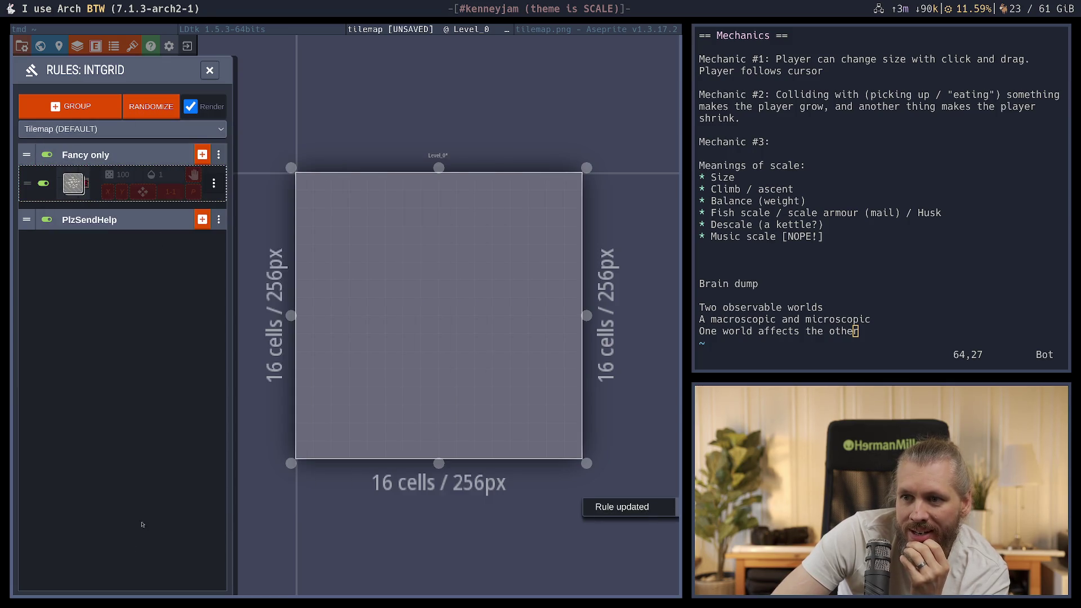
pyautogui.click(73, 183)
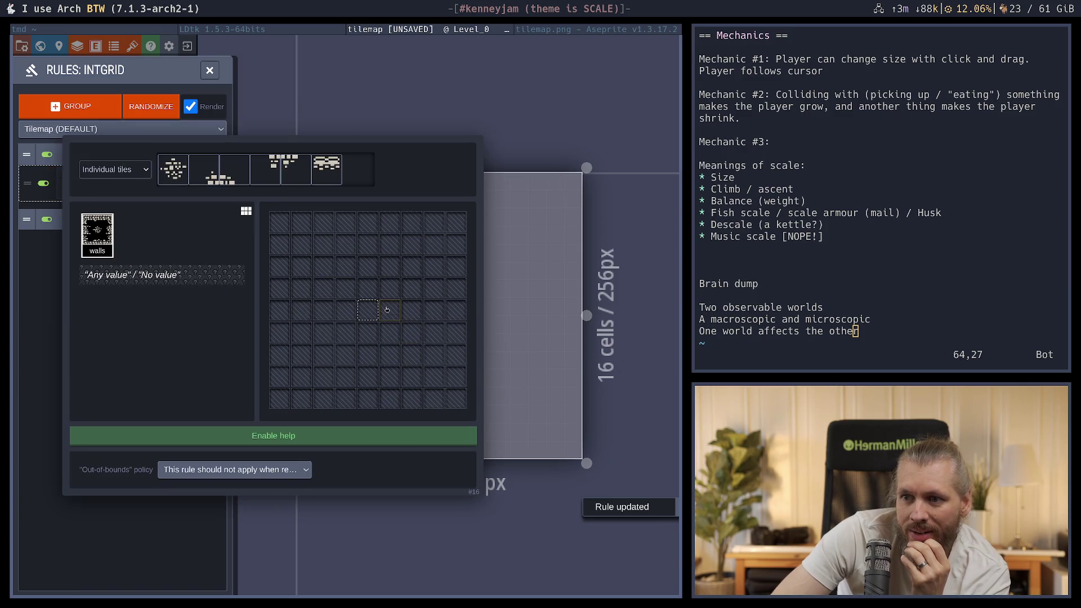
pyautogui.press('Escape')
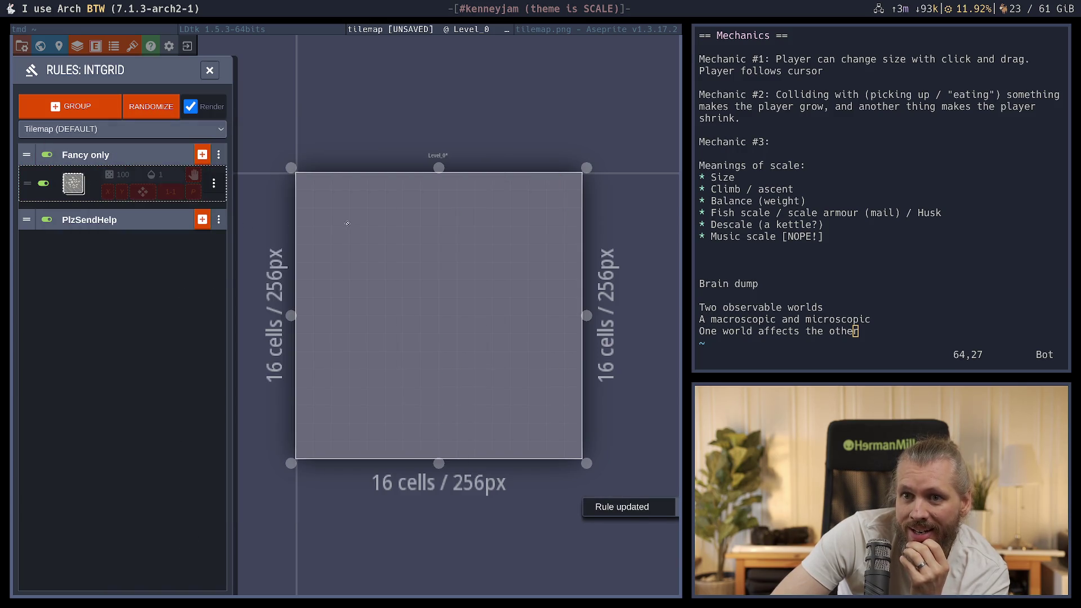
# Expand the PlzSendHelp rule group, then leave the level editor
pyautogui.click(89, 219)
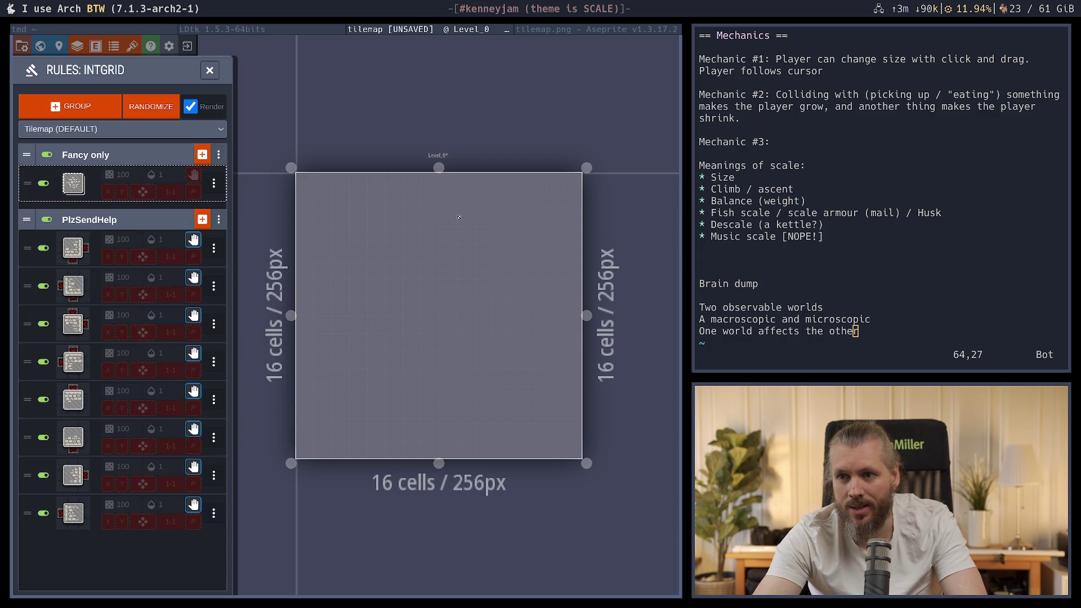
pyautogui.click(210, 69)
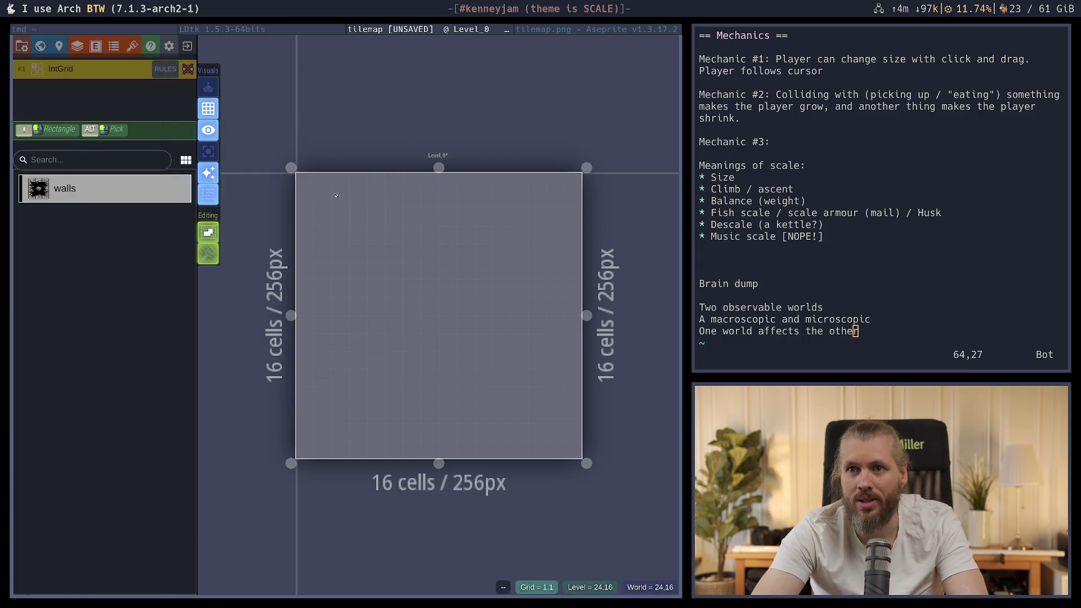
pyautogui.click(188, 45)
# Discard the unsaved rule changes, reopen the recent tilemap project and expand its Fancy only rules
pyautogui.click(281, 108)
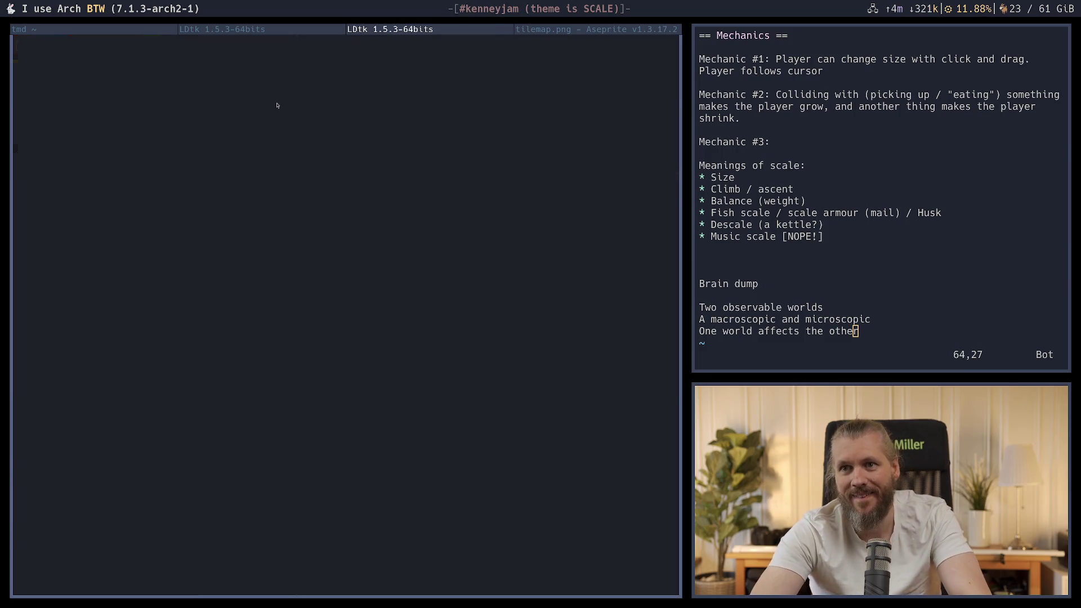
pyautogui.click(172, 461)
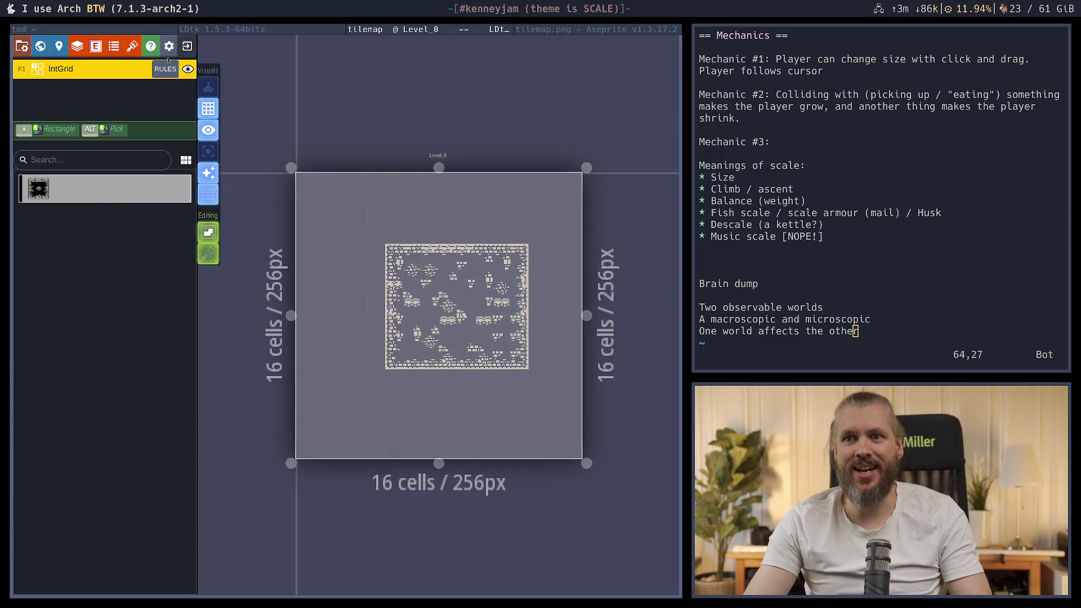
pyautogui.click(165, 68)
pyautogui.click(146, 162)
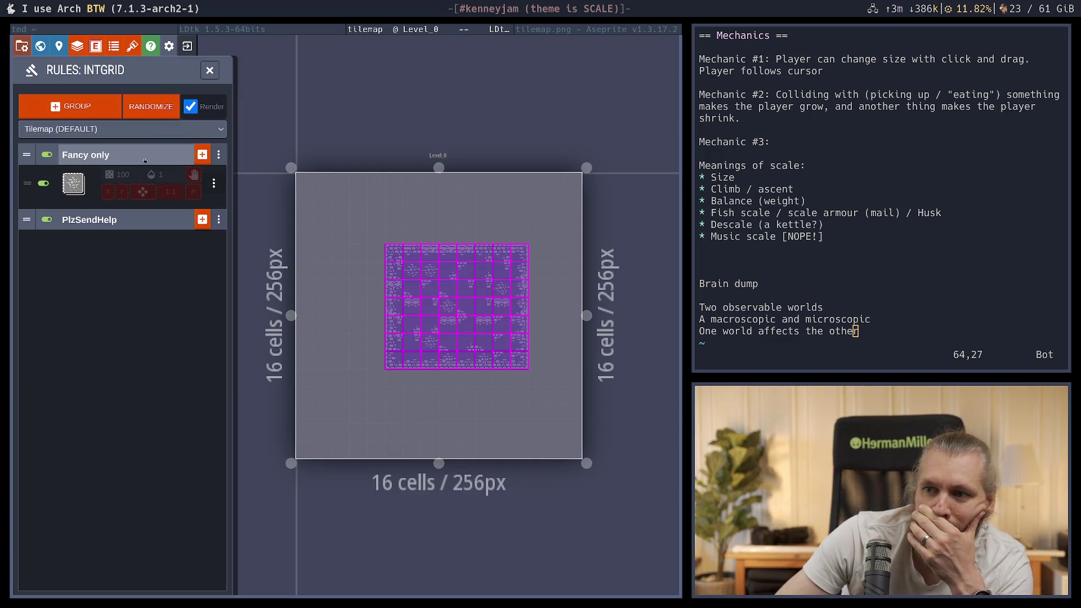
# Adjust the Fancy only rule patterns with any value / no value cells, then close the rules
pyautogui.click(72, 186)
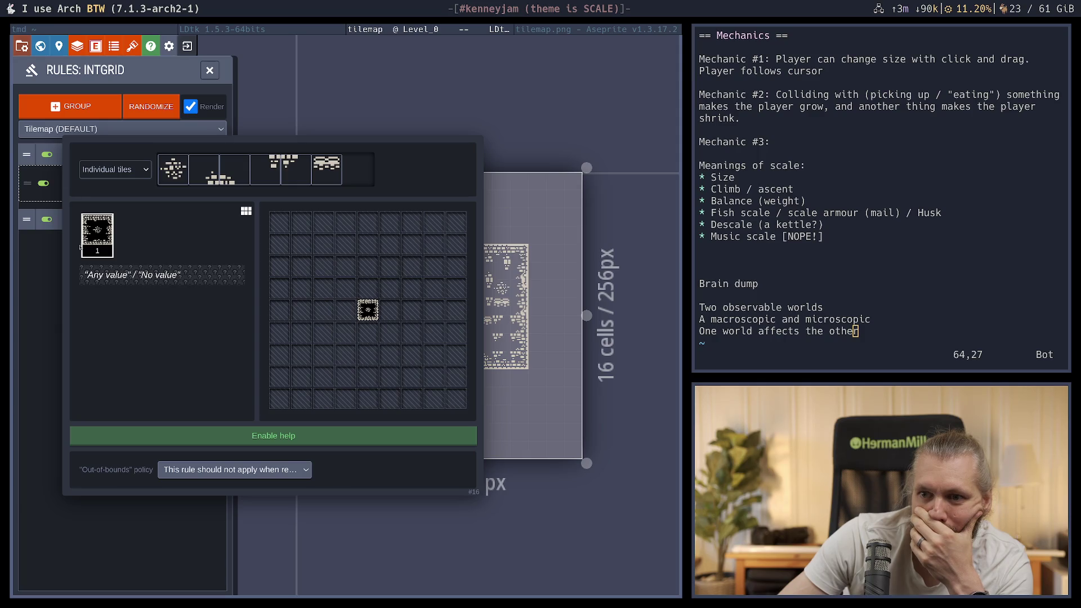
pyautogui.click(192, 283)
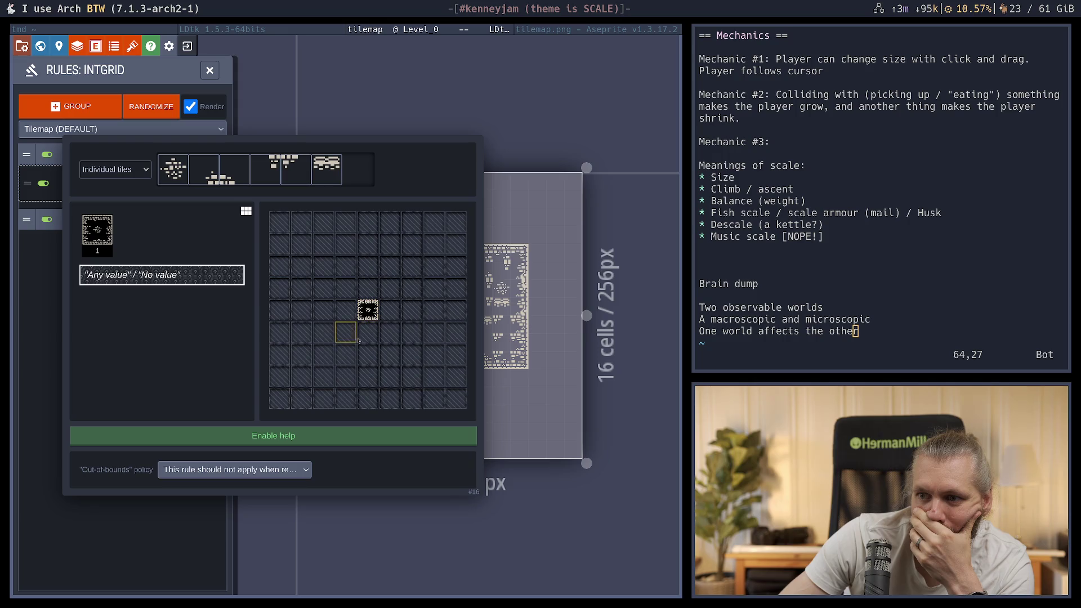
pyautogui.click(144, 529)
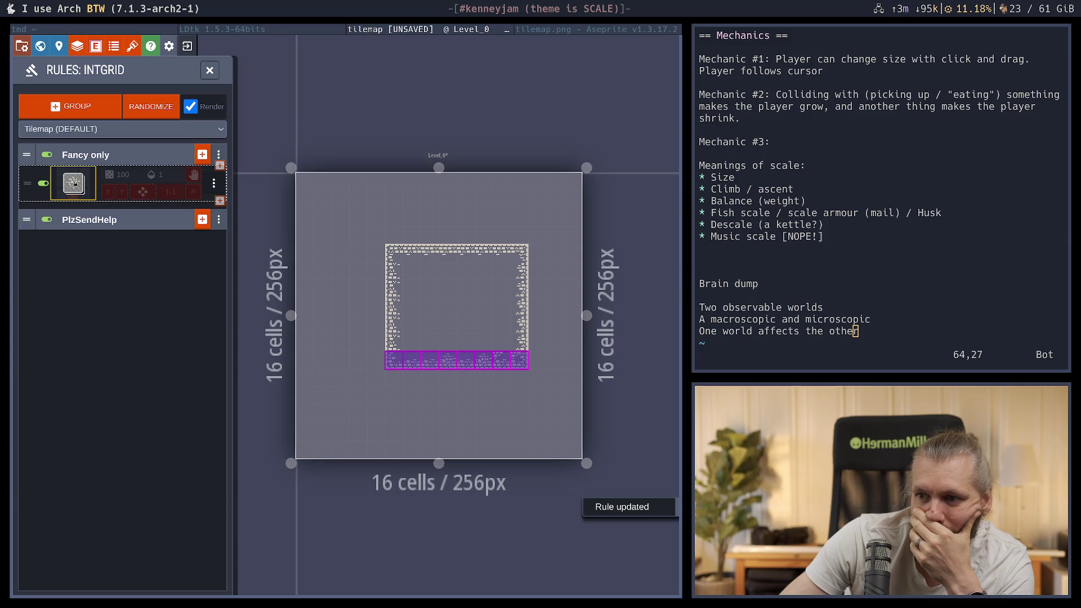
pyautogui.click(74, 183)
pyautogui.click(122, 534)
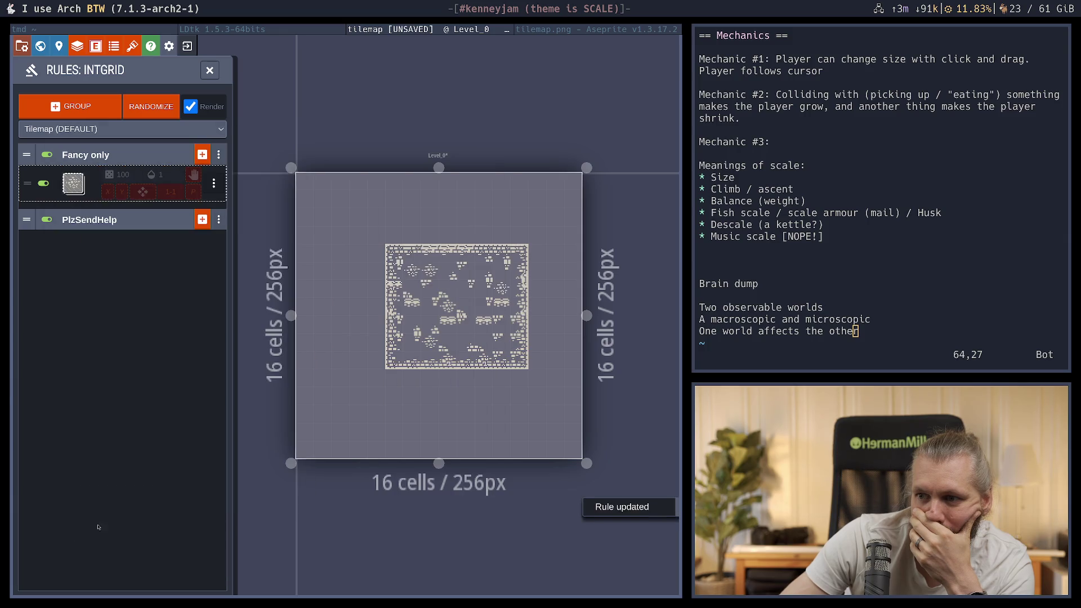
pyautogui.click(74, 216)
pyautogui.click(170, 276)
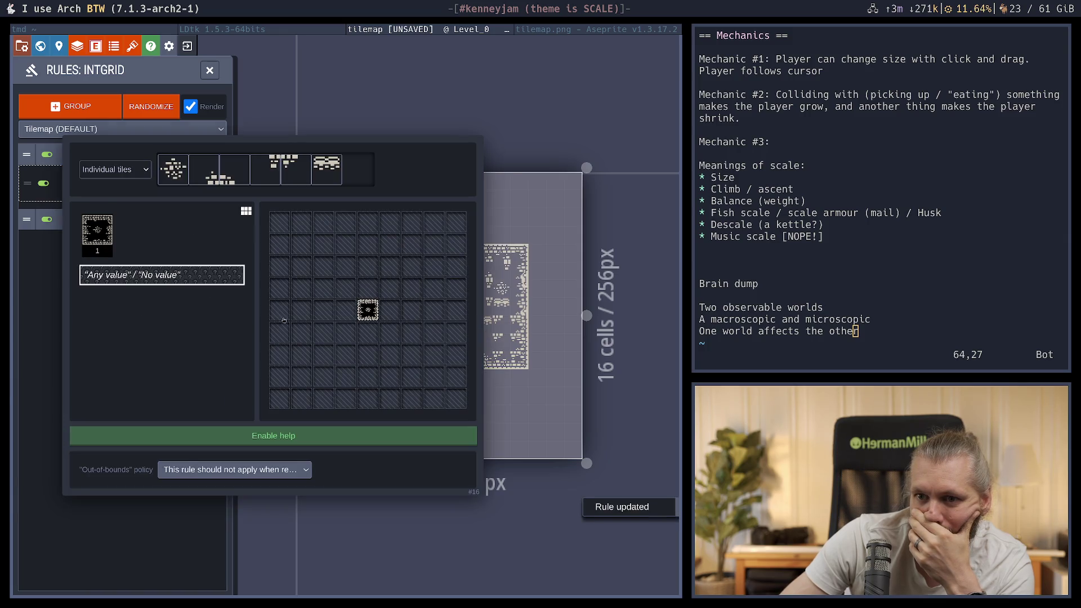
pyautogui.click(137, 500)
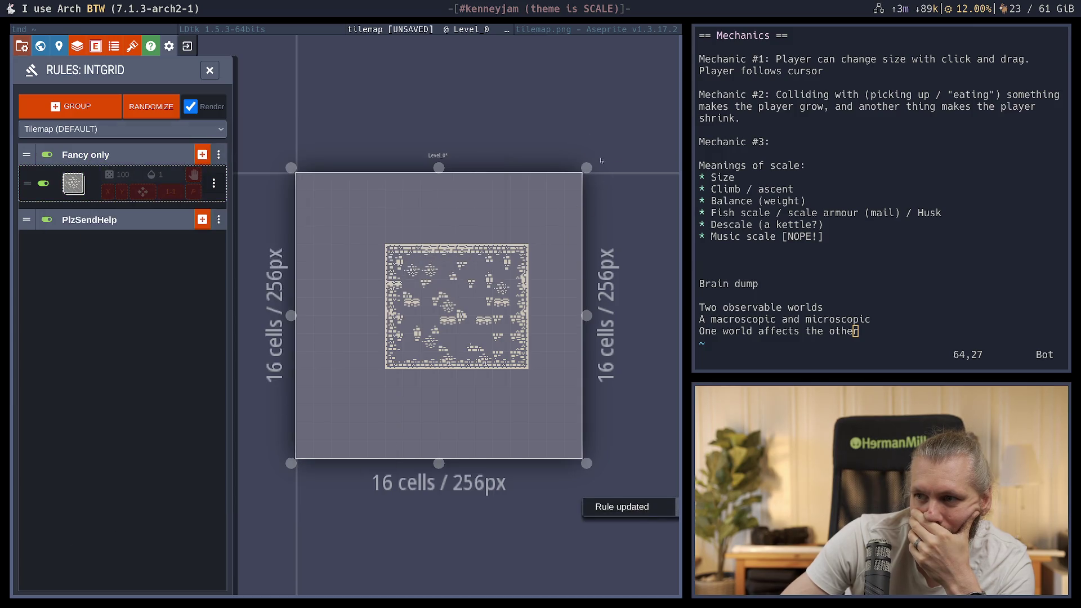
pyautogui.click(209, 70)
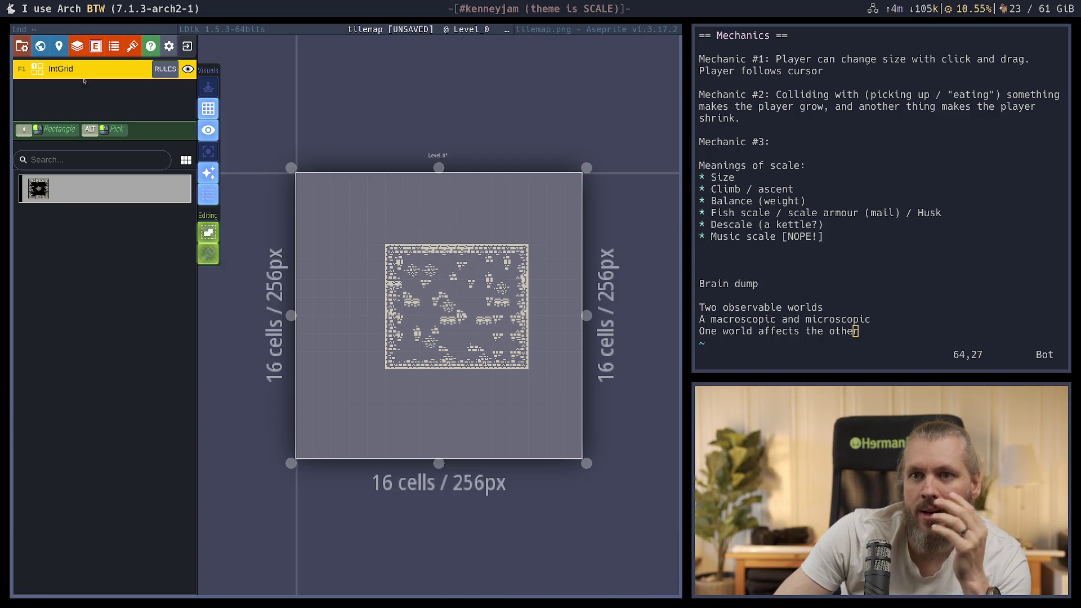
# Enter 'walls' as IntGrid value 1's identifier in the layer settings, then close them
pyautogui.doubleClick(79, 68)
pyautogui.click(484, 569)
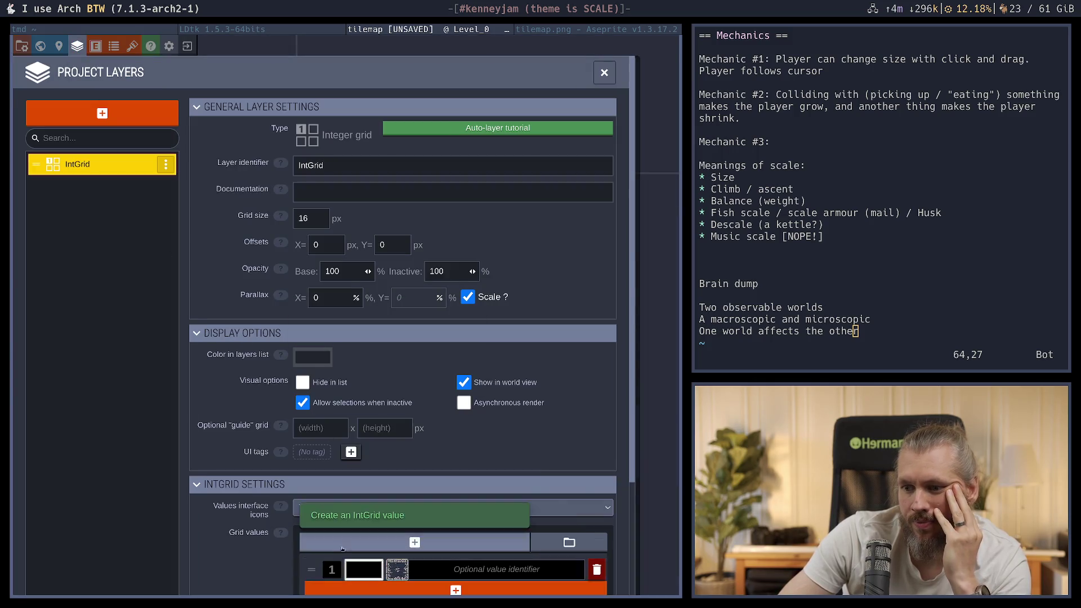
pyautogui.write('walls')
pyautogui.press('Return')
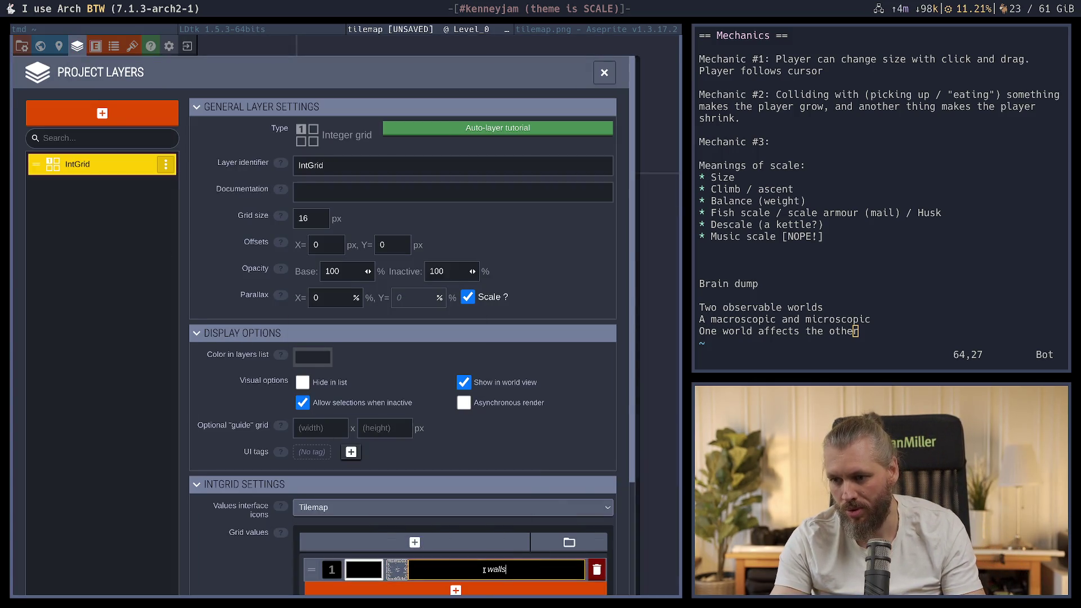
pyautogui.scroll(-2, 132, 429)
pyautogui.scroll(-2, 133, 429)
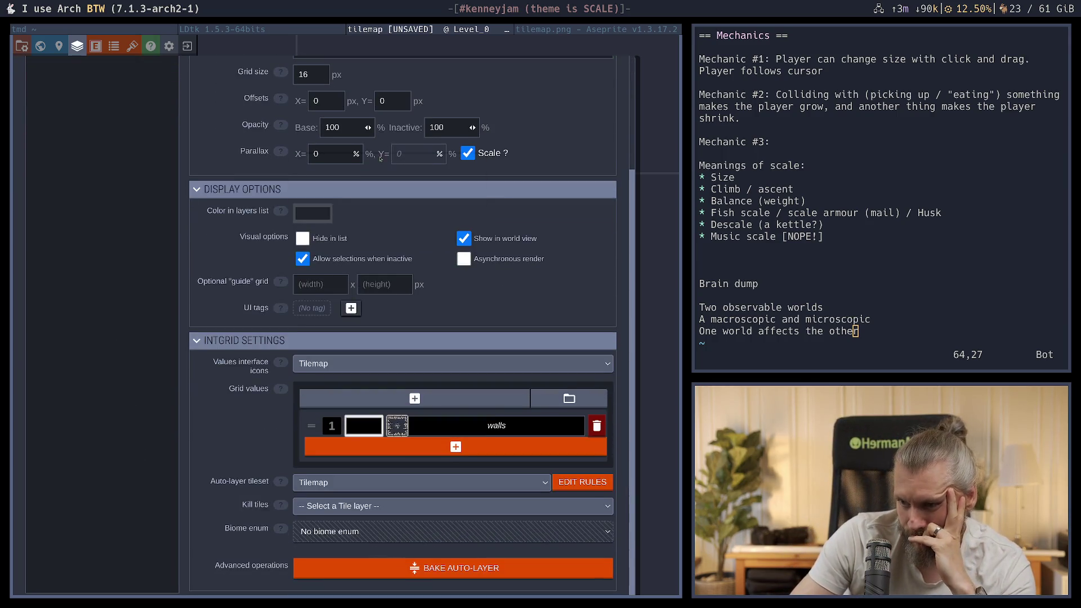
pyautogui.click(657, 87)
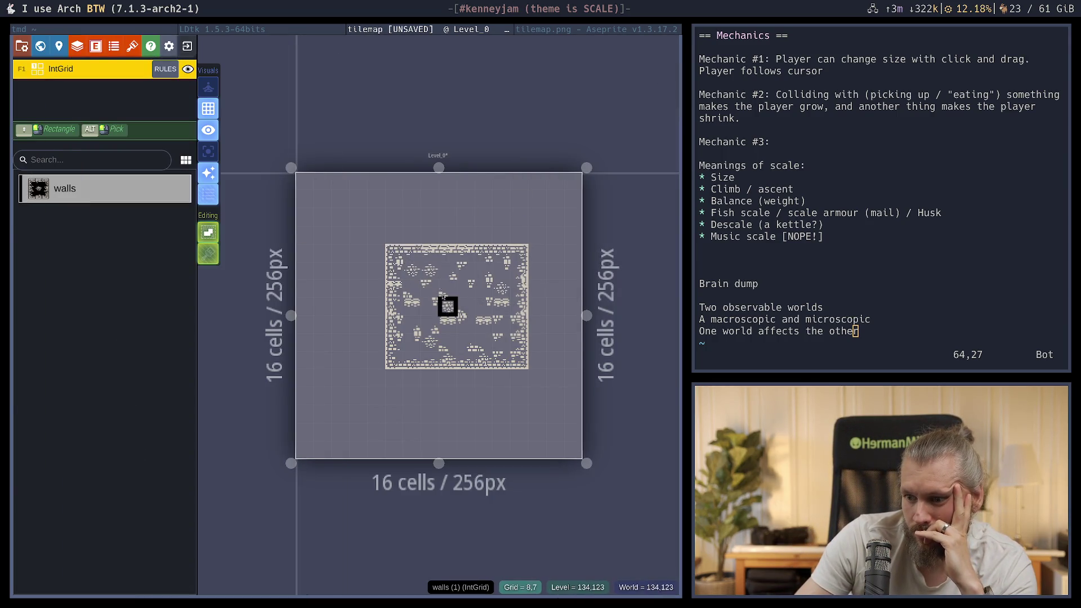
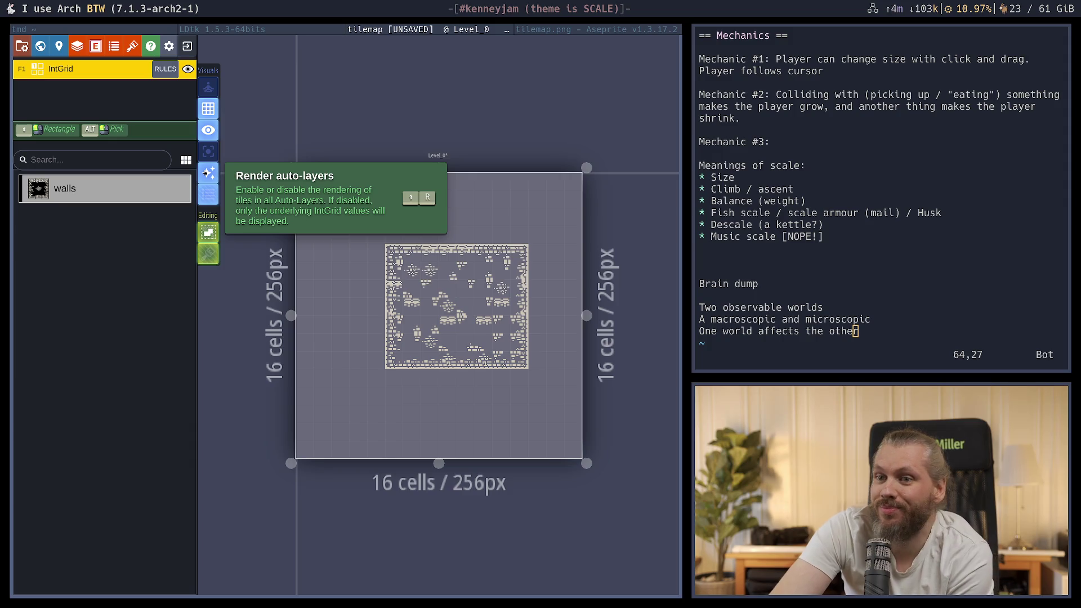
# Toggle Render auto-layers to compare auto-tiles with raw wall cells, ending with them hidden
pyautogui.click(207, 172)
pyautogui.click(207, 174)
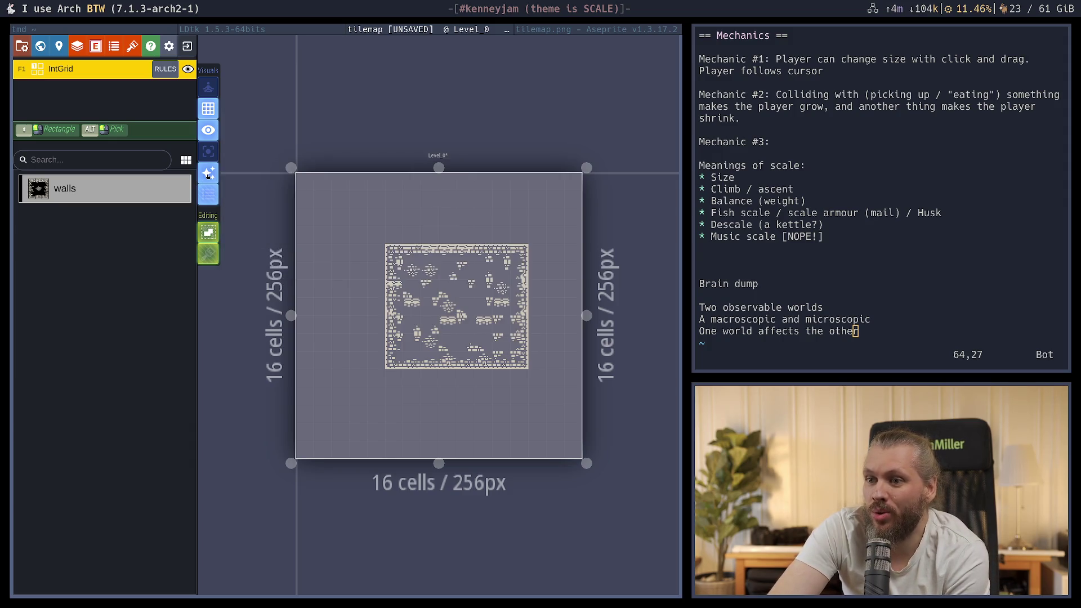
pyautogui.click(208, 174)
pyautogui.click(208, 175)
pyautogui.click(208, 174)
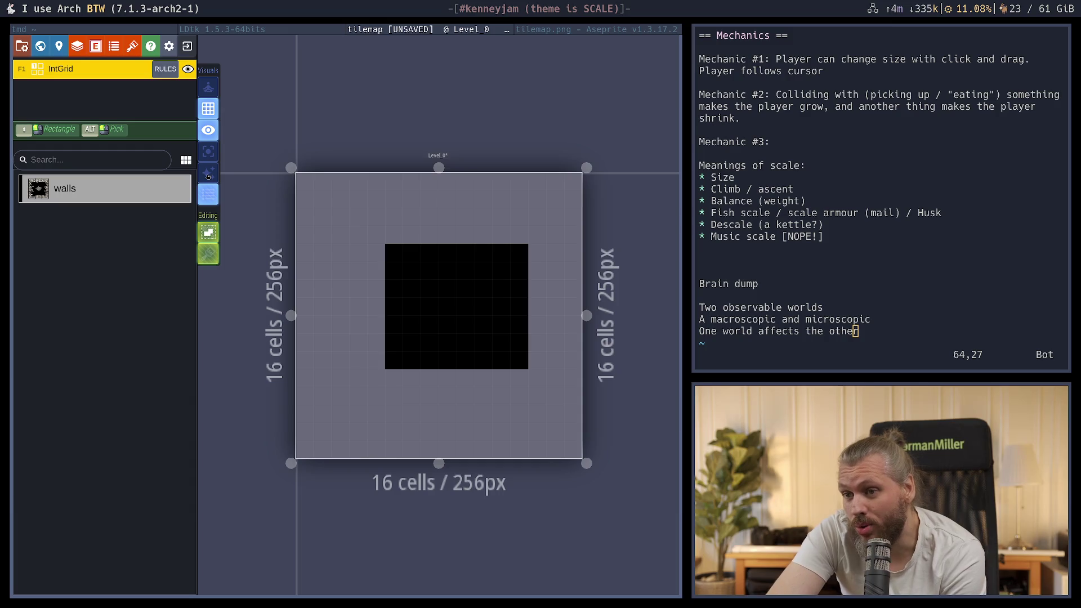
# Erase a diagonal line of walls, then paint a rectangle of wall cells in the level centre
pyautogui.moveTo(396, 248); pyautogui.dragTo(555, 376)
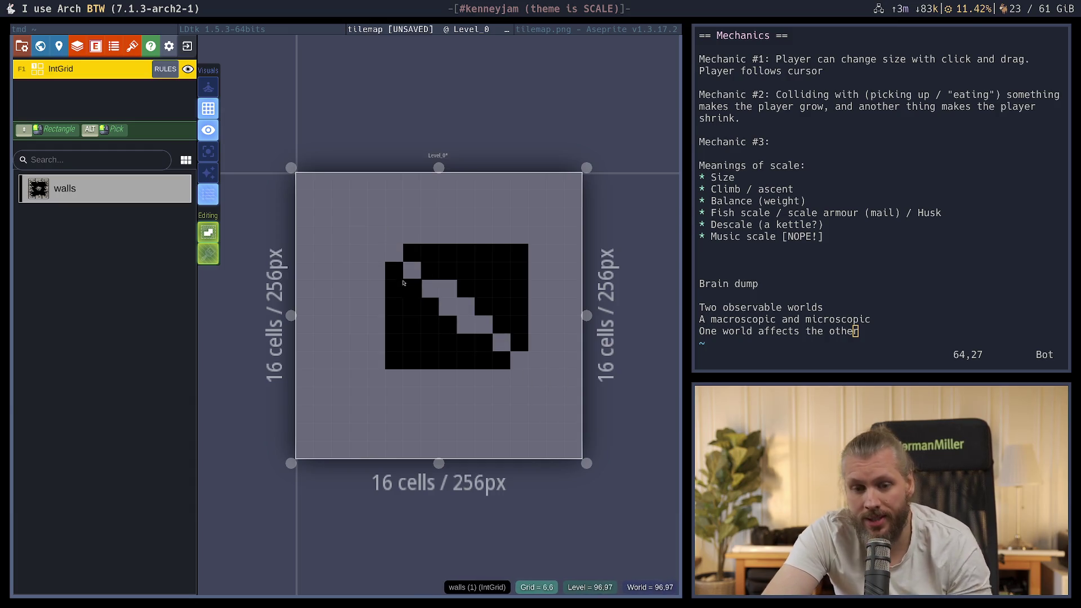
pyautogui.moveTo(377, 218); pyautogui.dragTo(529, 394)
pyautogui.click(208, 172)
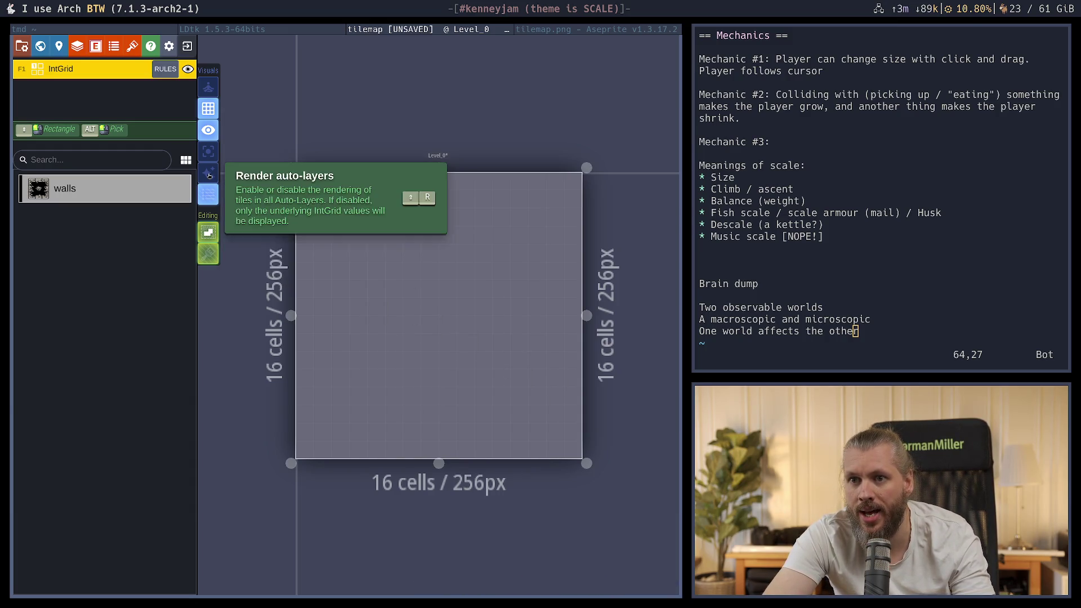
pyautogui.moveTo(376, 236)
pyautogui.mouseDown()
pyautogui.moveTo(520, 305)
pyautogui.moveTo(539, 361)
pyautogui.mouseUp()
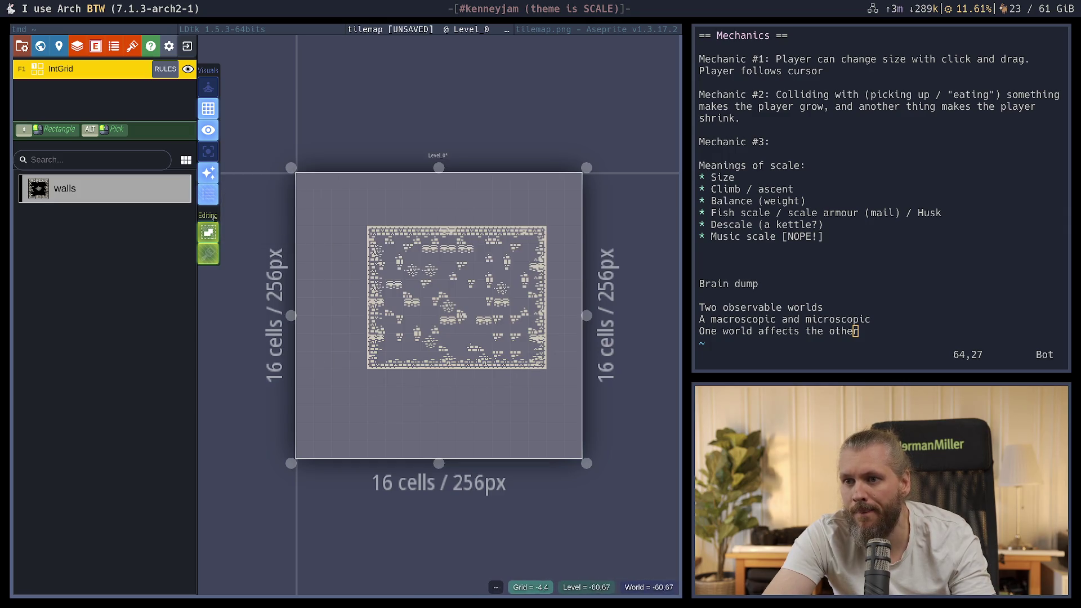
# Hollow out a 6x4 room, widen it, add a top row and erase the left wall's middle
pyautogui.click(207, 178)
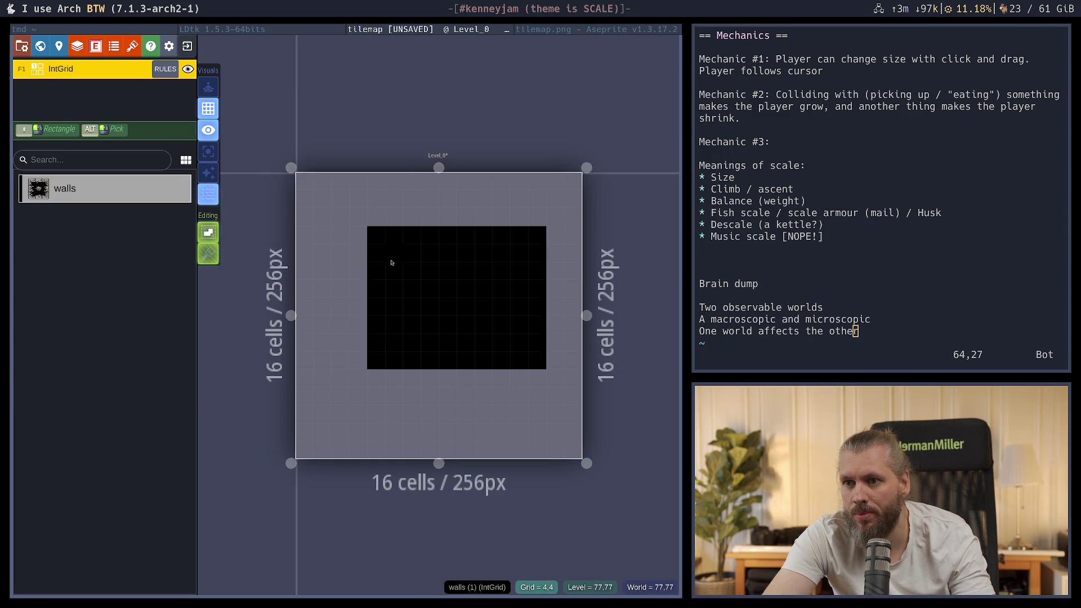
pyautogui.moveTo(461, 299); pyautogui.dragTo(447, 284)
pyautogui.hotkey('shift', 'r')
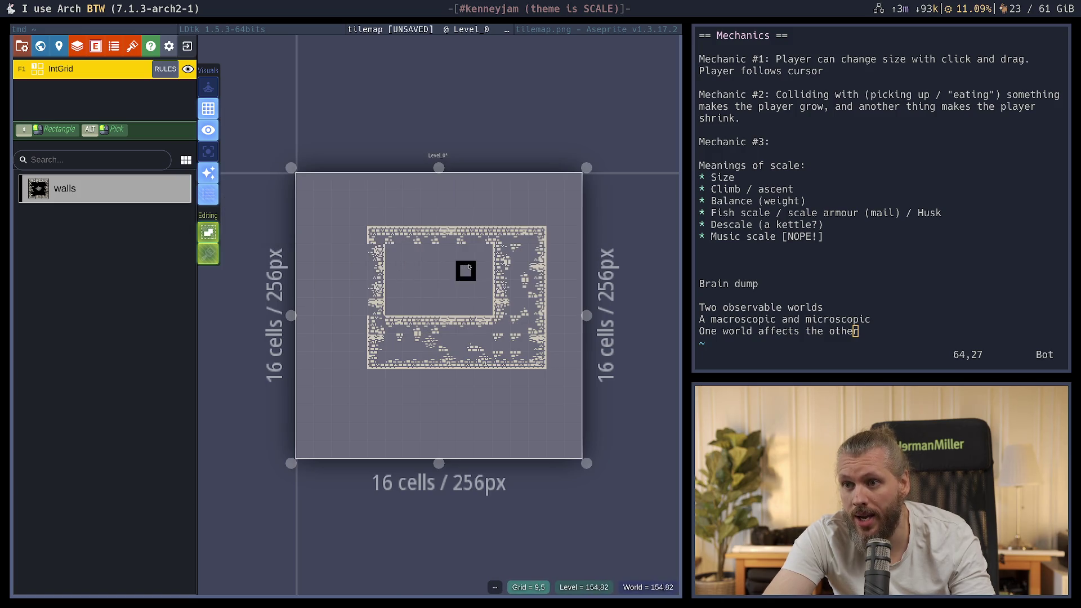
pyautogui.moveTo(495, 249); pyautogui.dragTo(499, 307)
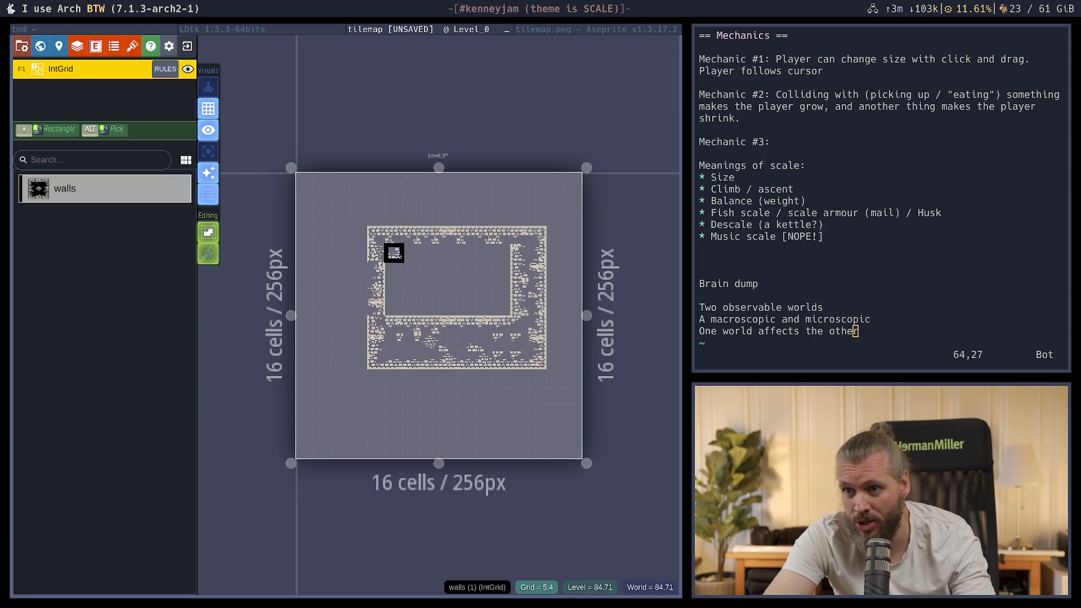
pyautogui.moveTo(397, 256); pyautogui.dragTo(500, 262)
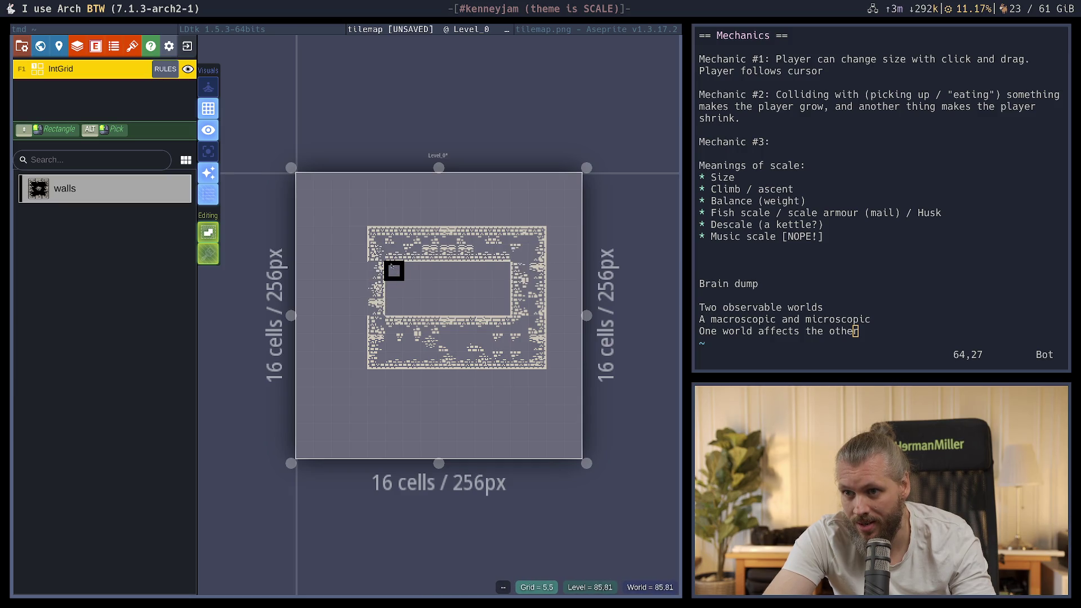
pyautogui.moveTo(393, 267)
pyautogui.mouseDown()
pyautogui.moveTo(374, 288)
pyautogui.moveTo(381, 311)
pyautogui.mouseUp()
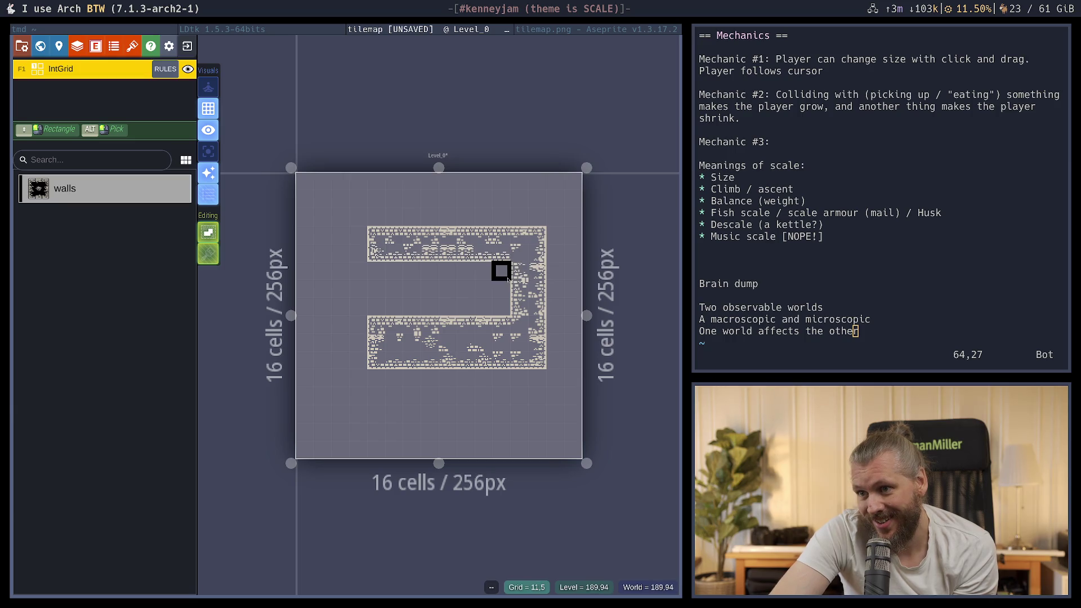
pyautogui.click(293, 30)
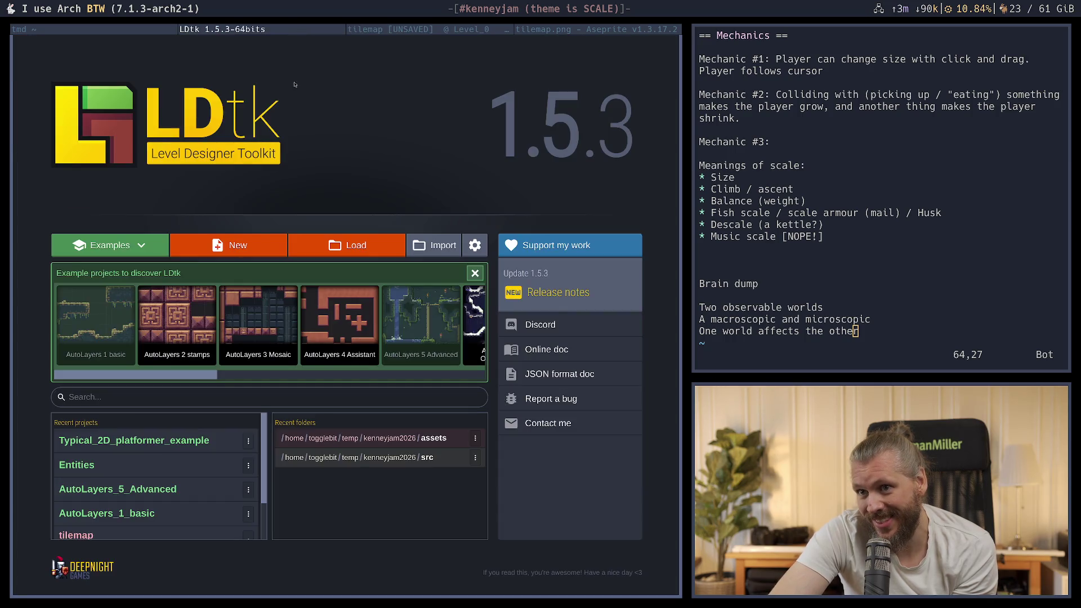
pyautogui.click(243, 338)
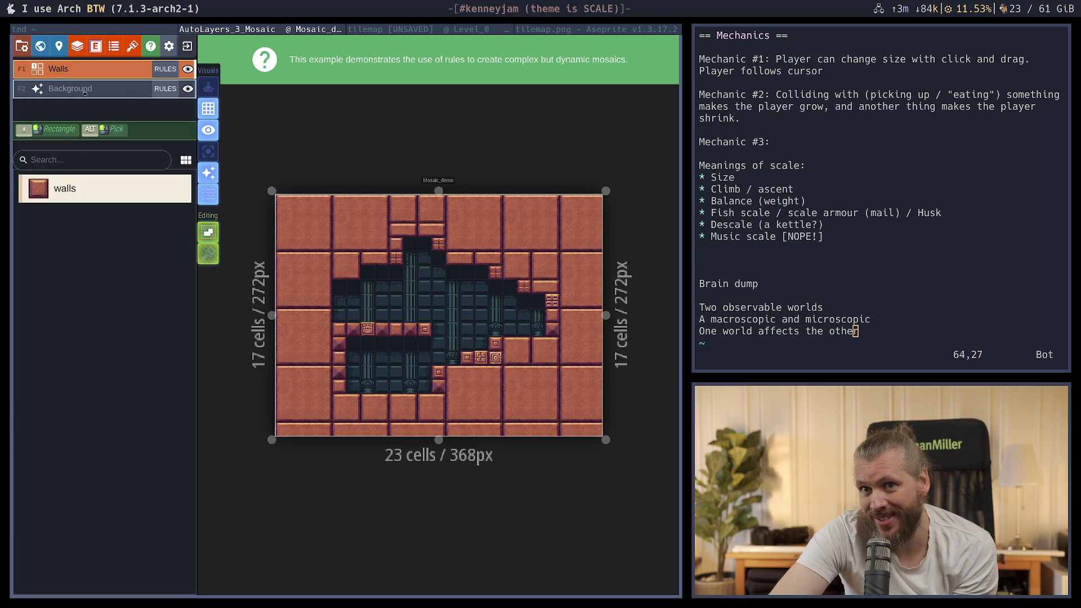
pyautogui.click(186, 89)
pyautogui.click(186, 89)
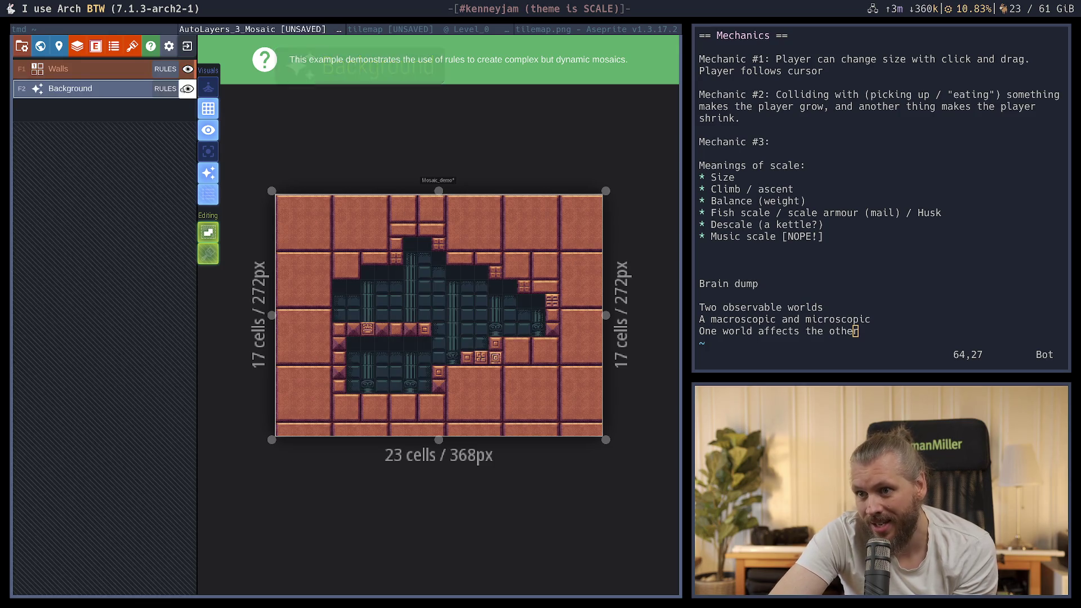
pyautogui.click(186, 89)
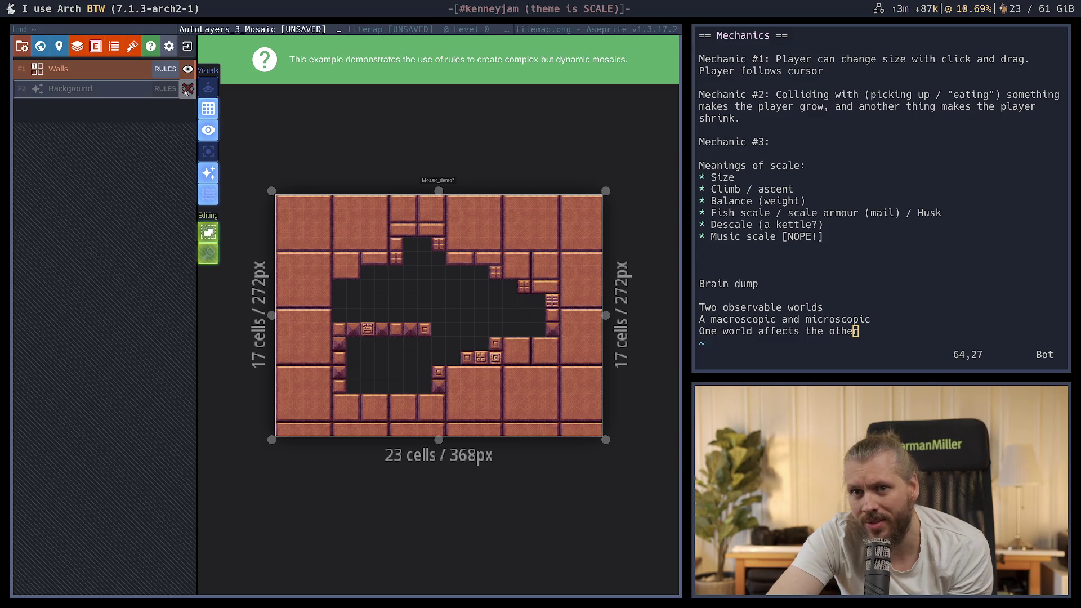
pyautogui.click(188, 91)
pyautogui.click(188, 95)
pyautogui.click(188, 94)
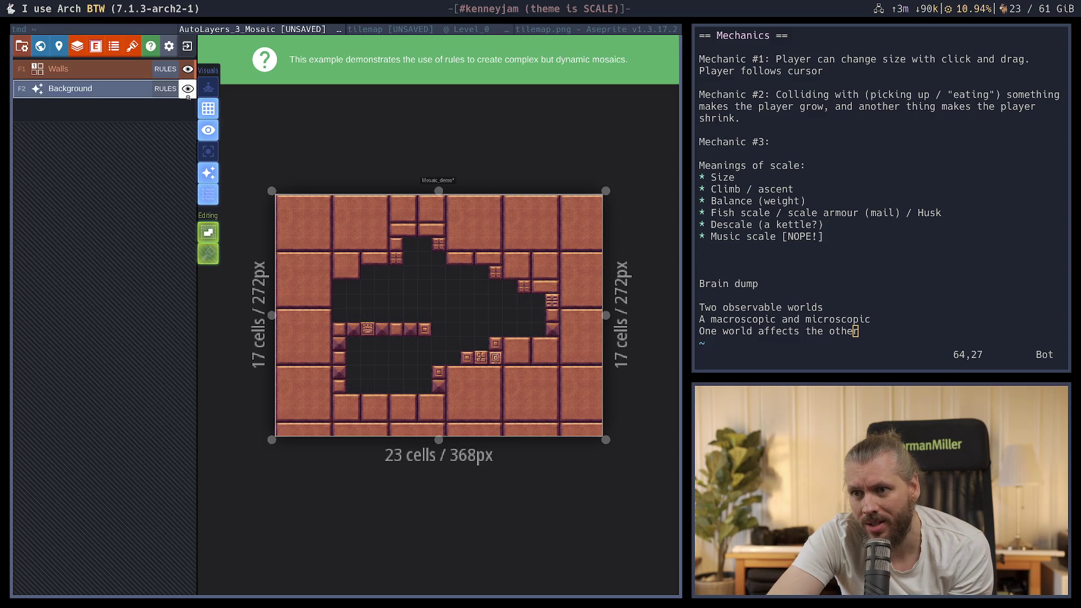
pyautogui.click(187, 46)
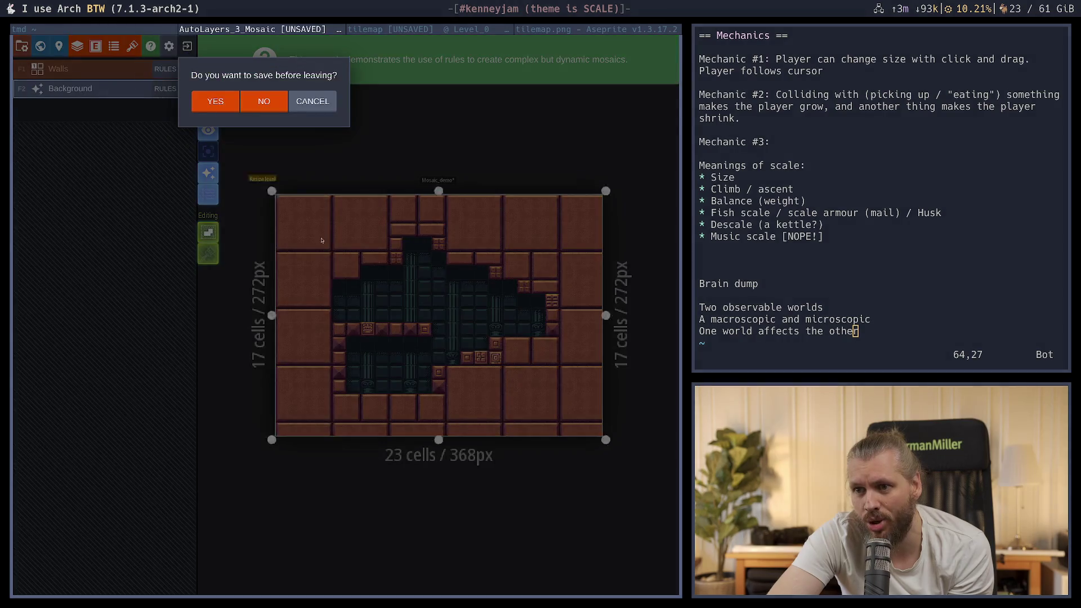
pyautogui.click(264, 101)
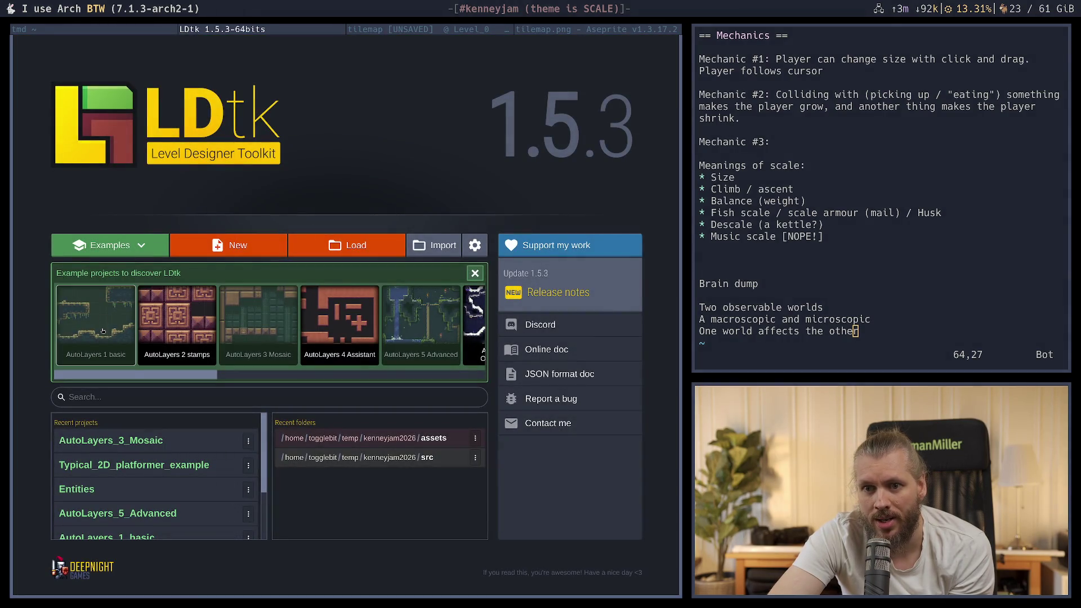
pyautogui.click(160, 328)
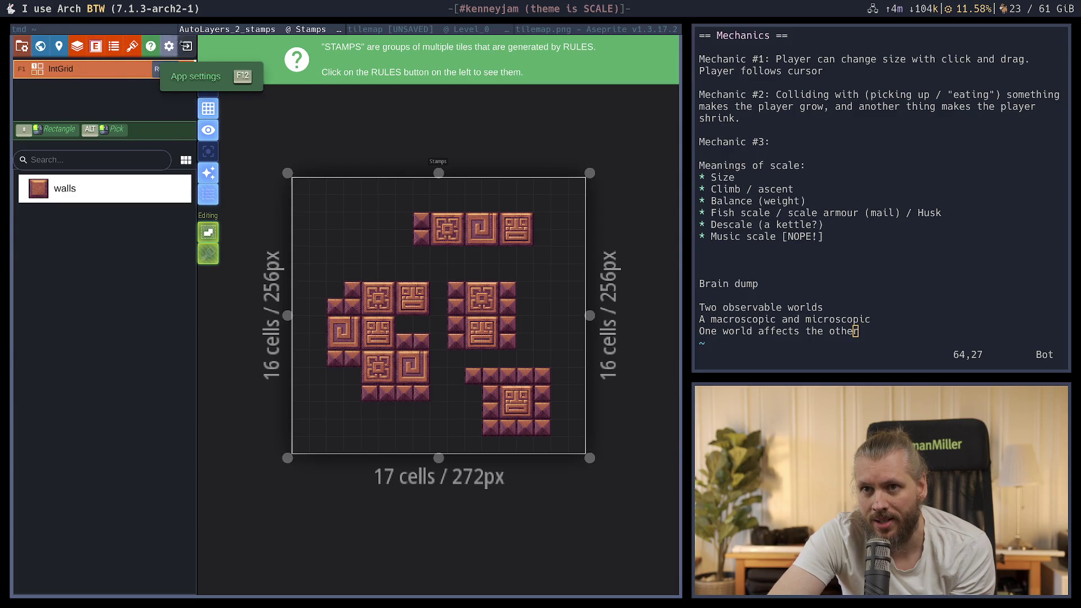
pyautogui.click(188, 48)
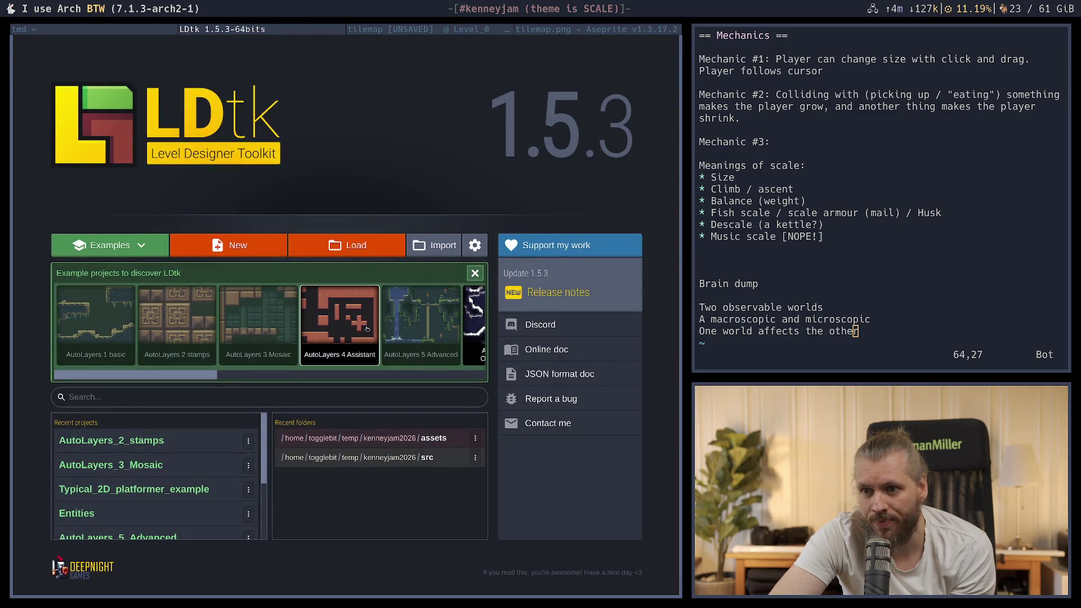
pyautogui.click(354, 323)
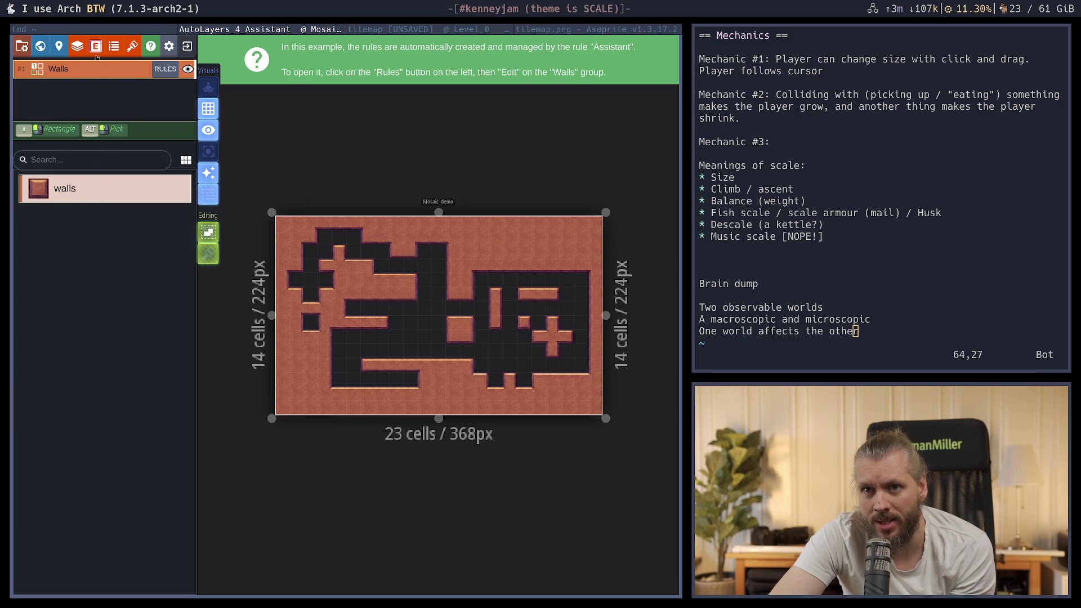
pyautogui.click(165, 70)
pyautogui.click(120, 149)
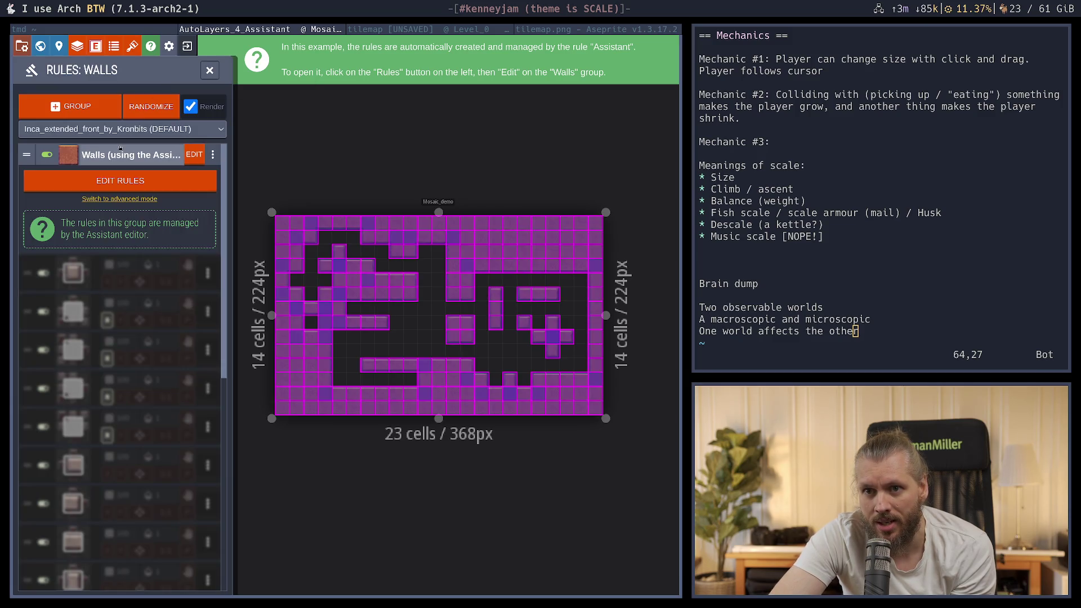
pyautogui.click(120, 149)
pyautogui.click(210, 70)
pyautogui.click(187, 45)
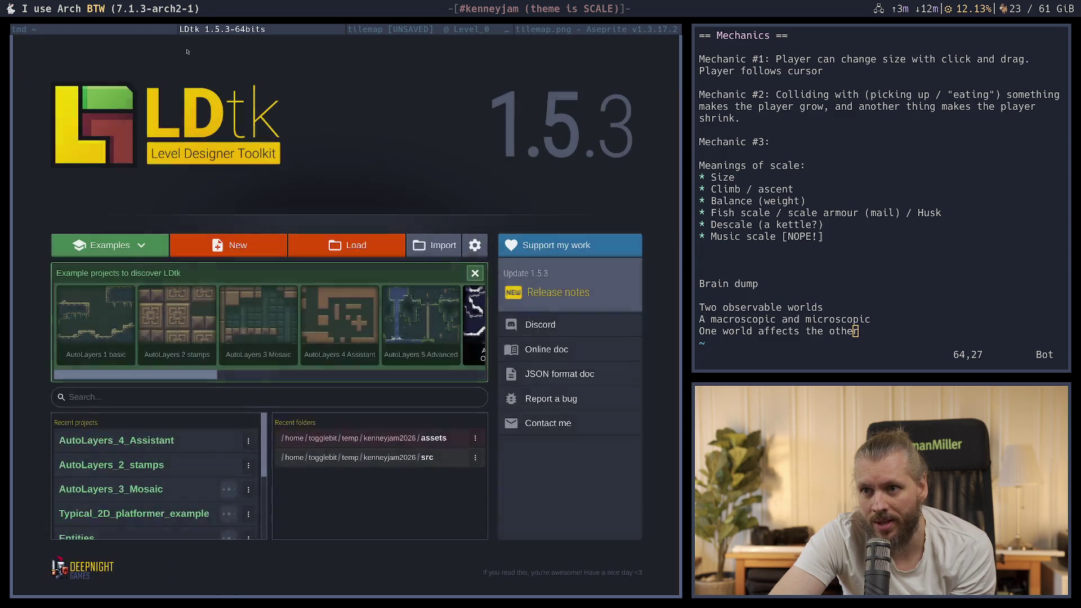
pyautogui.click(426, 318)
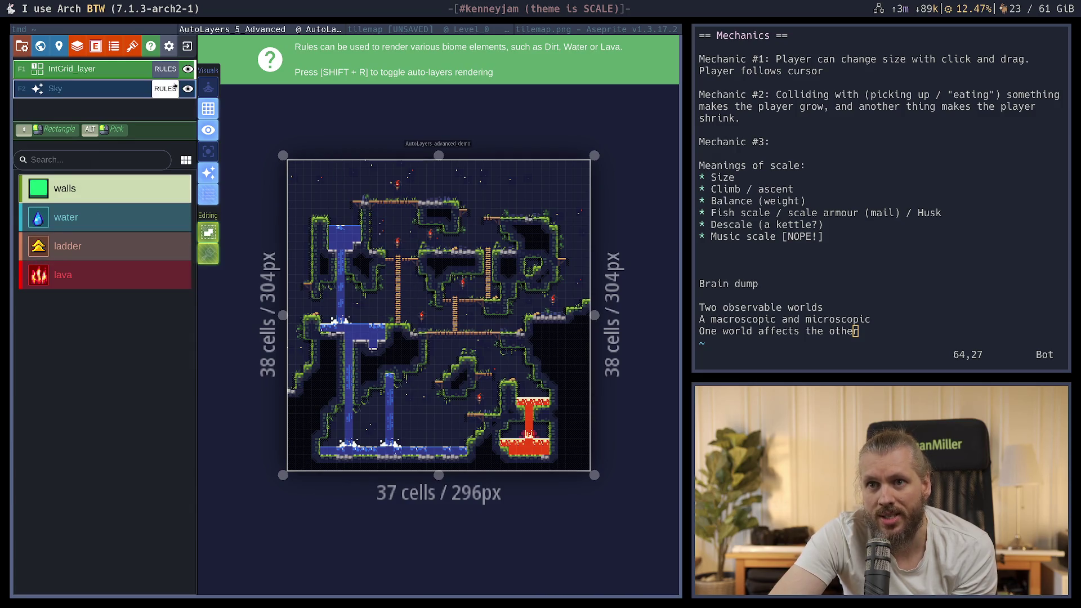
pyautogui.click(77, 46)
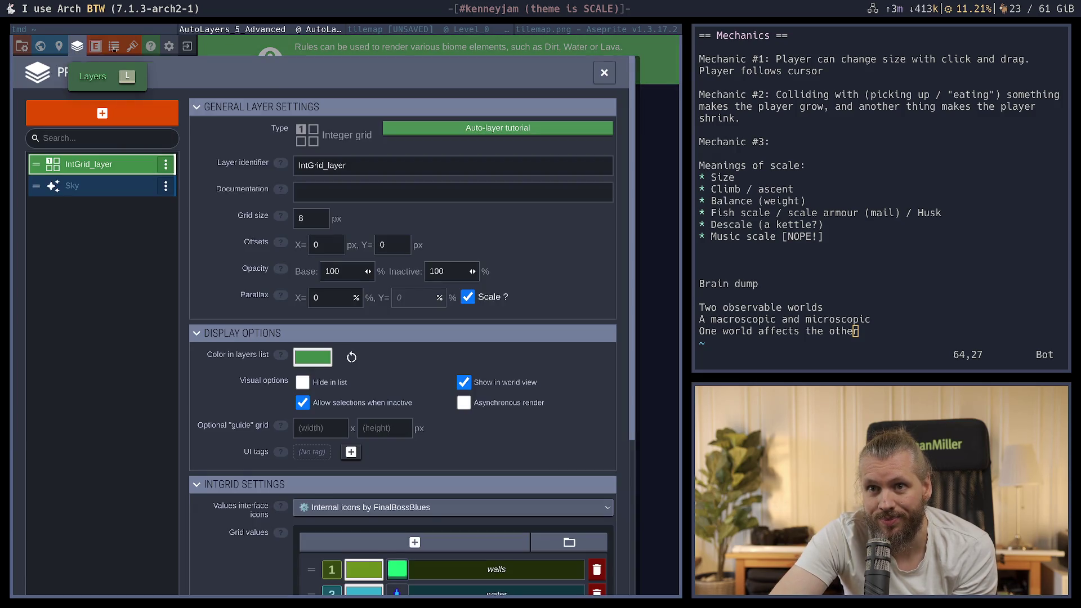
pyautogui.click(187, 46)
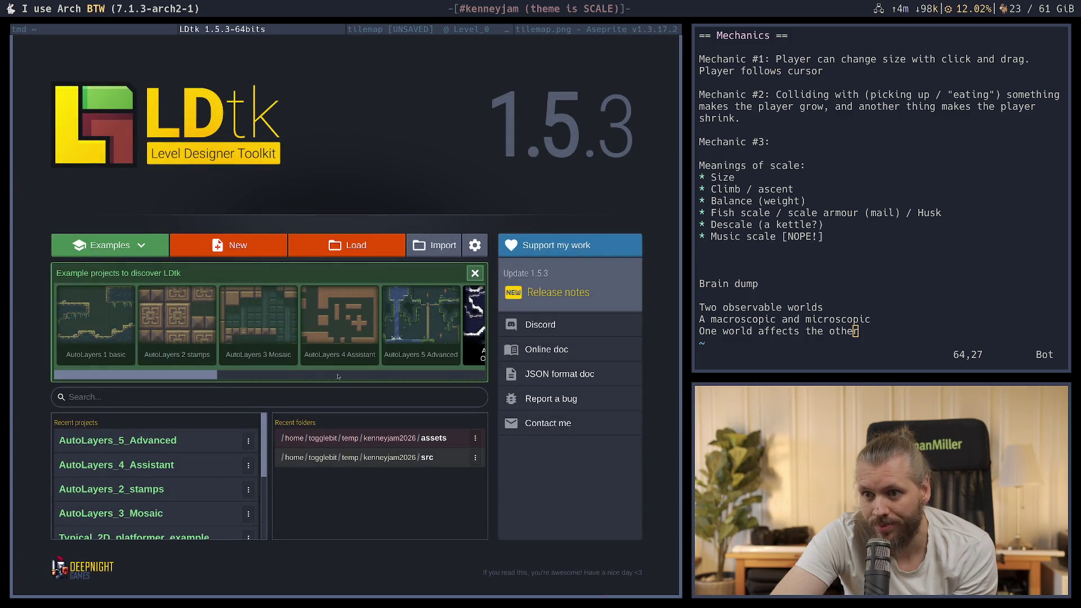
# Open the Entities example project
pyautogui.hscroll(5, 338, 377)
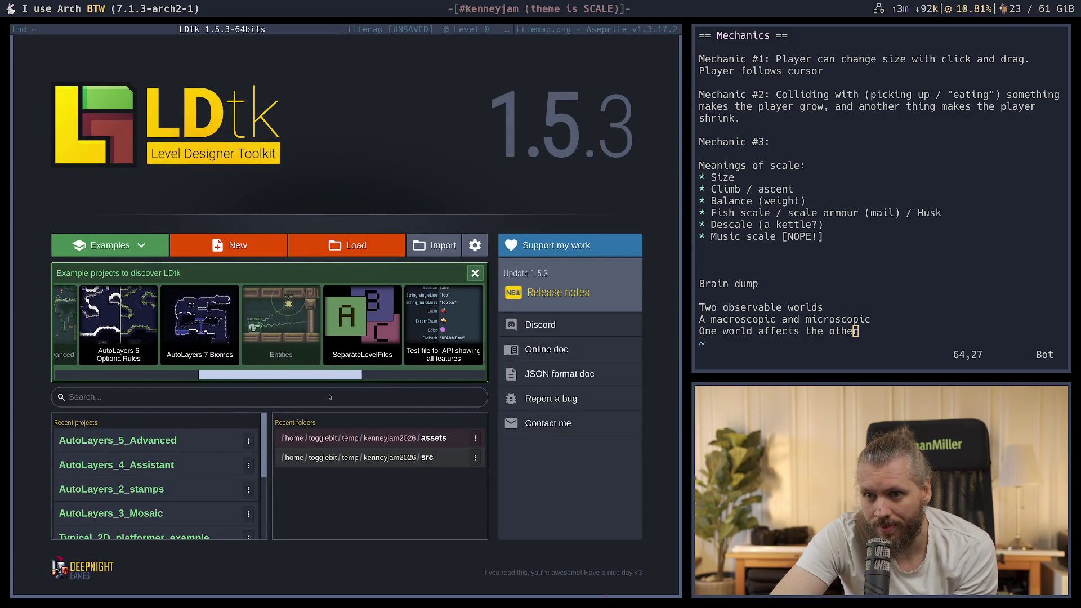
pyautogui.hscroll(3, 282, 332)
pyautogui.click(138, 324)
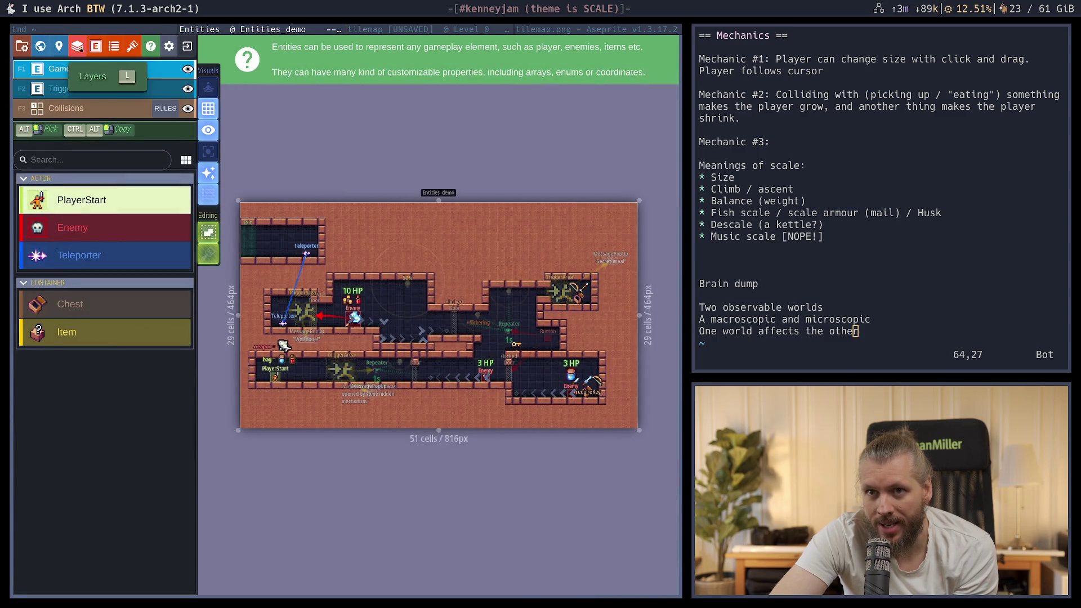
# Open the Collisions layer's auto-layer rules from the project's layer definitions
pyautogui.click(95, 46)
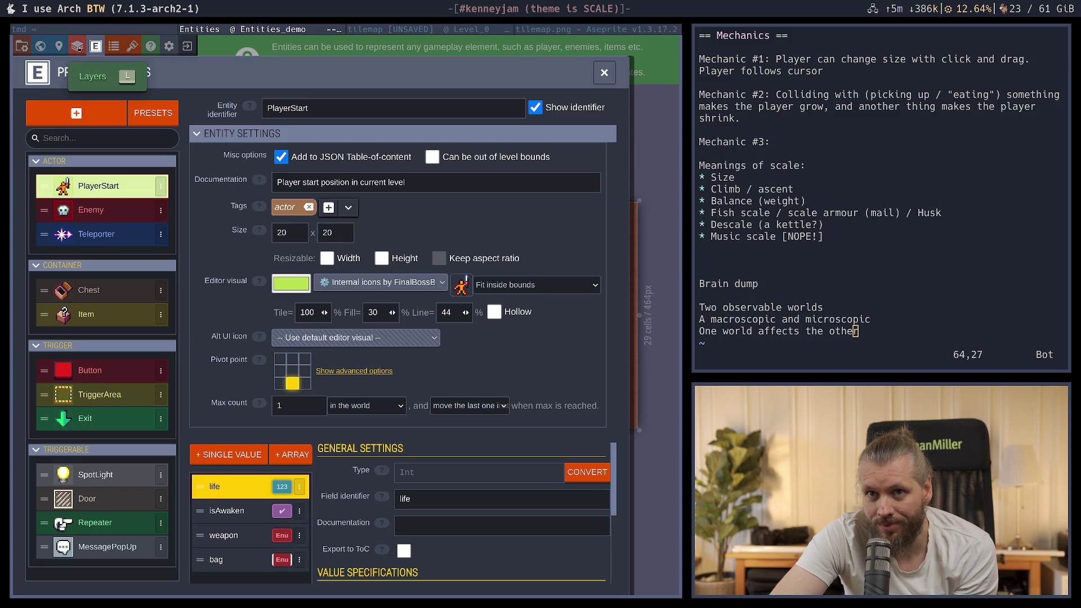
pyautogui.click(77, 46)
pyautogui.click(101, 207)
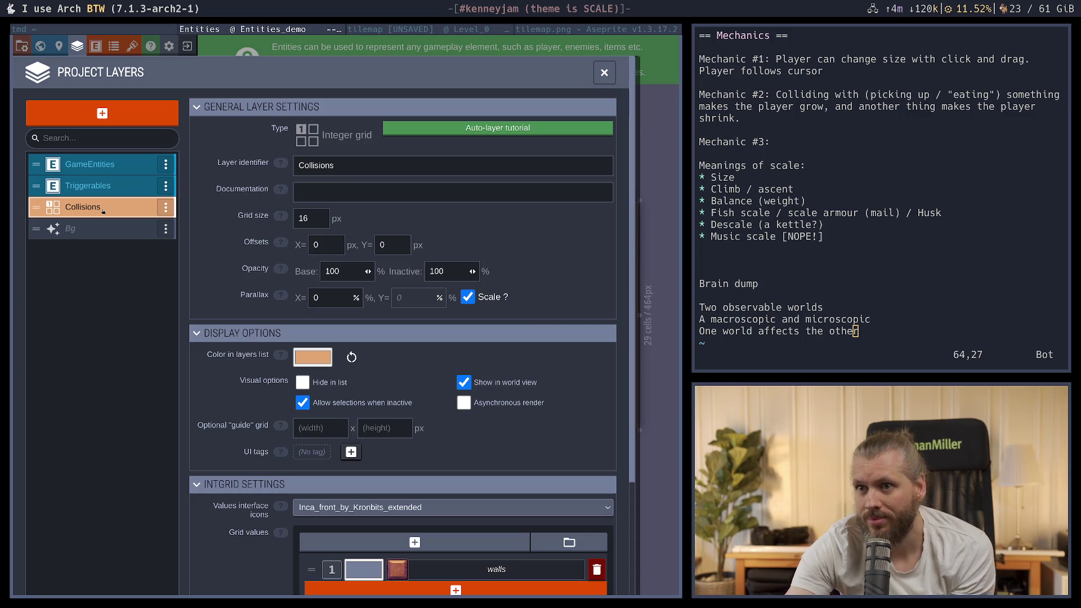
pyautogui.moveTo(597, 398)
pyautogui.scroll(-2, 520, 499)
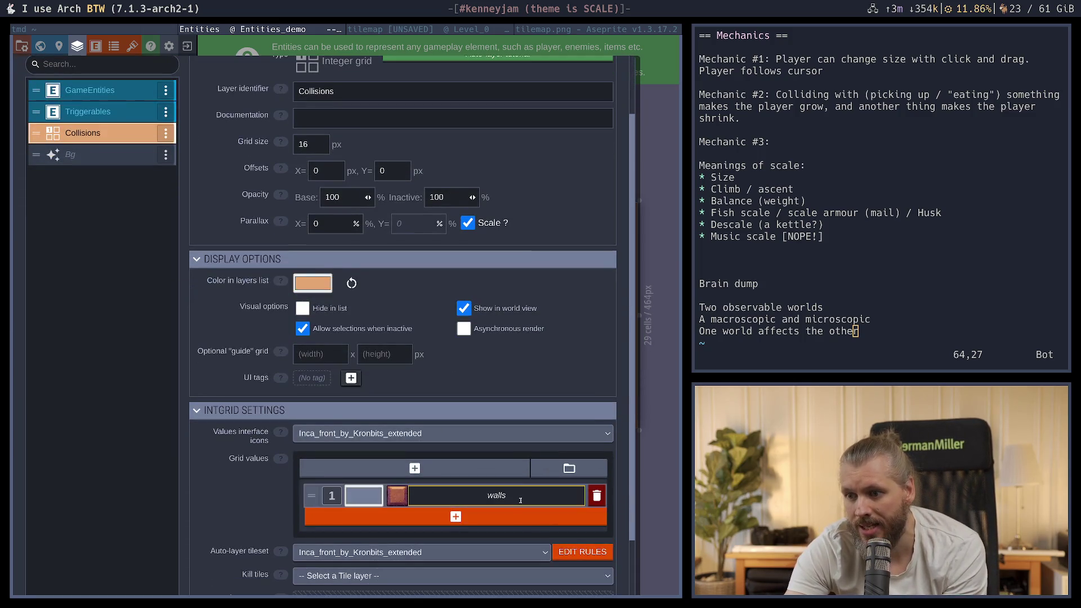
pyautogui.click(599, 558)
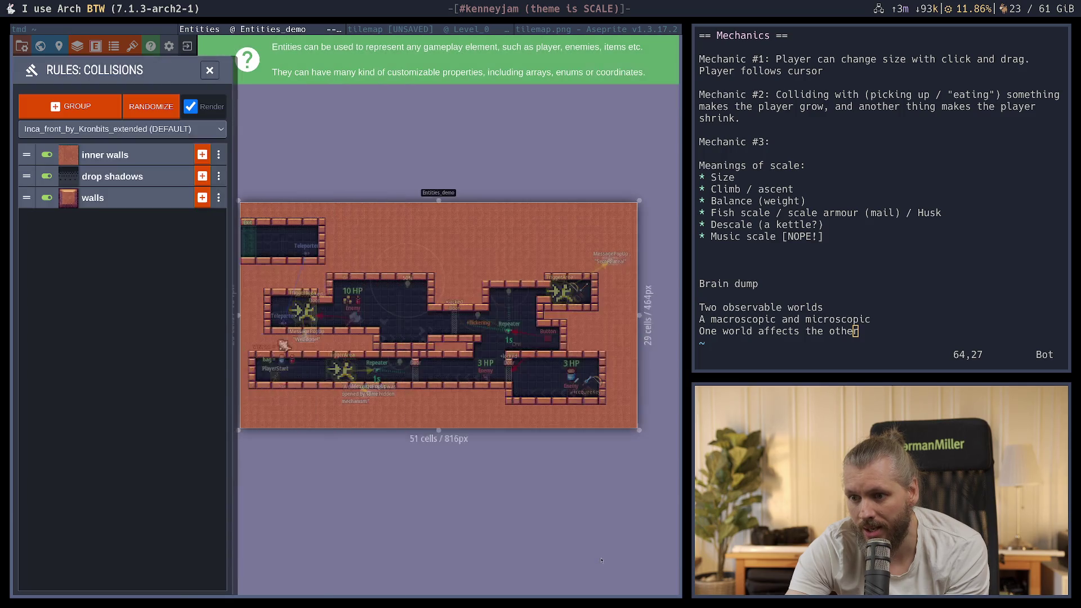
# Inspect the drop shadows rule group, close the rules editor and hide auto-layer tiles
pyautogui.click(162, 176)
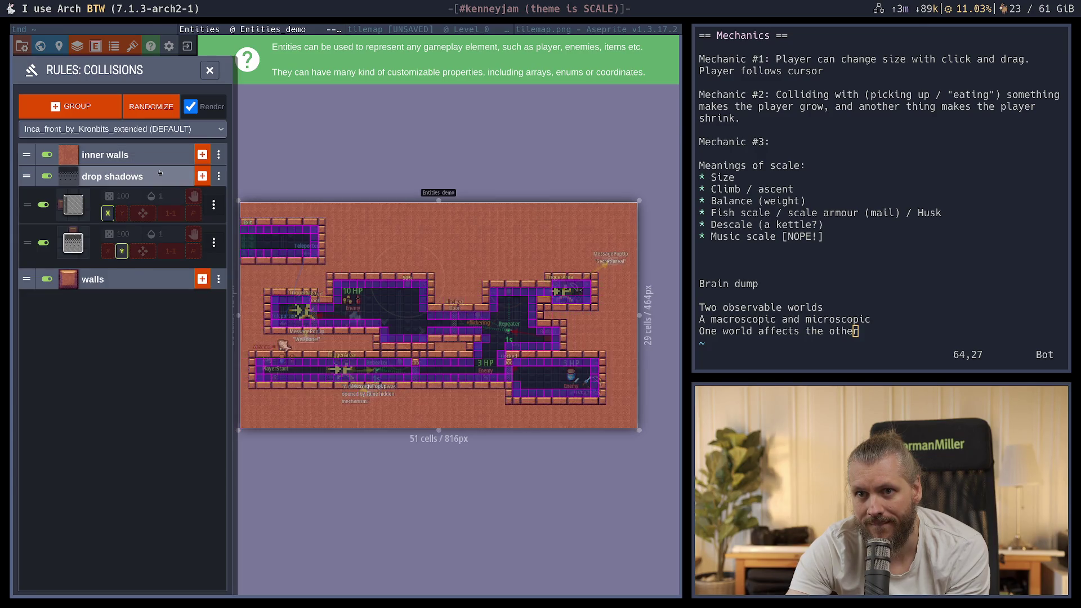
pyautogui.click(160, 175)
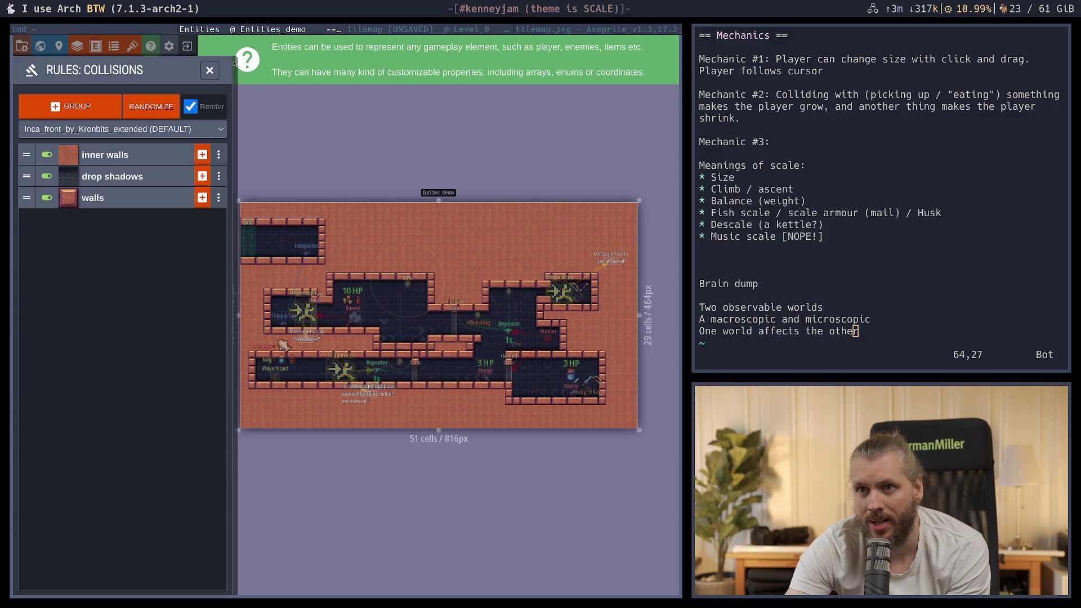
pyautogui.click(209, 70)
pyautogui.click(206, 171)
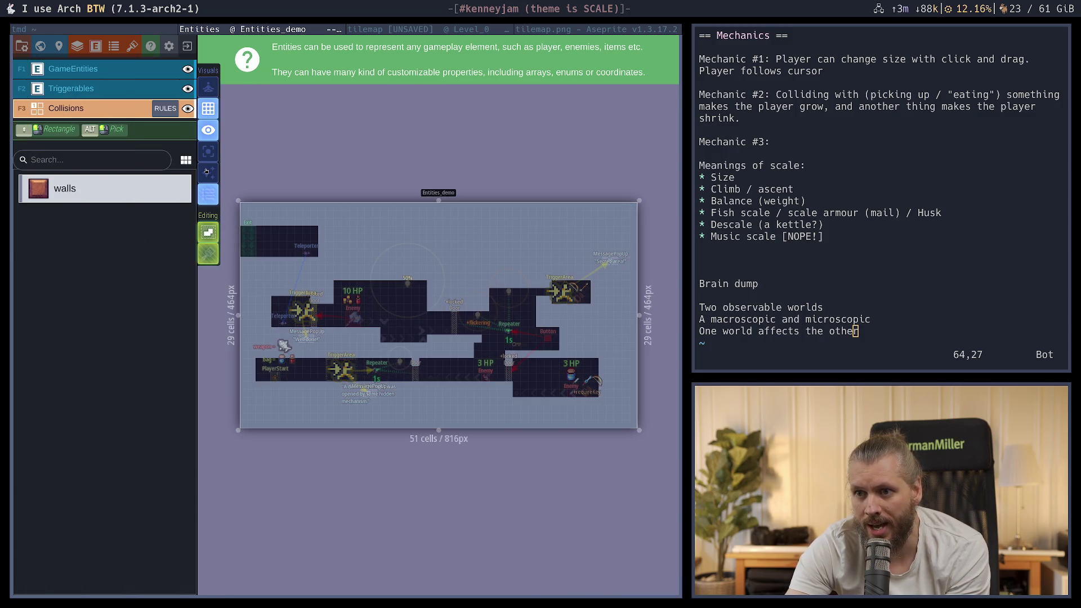
pyautogui.click(207, 172)
pyautogui.click(206, 171)
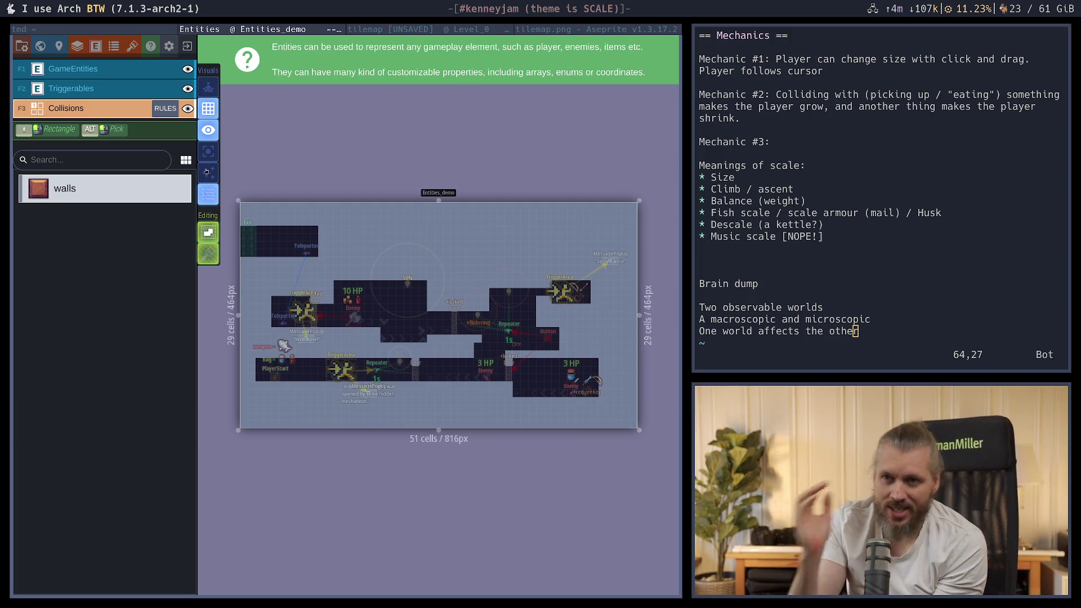
# Compare the tilemap's Level_0 with auto-tiles off and on, then return to Entities_demo
pyautogui.click(391, 29)
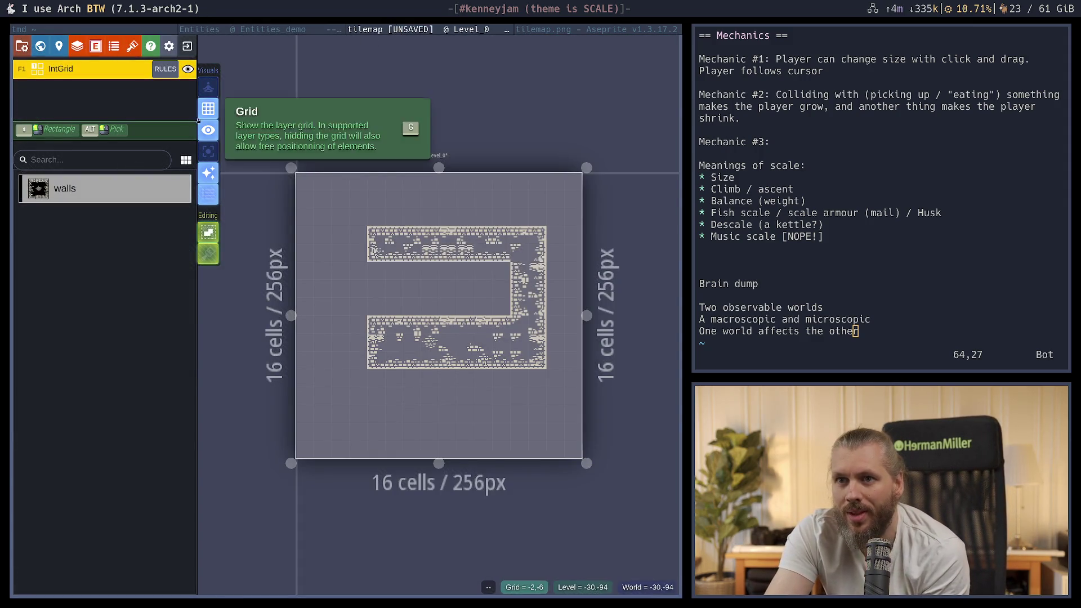
pyautogui.click(208, 172)
pyautogui.click(208, 174)
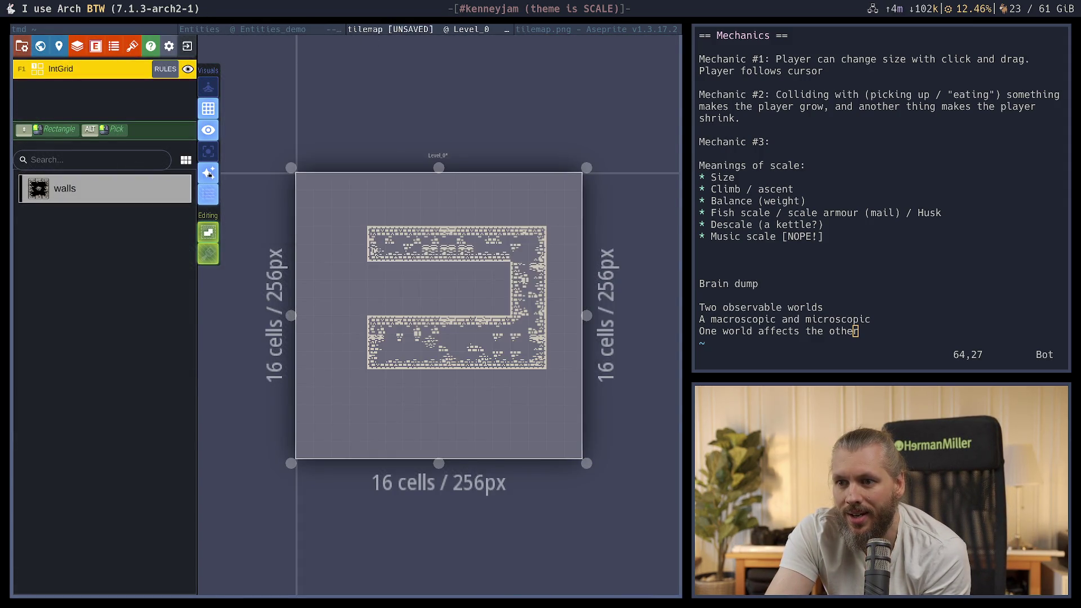
pyautogui.press('super+Left')
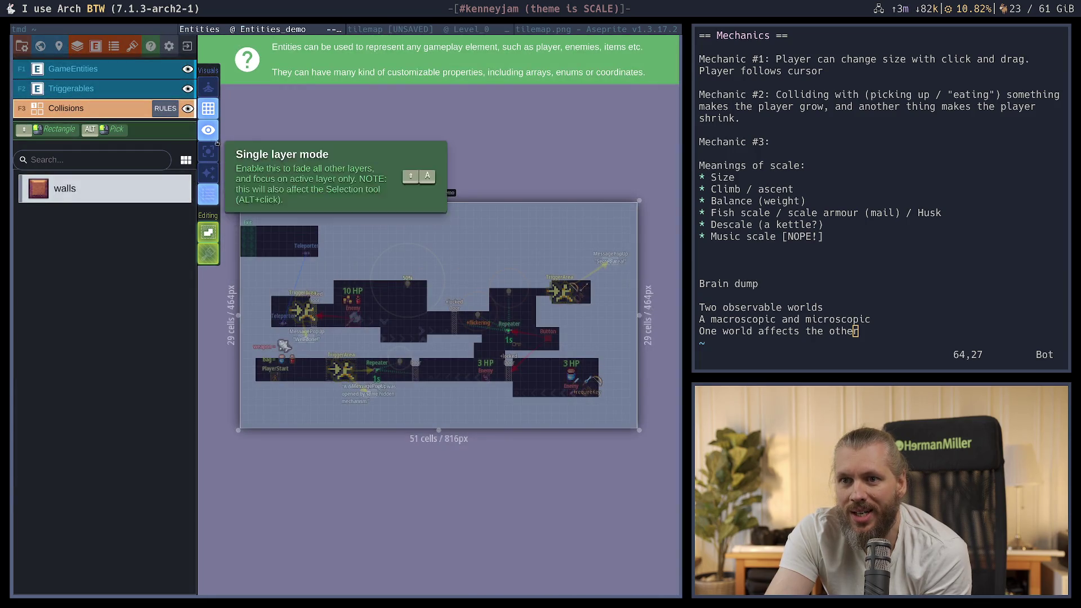
# Toggle Render auto-layers a few times, leaving the brick auto-tiles shown
pyautogui.click(209, 173)
pyautogui.click(208, 174)
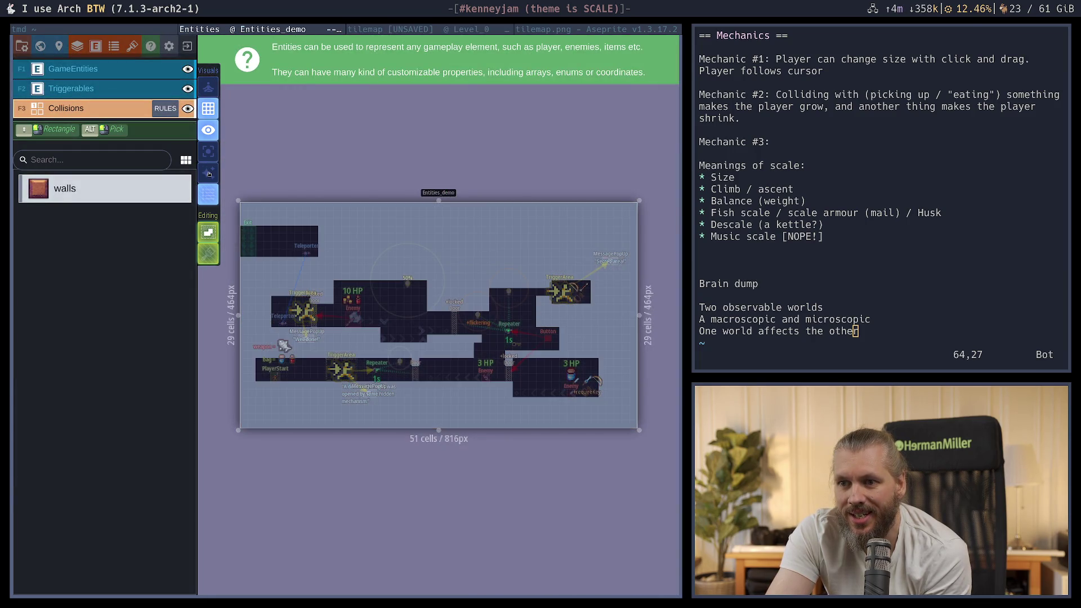
pyautogui.click(208, 173)
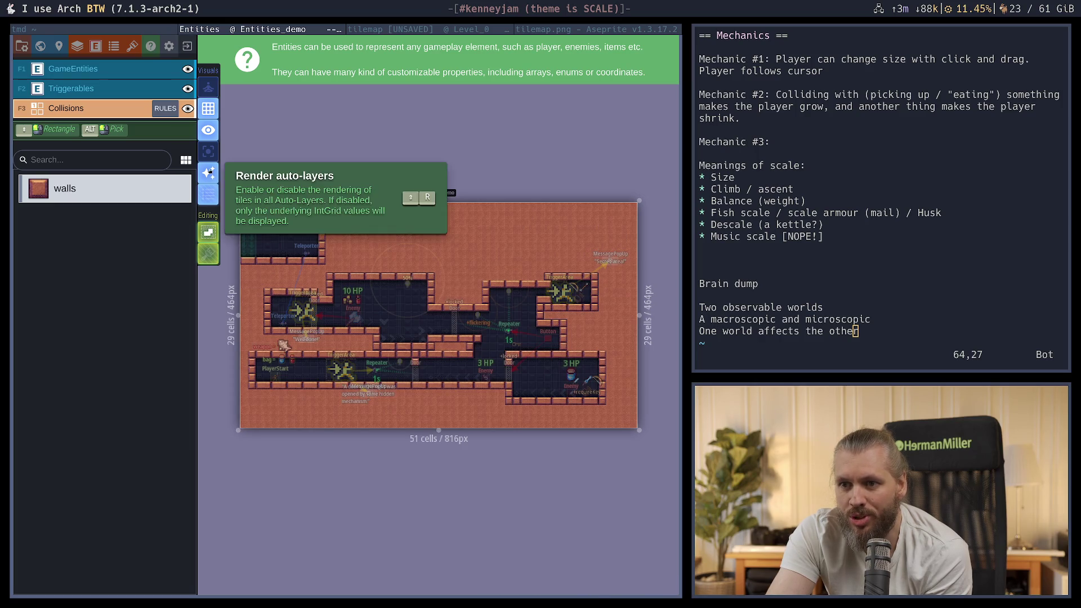
pyautogui.click(208, 173)
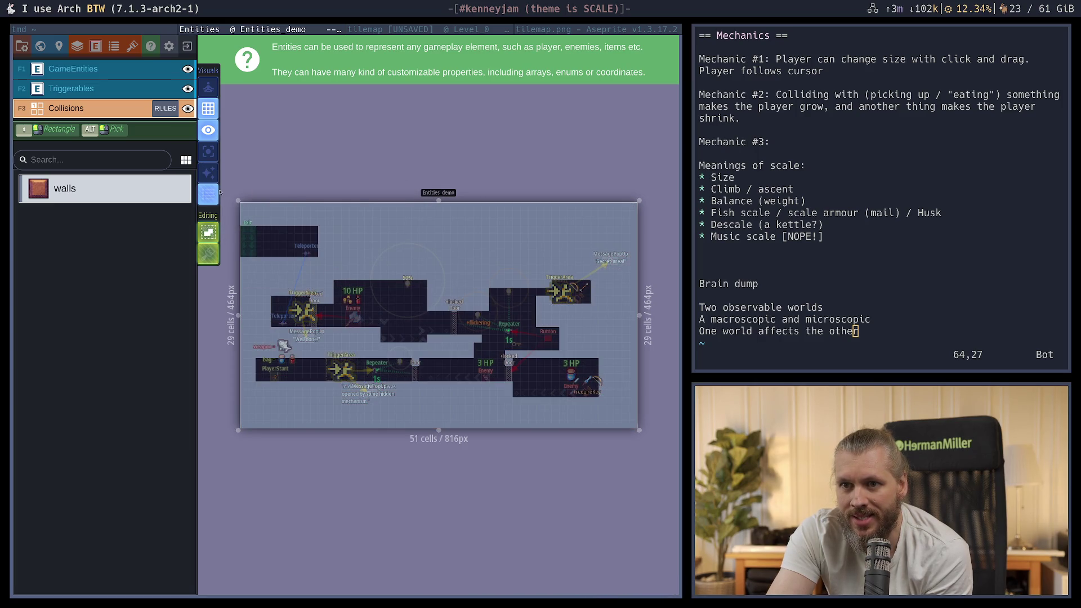
pyautogui.click(206, 174)
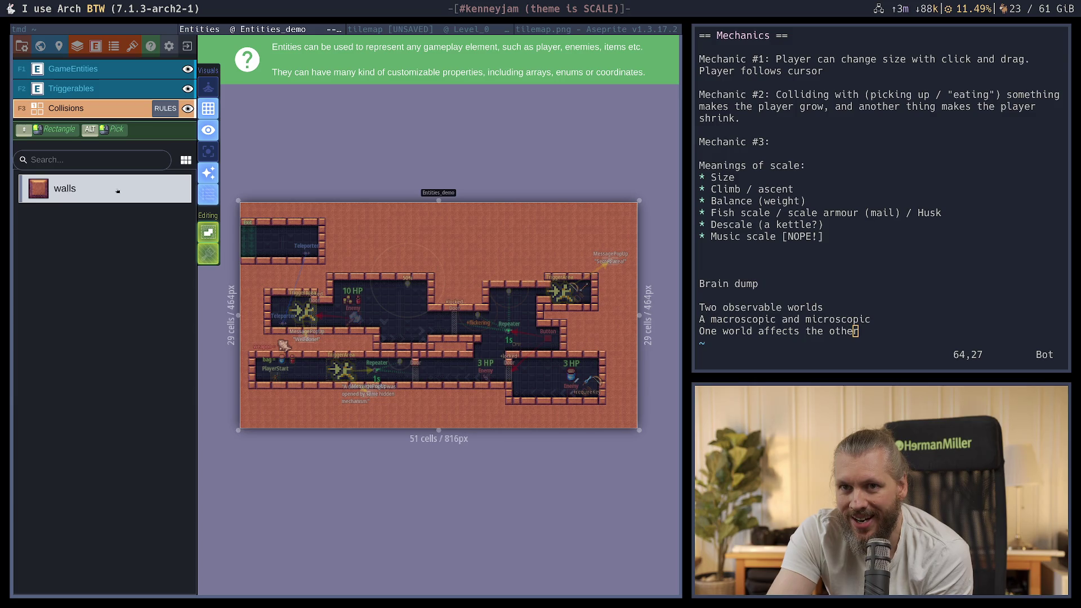
# Hide the GameEntities and Triggerables layers and open the Collisions auto-layer rules
pyautogui.click(187, 69)
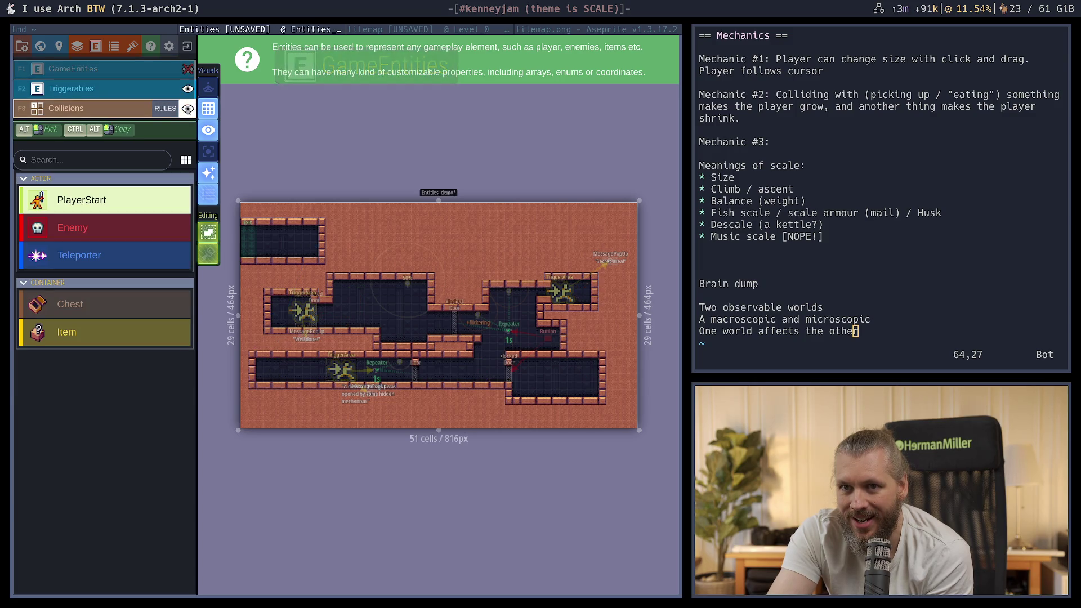
pyautogui.click(187, 89)
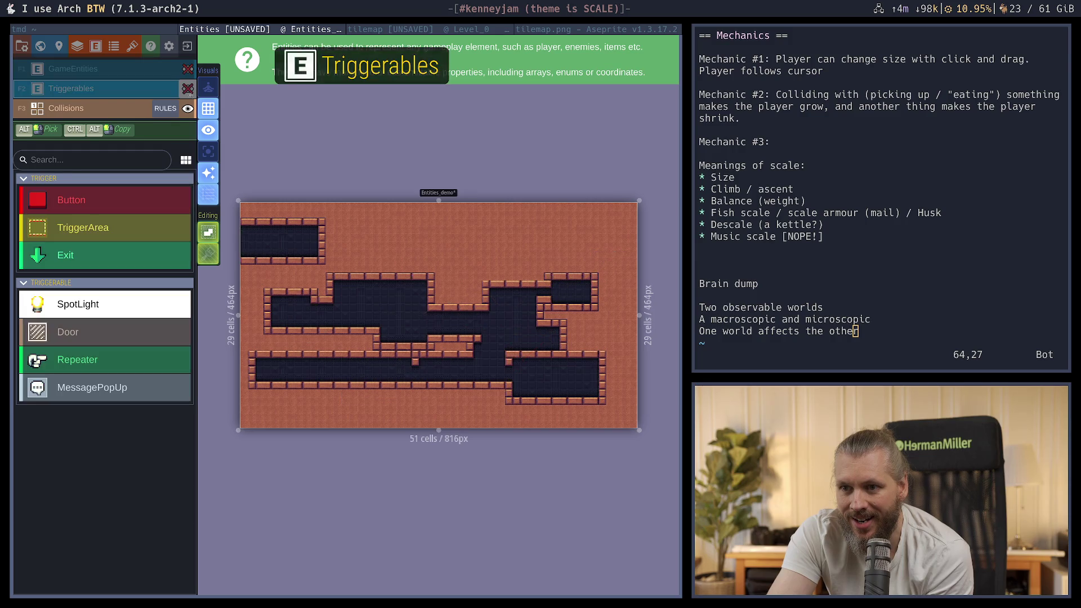
pyautogui.click(135, 111)
pyautogui.click(166, 109)
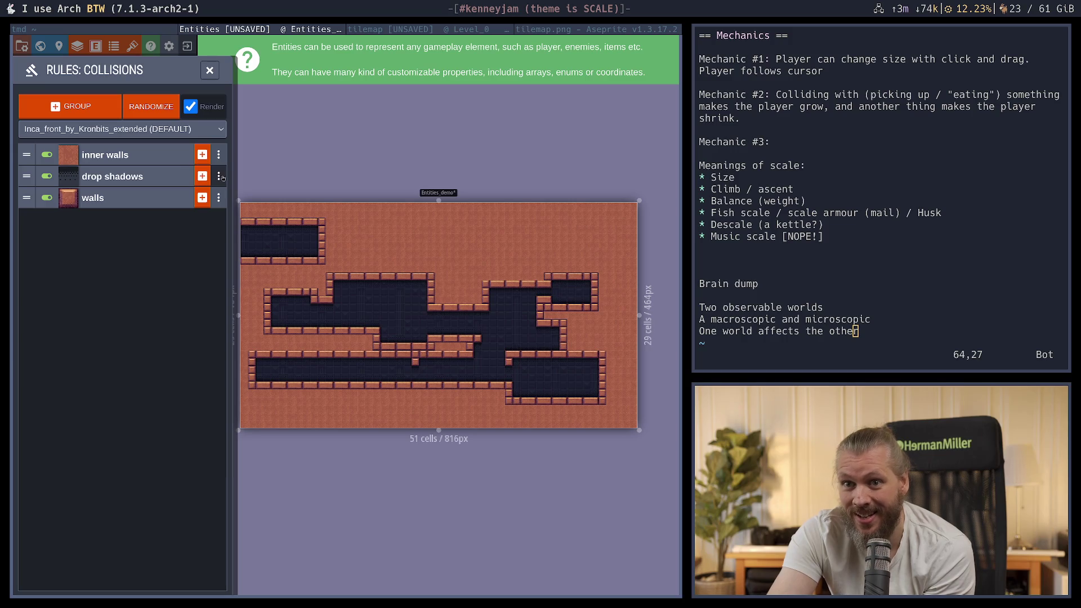
# Expand the drop shadows rule group, then close the Collisions rules editor
pyautogui.click(113, 176)
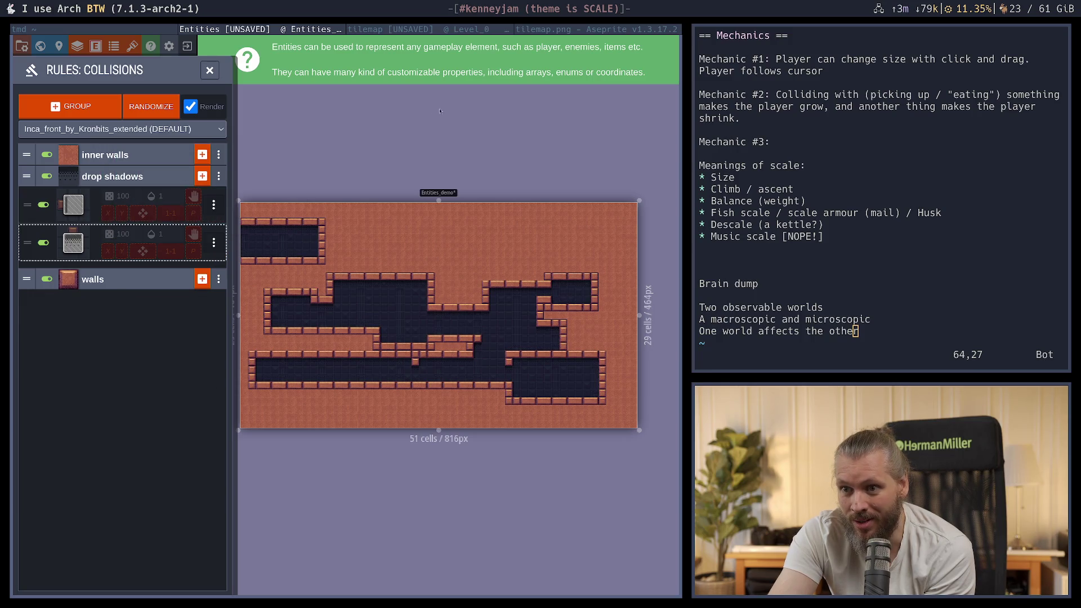
pyautogui.click(206, 70)
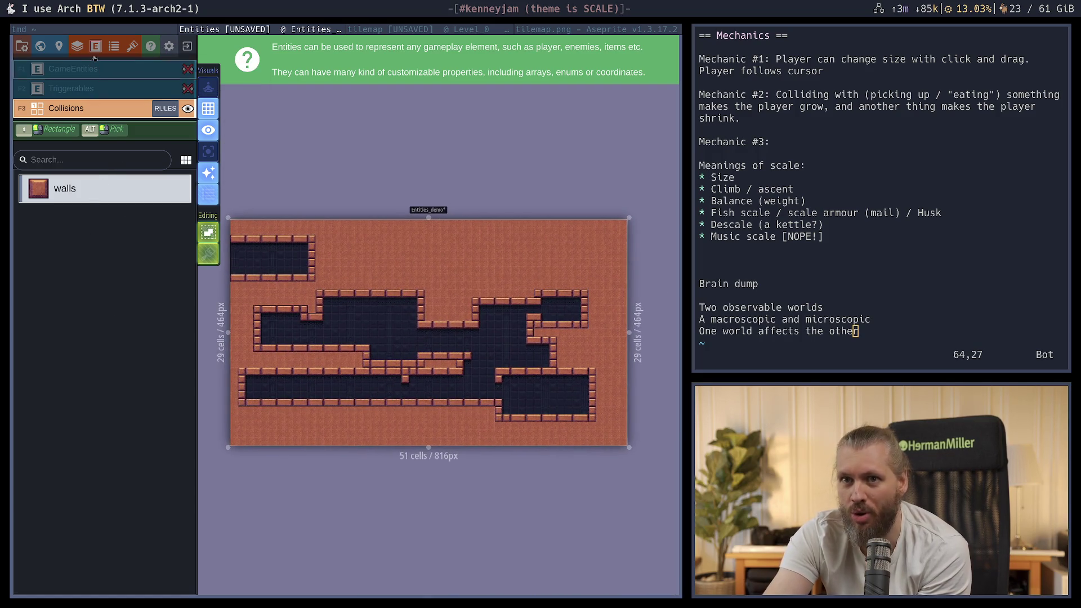
# Look over the Project Layers auto-layer settings, then switch to the tilemap project's Level_0
pyautogui.click(77, 45)
pyautogui.scroll(-3, 454, 443)
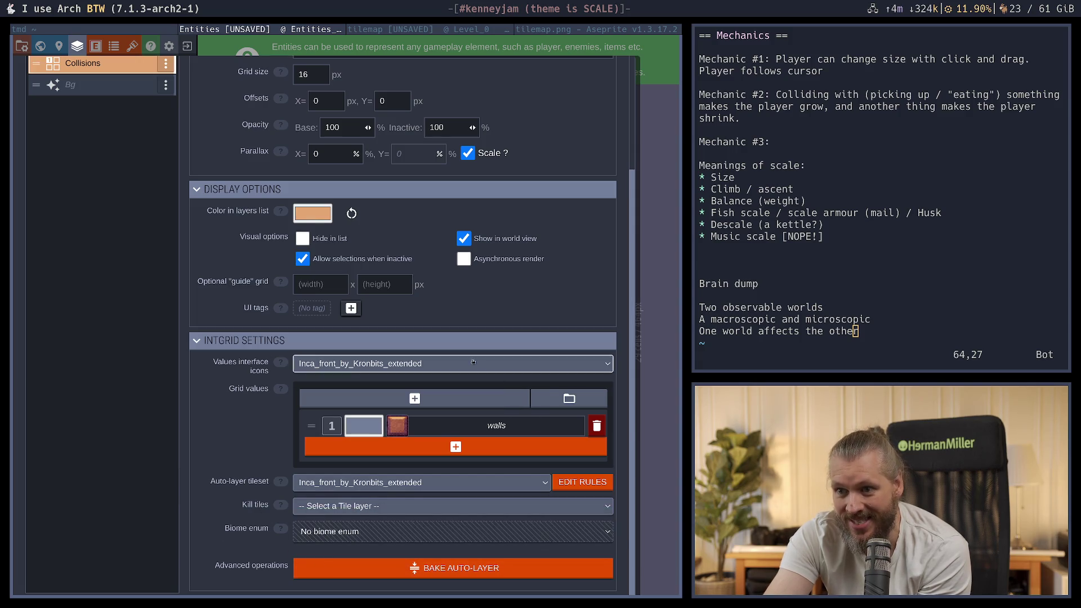
pyautogui.scroll(3, 447, 447)
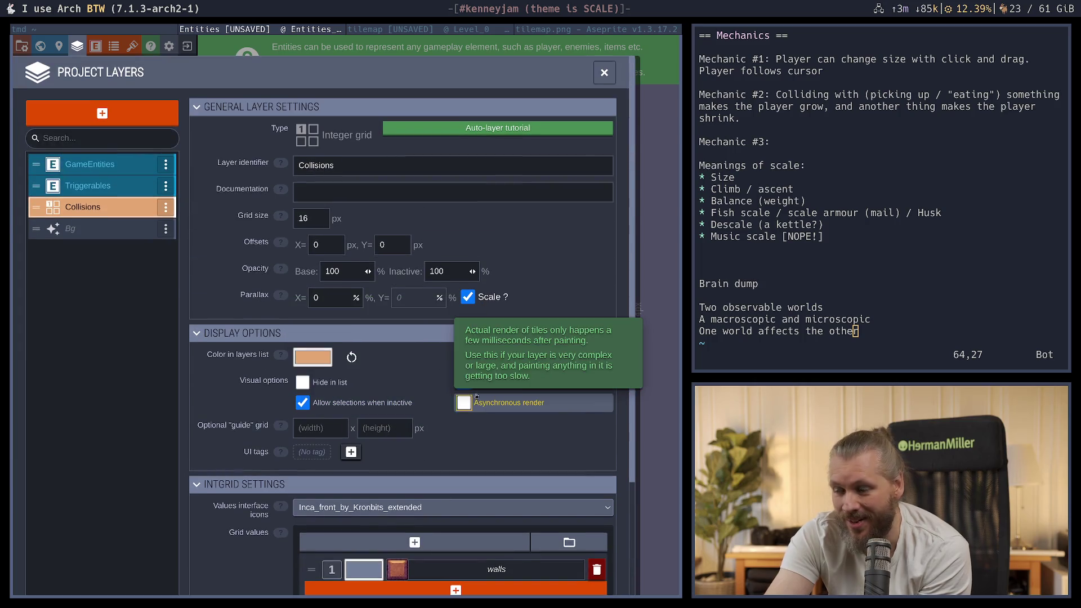
pyautogui.click(366, 31)
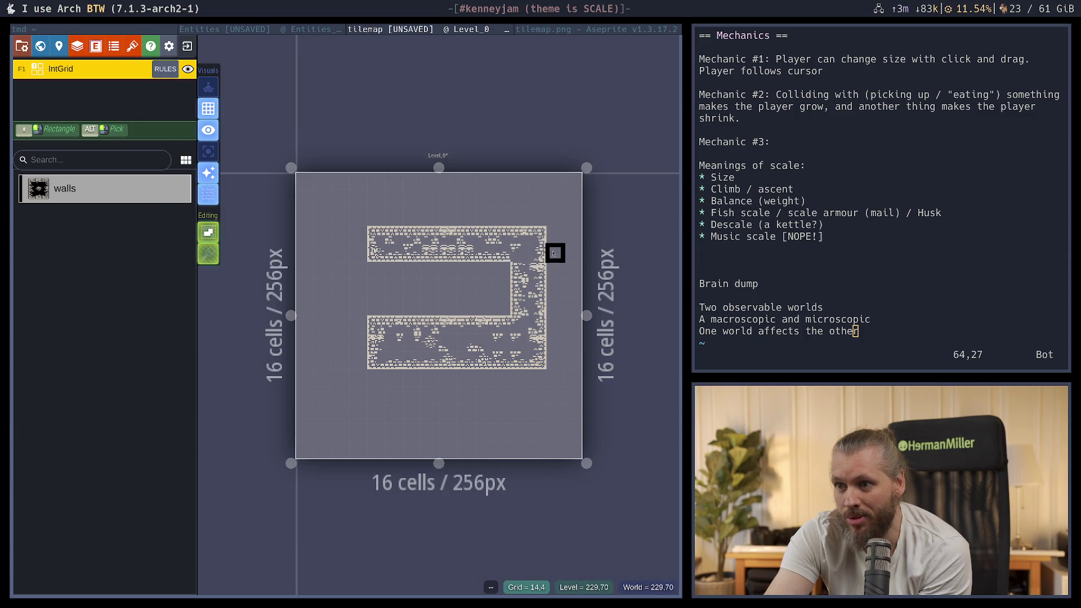
# Widen the right wall and paint new wall cells upward to start the S's top bend
pyautogui.moveTo(551, 241)
pyautogui.mouseDown()
pyautogui.moveTo(551, 365)
pyautogui.moveTo(531, 334)
pyautogui.mouseUp()
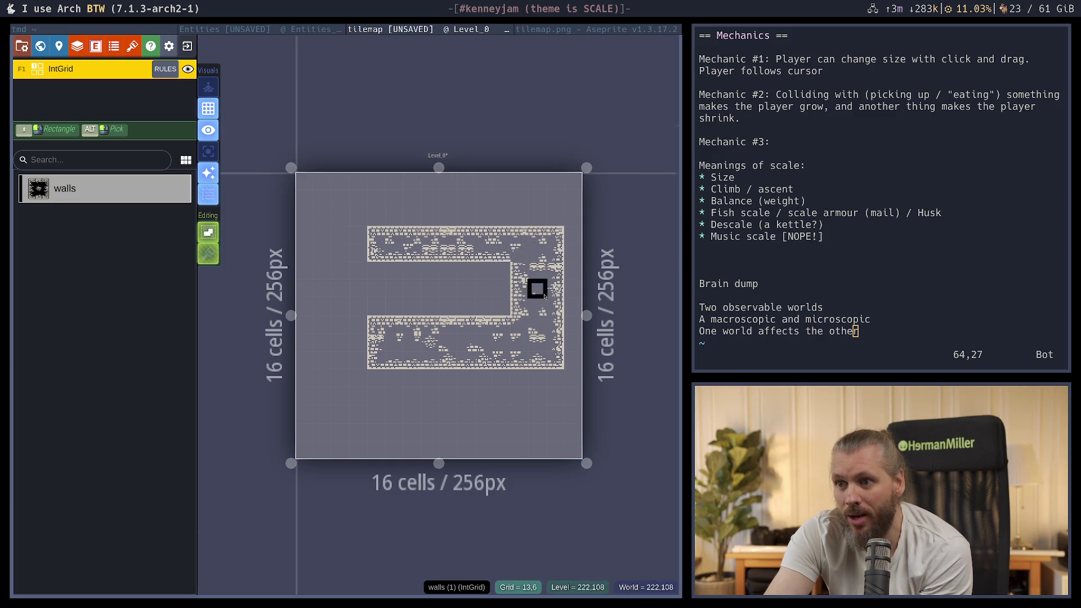
pyautogui.scroll(3, 537, 279)
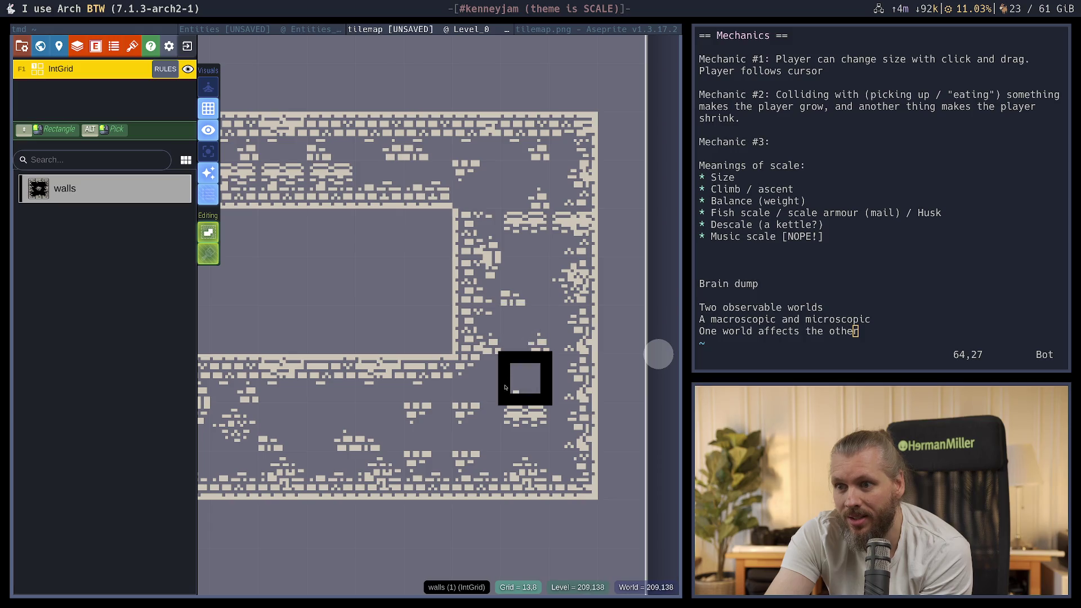
pyautogui.scroll(-4, 532, 374)
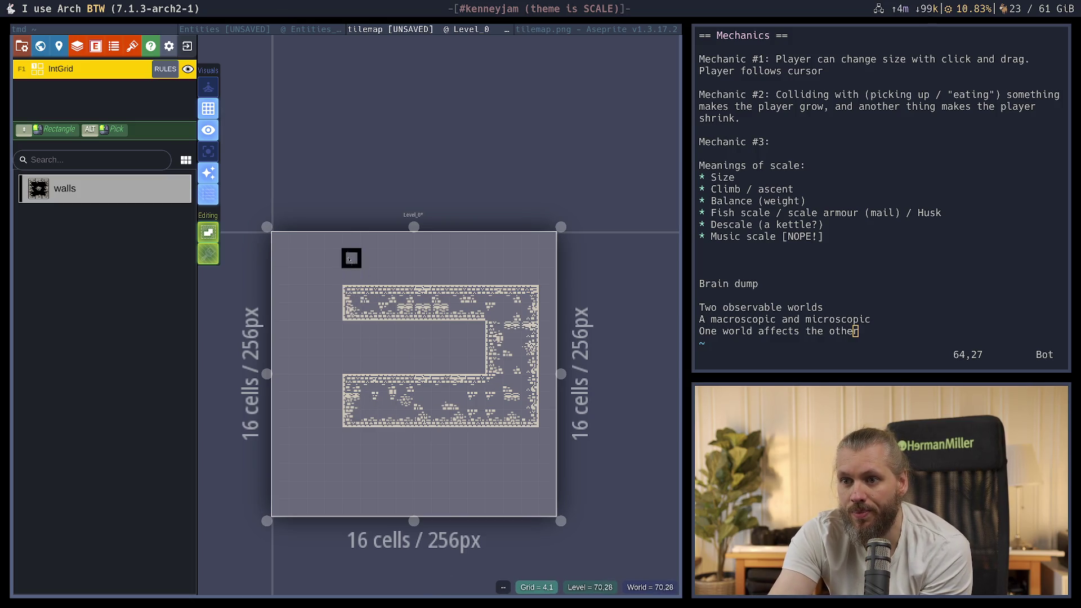
pyautogui.moveTo(349, 258)
pyautogui.mouseDown()
pyautogui.moveTo(350, 236)
pyautogui.moveTo(509, 256)
pyautogui.moveTo(529, 275)
pyautogui.moveTo(459, 258)
pyautogui.moveTo(458, 236)
pyautogui.moveTo(536, 250)
pyautogui.moveTo(436, 260)
pyautogui.mouseUp()
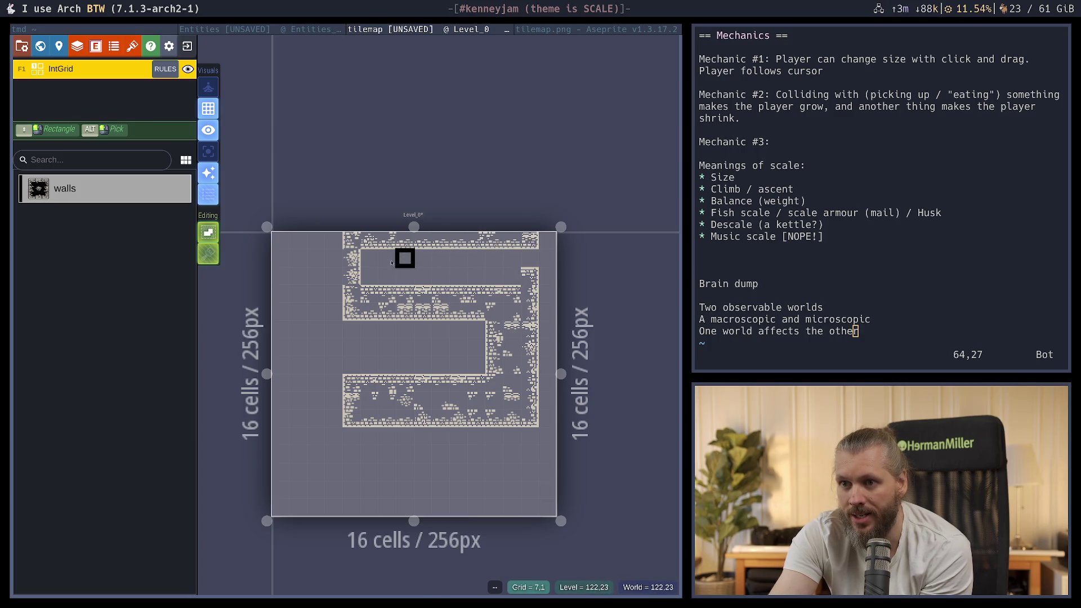
pyautogui.moveTo(333, 258); pyautogui.dragTo(333, 309)
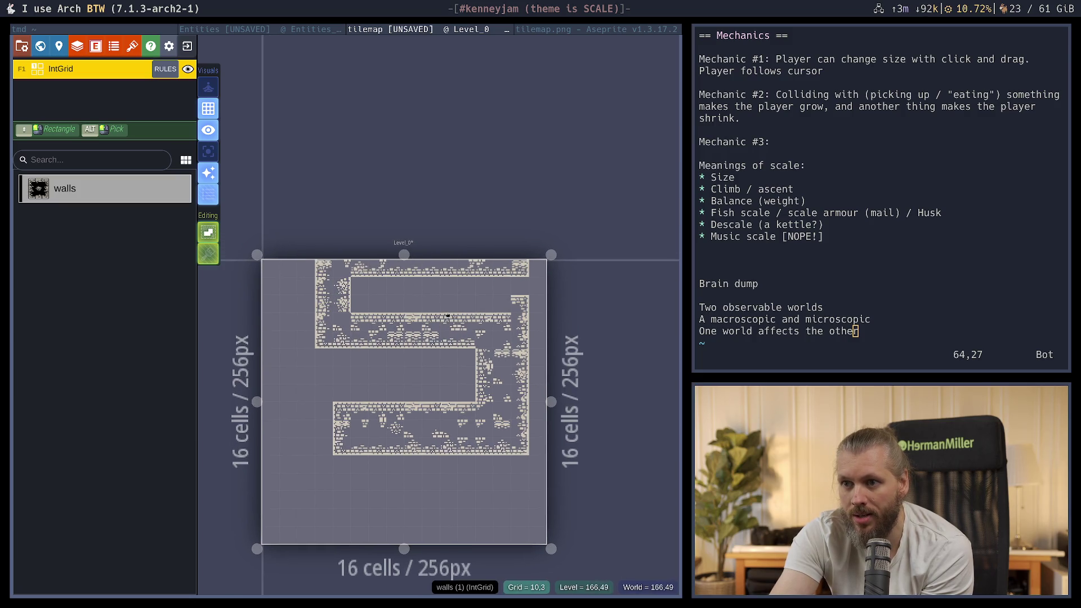
# Fill the missing right-wall cell, repaint the top-right corner, and open the IntGrid auto-layer rules
pyautogui.click(516, 250)
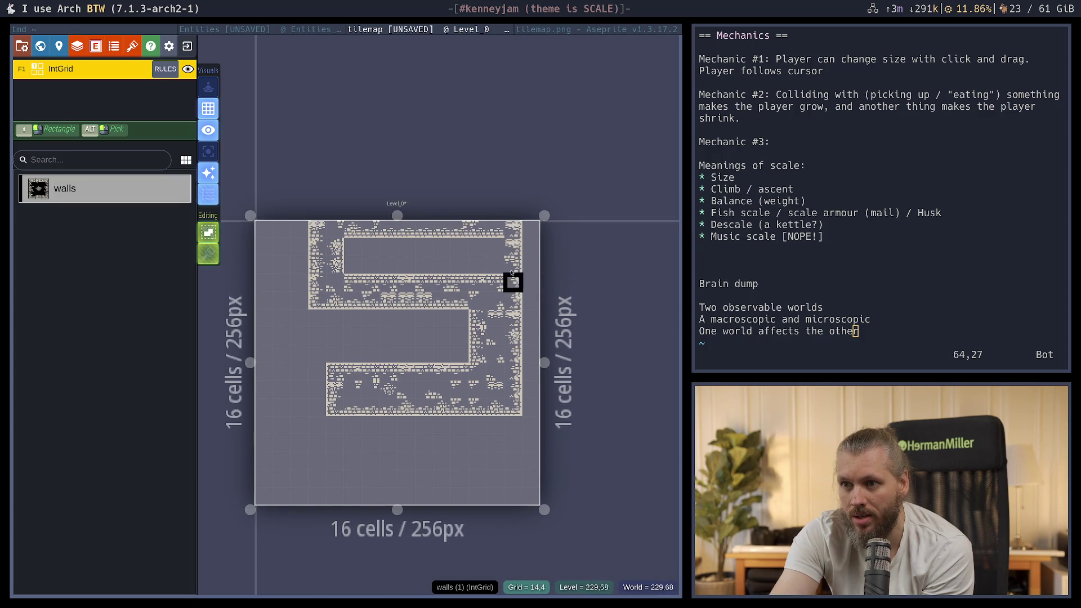
pyautogui.rightClick(513, 229)
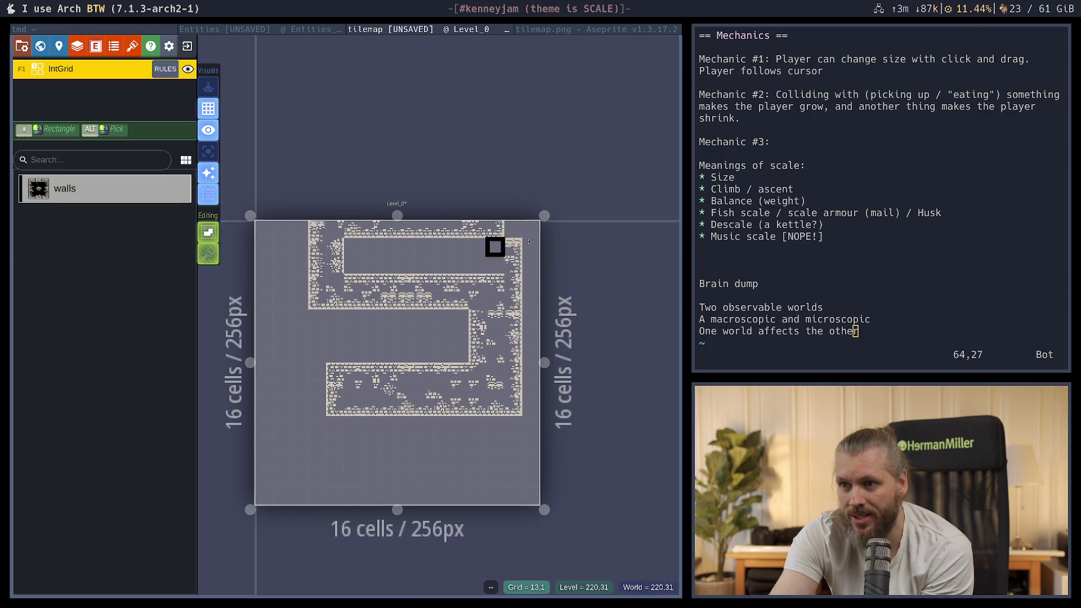
pyautogui.click(513, 229)
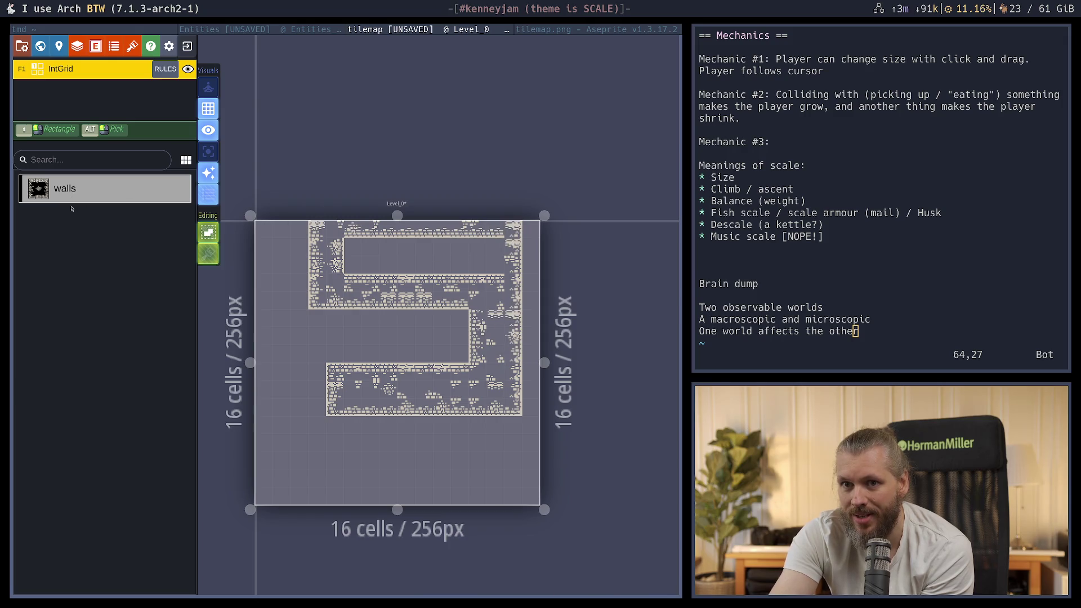
pyautogui.click(157, 70)
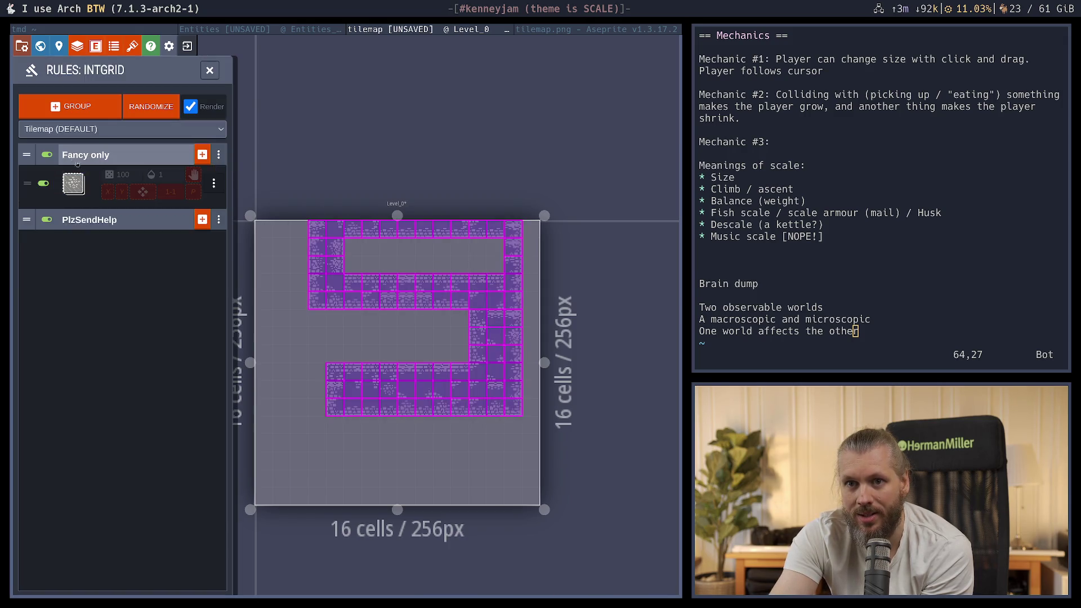
# Move the third wall rule to the top of the PlzSendHelp group and check its pattern
pyautogui.click(99, 219)
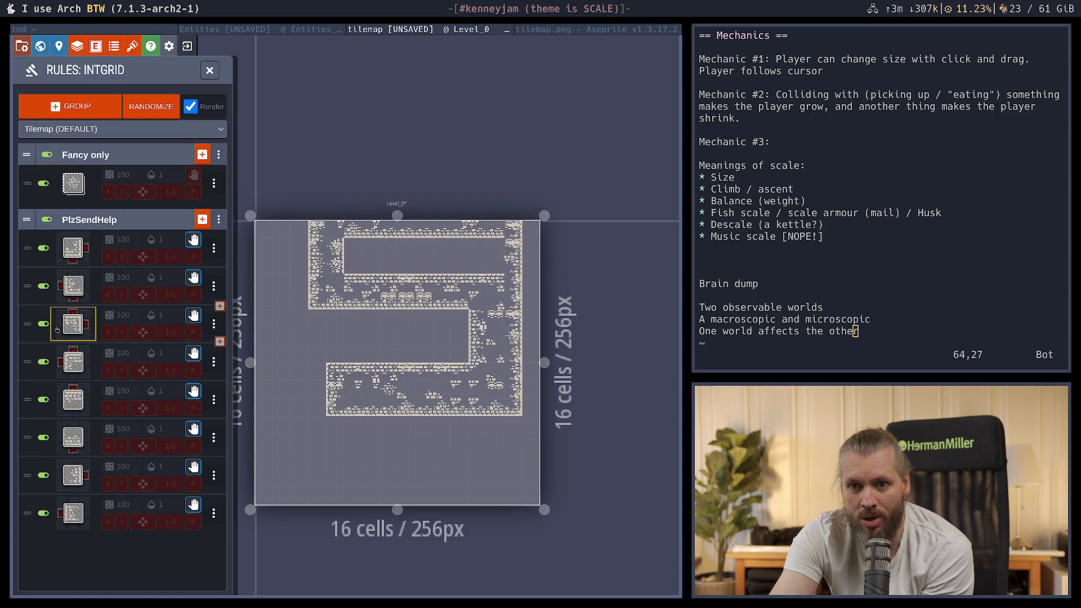
pyautogui.moveTo(27, 324); pyautogui.dragTo(27, 248)
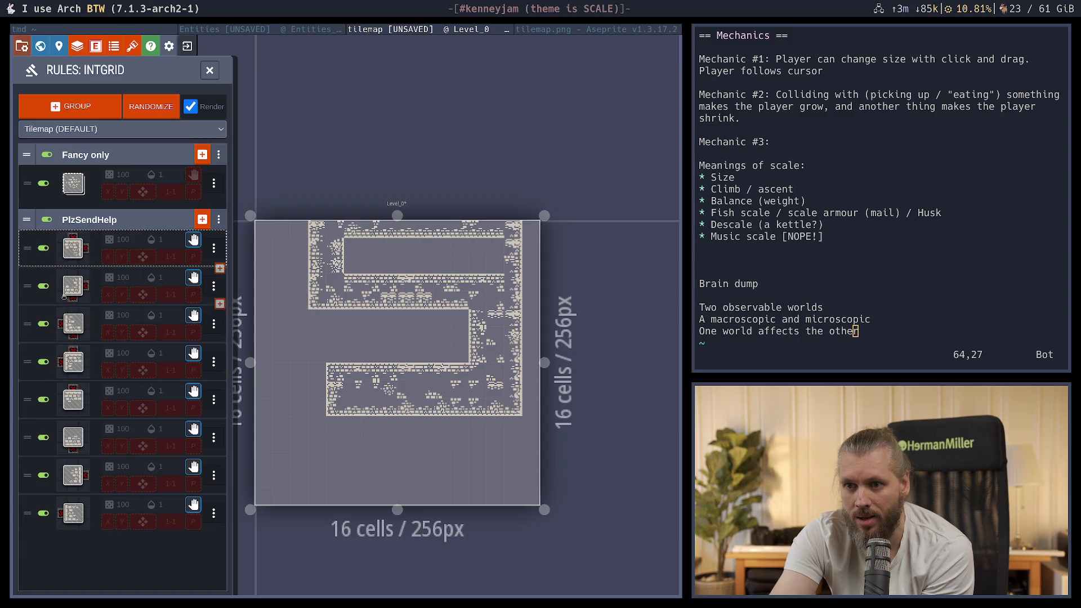
pyautogui.click(72, 247)
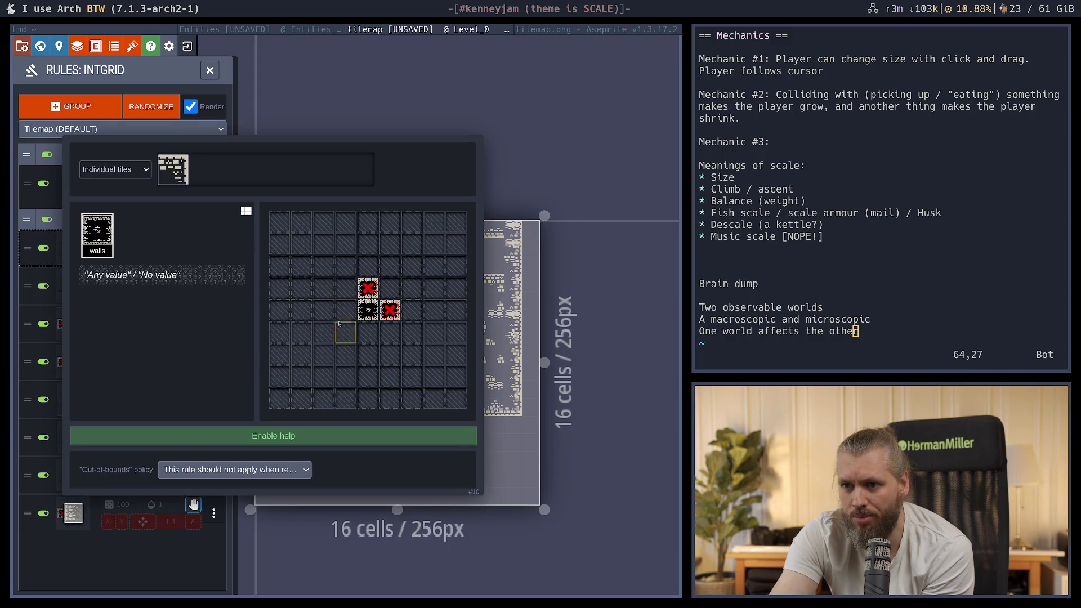
pyautogui.press('Escape')
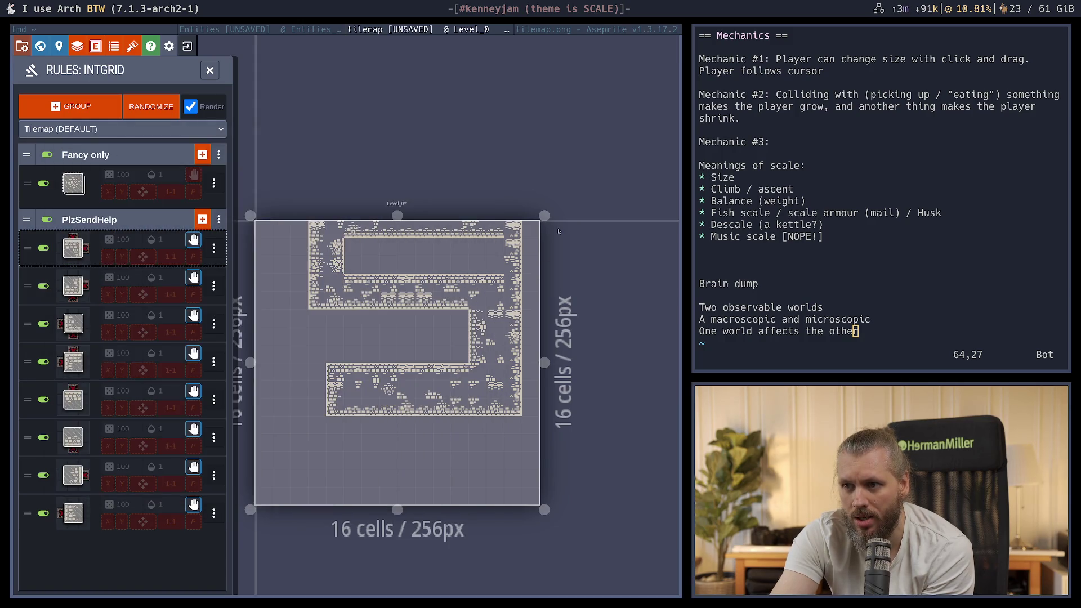
# Make the level 17 cells tall and save the tilemap project
pyautogui.moveTo(397, 216); pyautogui.dragTo(397, 198)
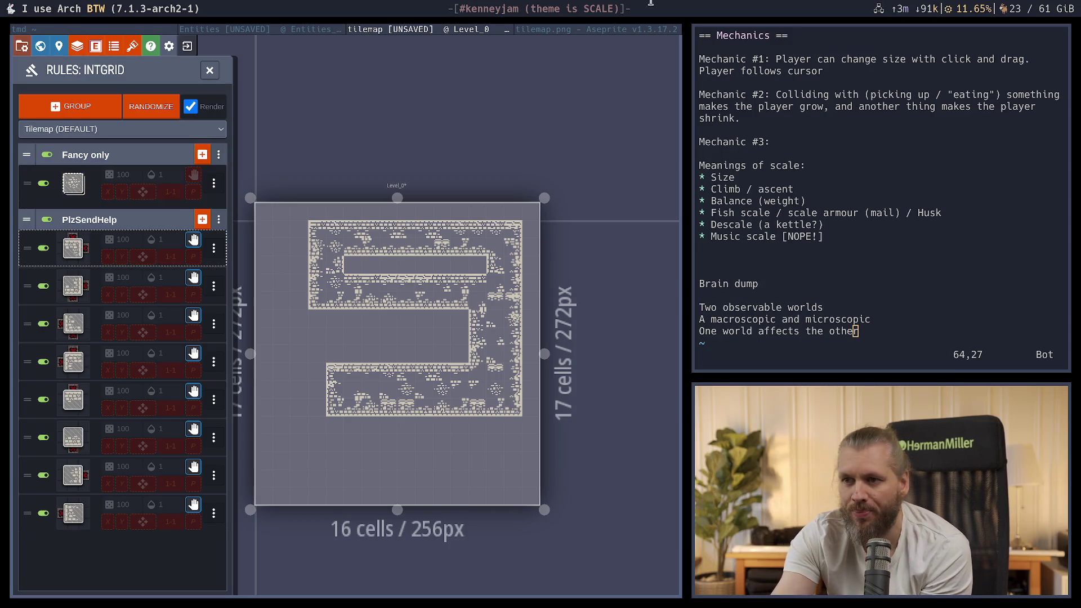
pyautogui.hotkey('ctrl', 's')
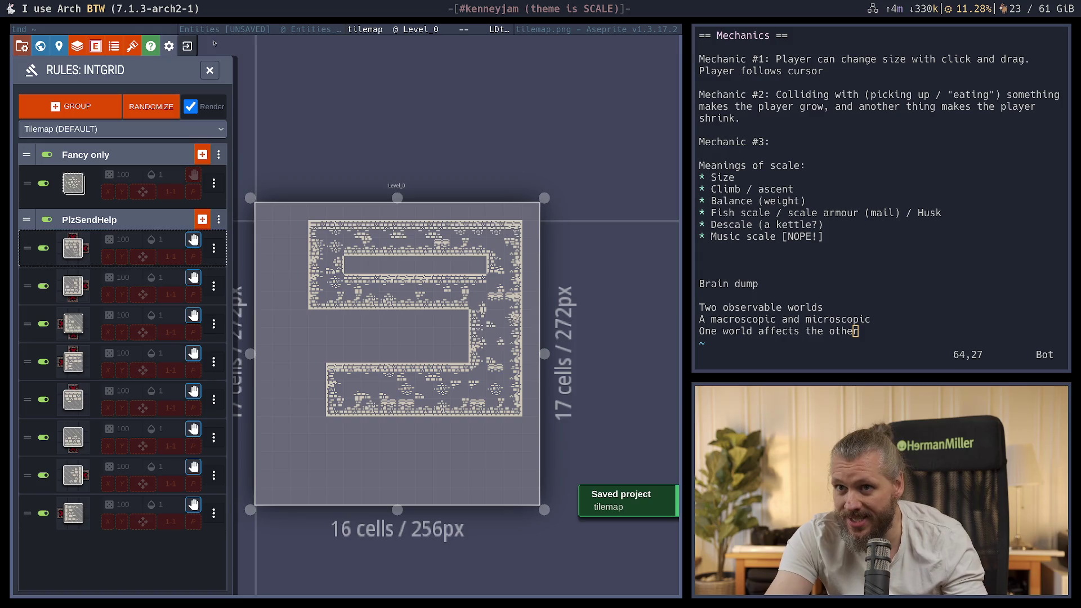
pyautogui.click(227, 28)
# Build and run the game with cargo run, view the level, then return to LDtk
pyautogui.press('super+Left')
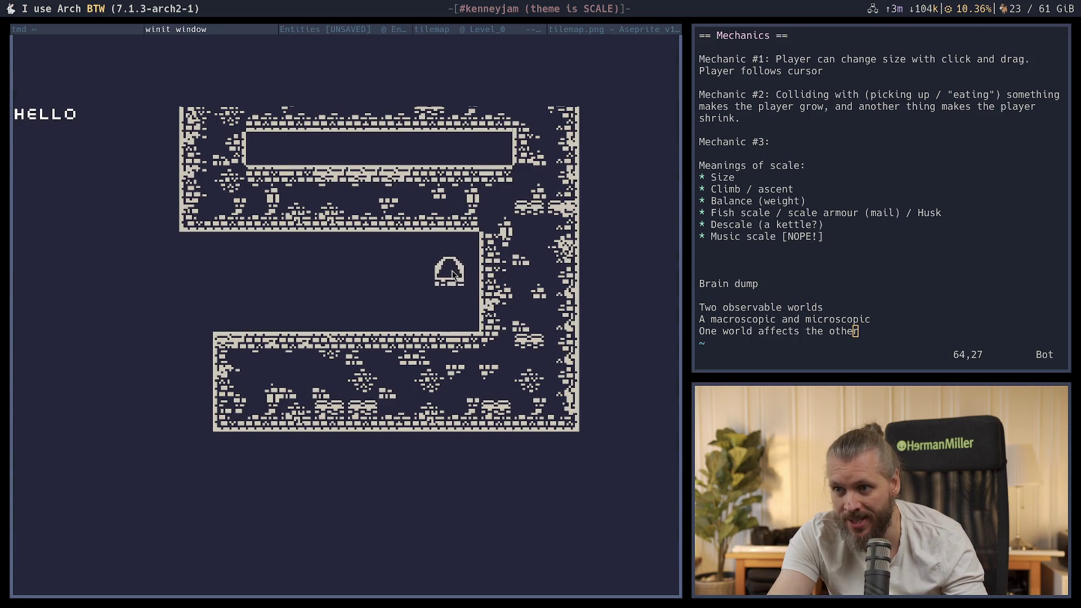
pyautogui.press('Escape')
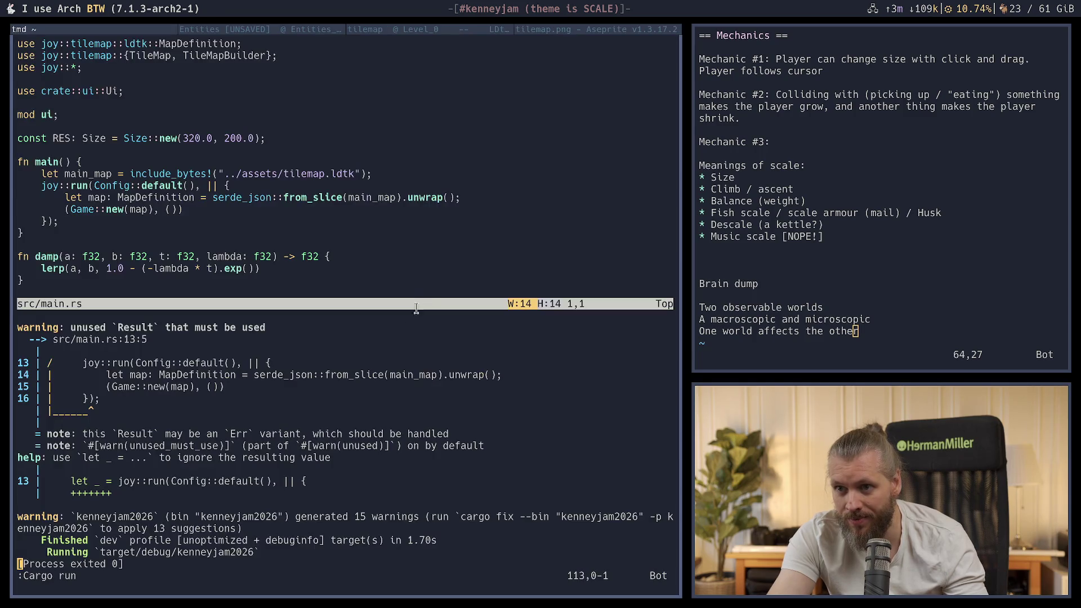
pyautogui.press('Return')
pyautogui.press('super+Right')
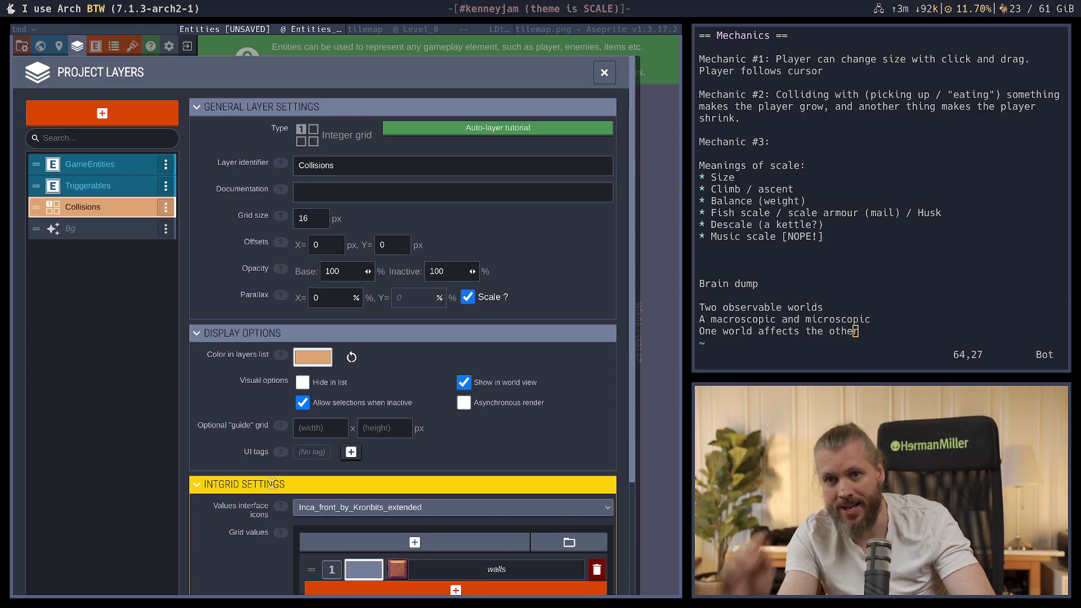
# On Level_0, enable vertical mirroring on the sixth wall rule of the IntGrid rules
pyautogui.click(393, 32)
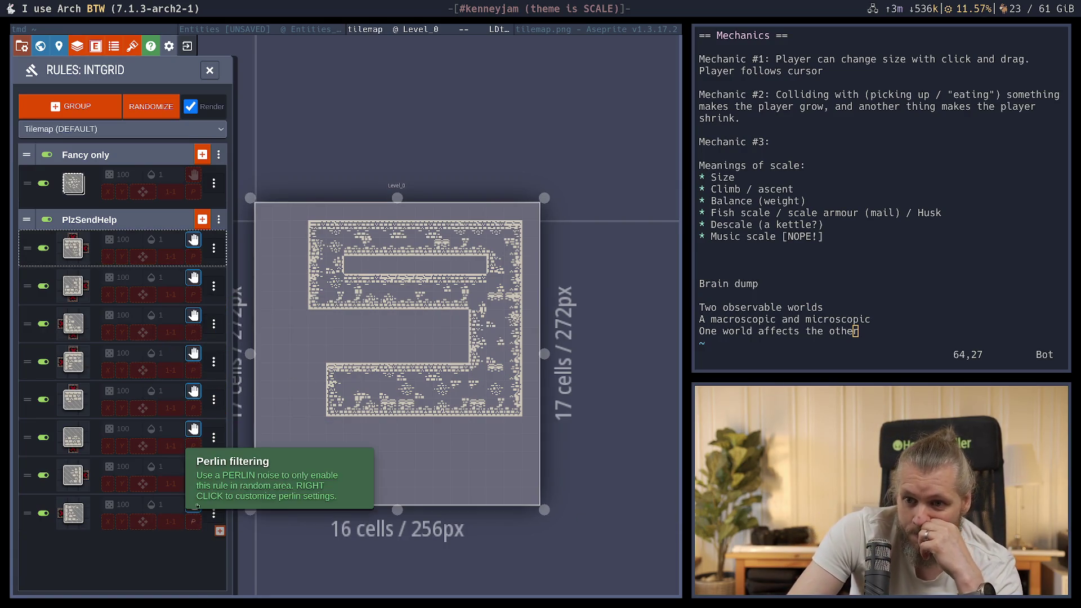
pyautogui.click(121, 446)
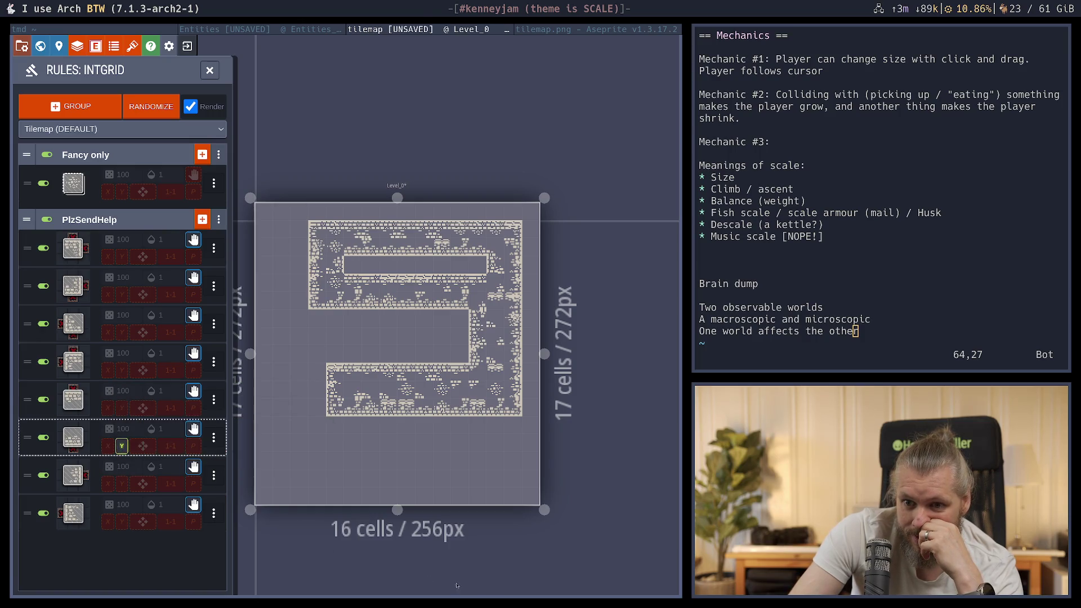
pyautogui.click(209, 71)
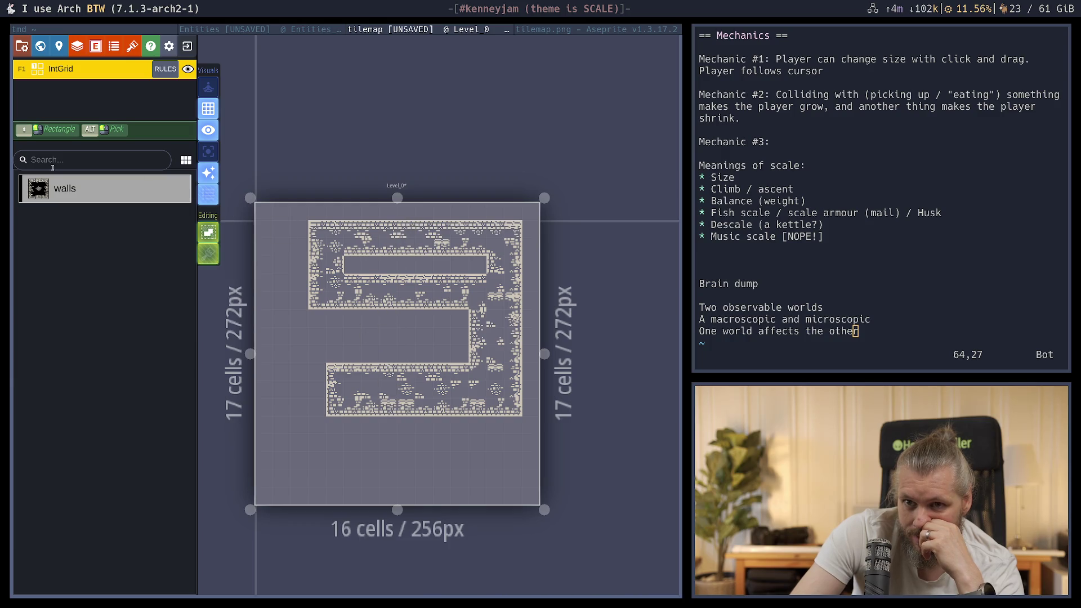
pyautogui.click(165, 69)
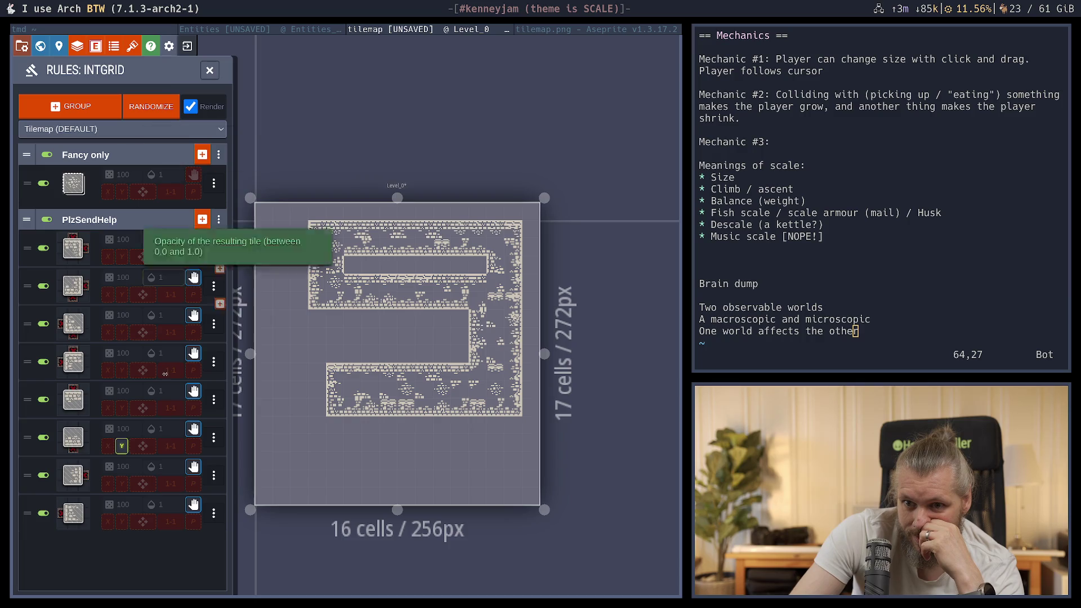
pyautogui.click(120, 447)
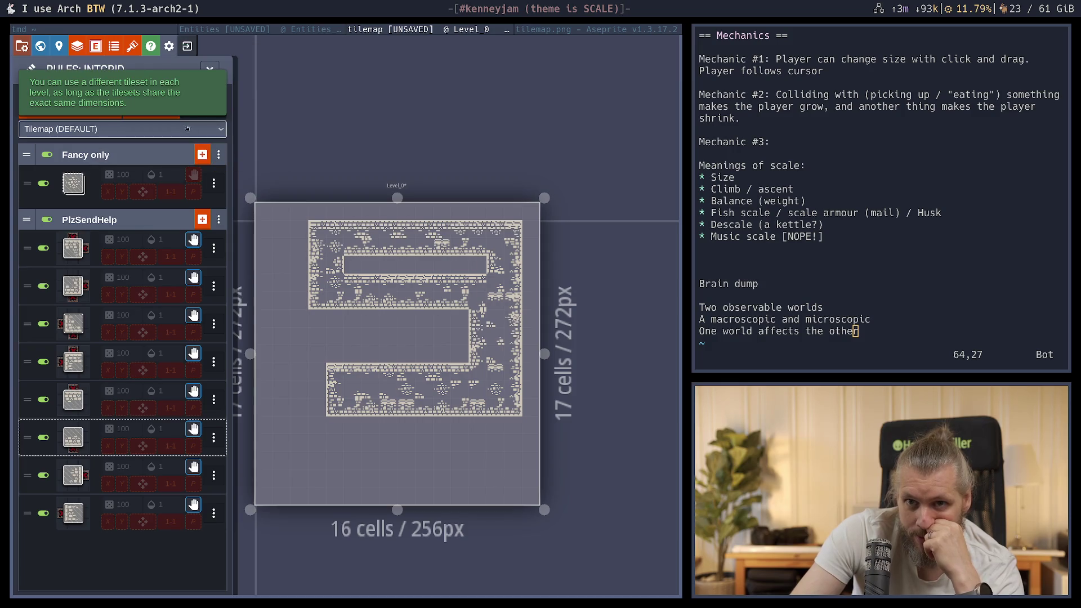
# Re-roll the random wall tile variations six times with RANDOMIZE, then close the rules list
pyautogui.click(163, 130)
pyautogui.click(163, 131)
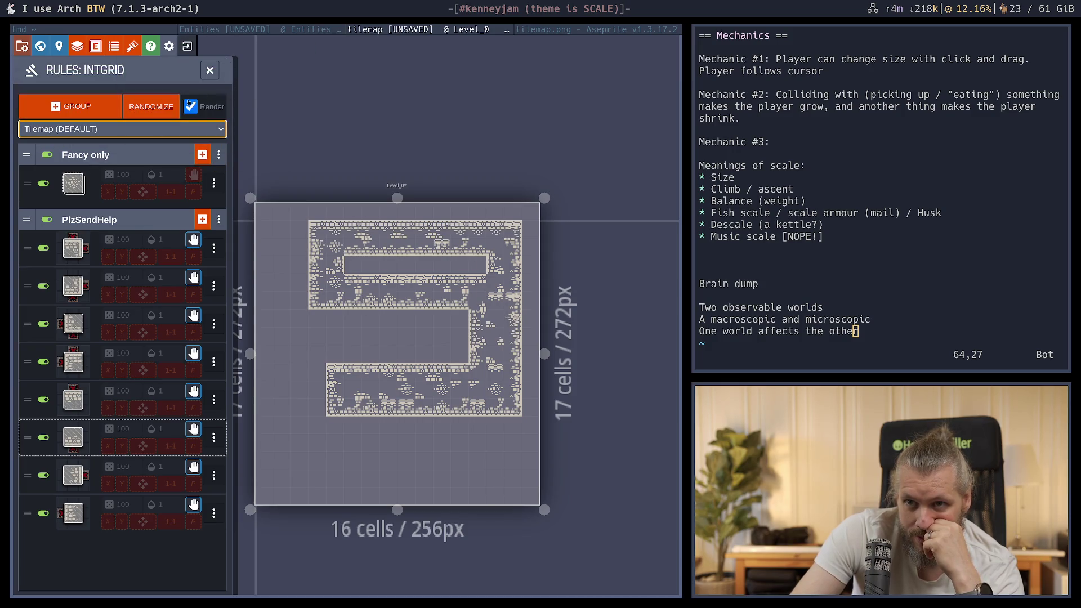
pyautogui.click(138, 113)
pyautogui.click(138, 112)
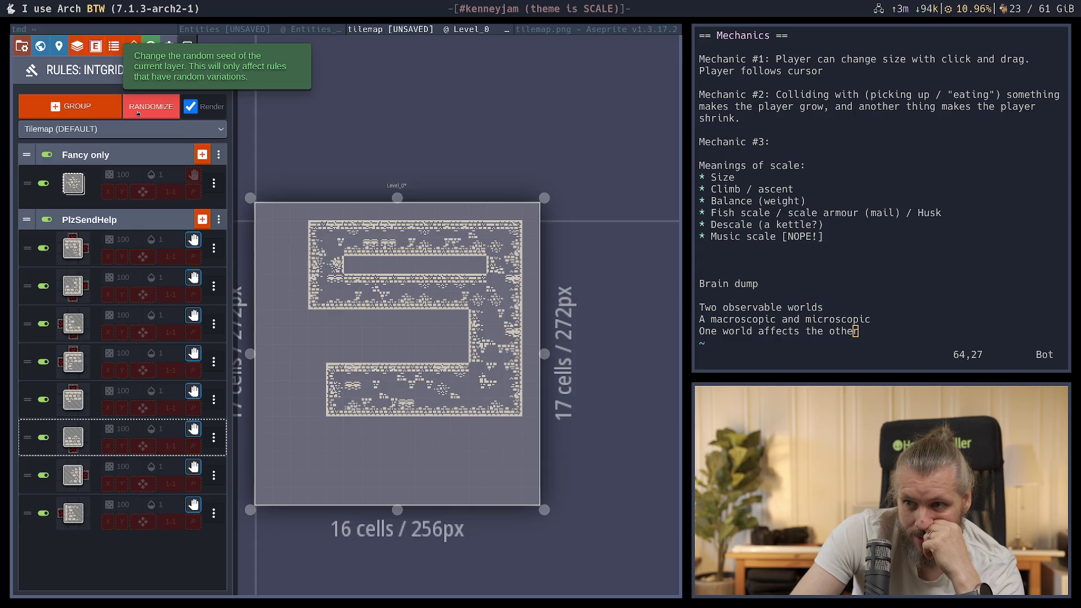
pyautogui.click(138, 113)
pyautogui.click(138, 112)
pyautogui.click(138, 113)
pyautogui.click(138, 112)
pyautogui.click(138, 113)
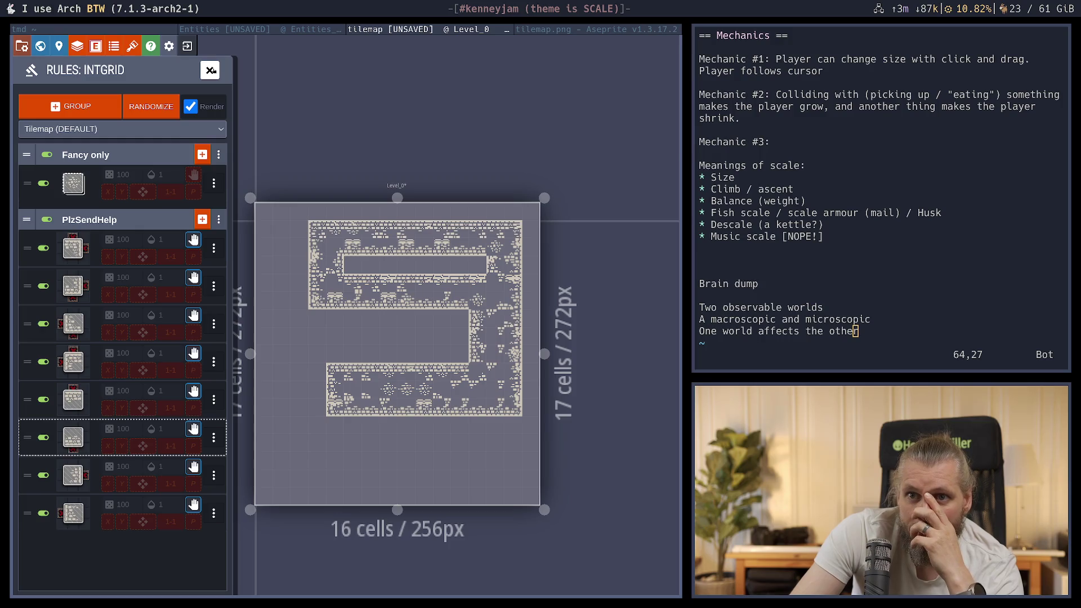
pyautogui.click(211, 69)
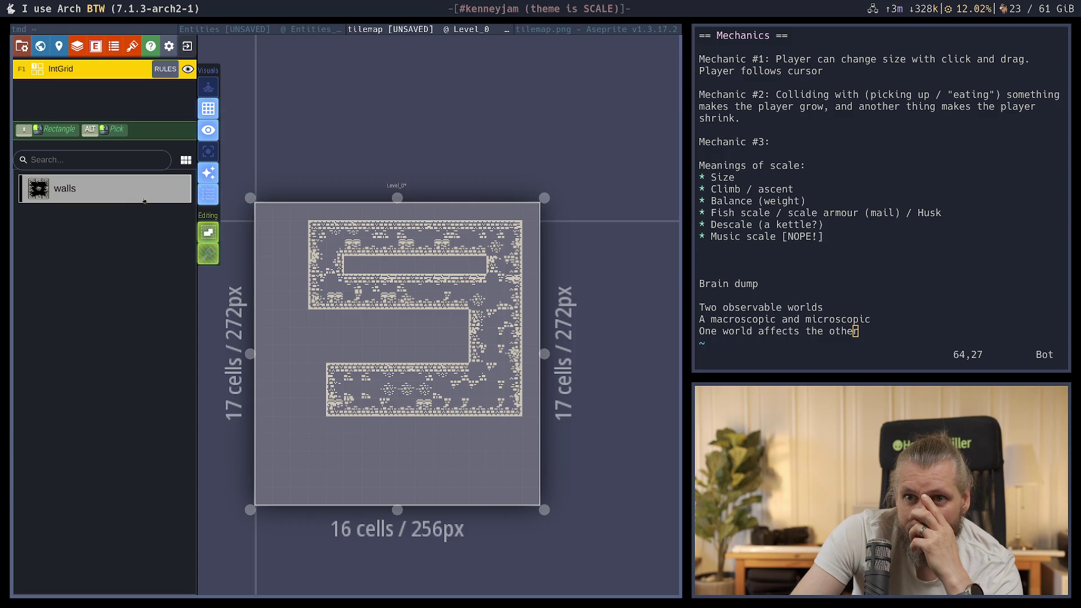
# Compare the walls with auto-tile rendering off and on, ending with auto-tiles shown
pyautogui.click(208, 173)
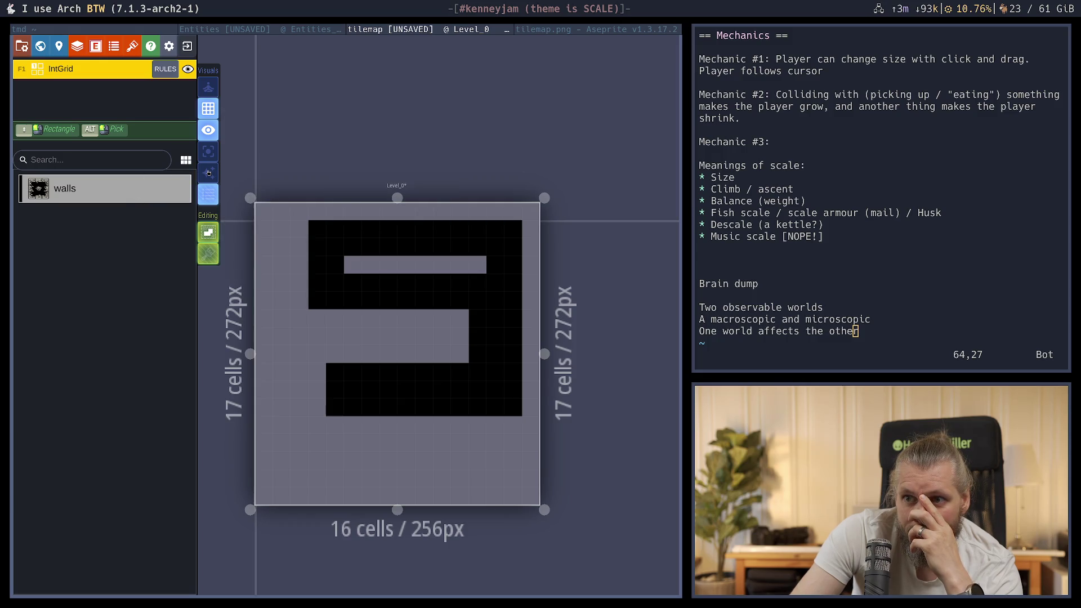
pyautogui.click(208, 173)
pyautogui.click(208, 173)
pyautogui.click(208, 173)
# In the Entities project, erase a short vertical strip of raw wall cells, then re-show auto-tiles
pyautogui.click(329, 30)
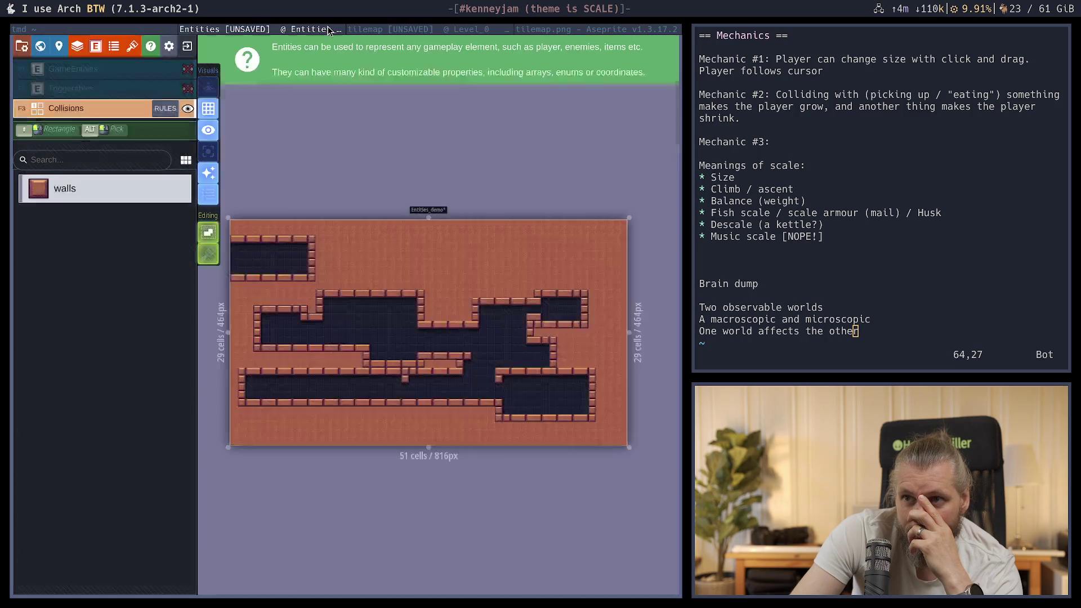
pyautogui.click(209, 174)
pyautogui.click(209, 173)
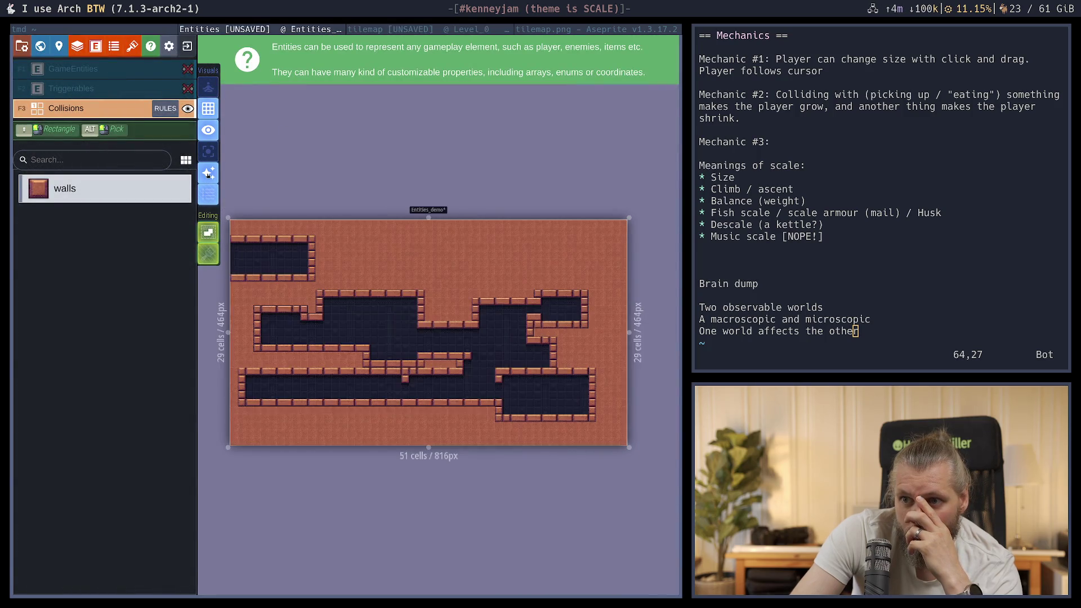
pyautogui.click(208, 174)
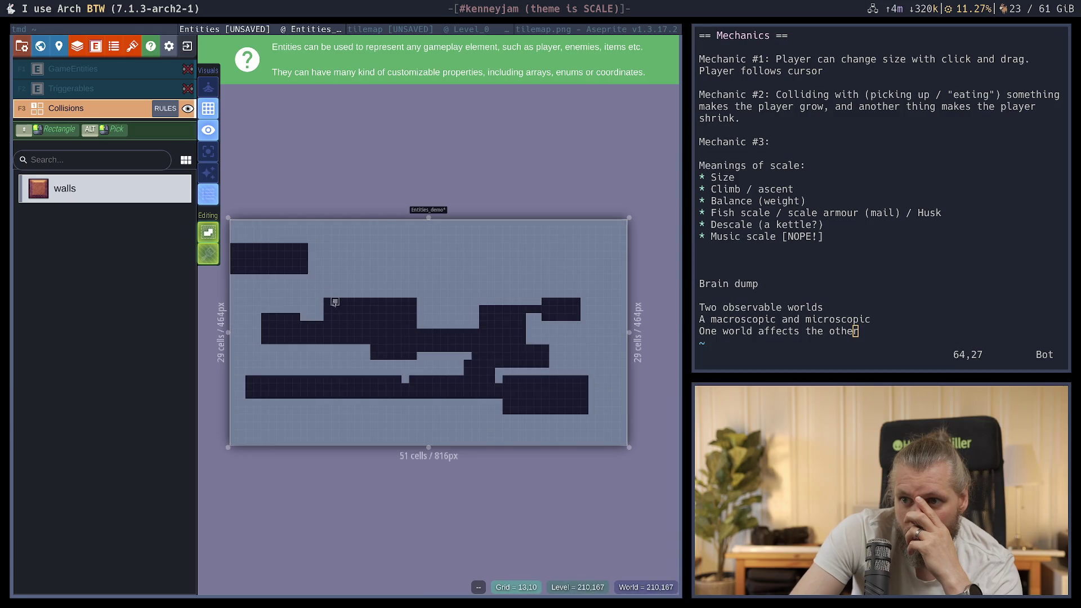
pyautogui.moveTo(334, 303); pyautogui.dragTo(335, 318)
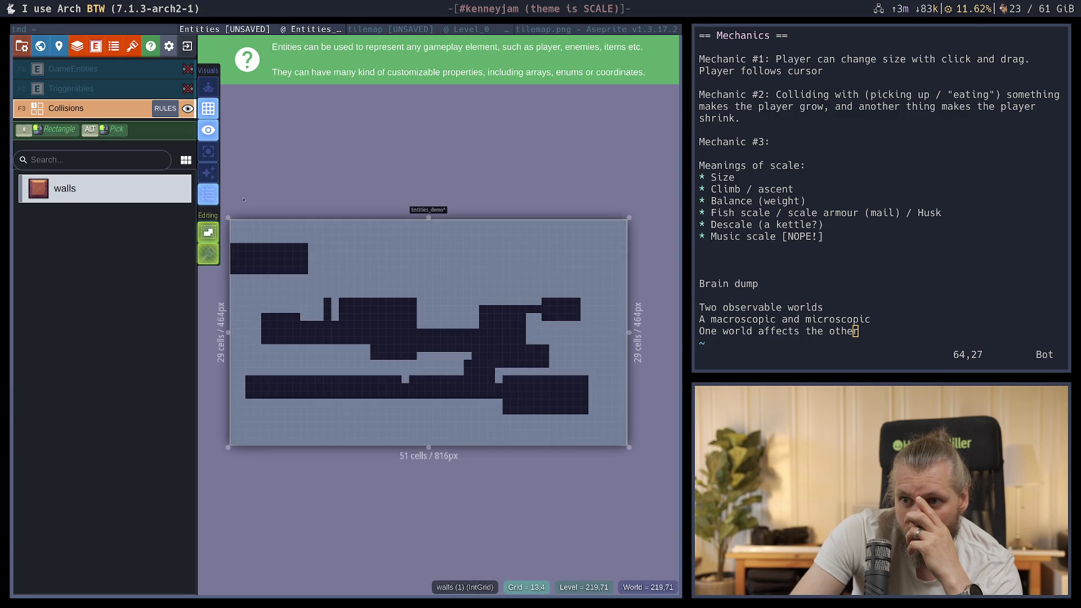
pyautogui.click(210, 173)
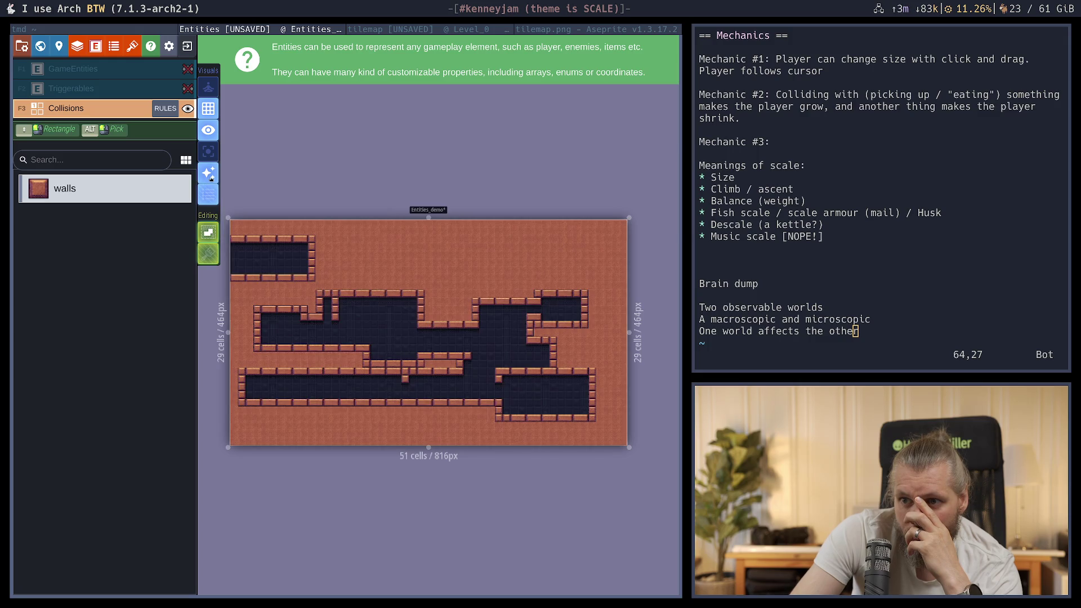
# Zoom in and toggle Render auto-layers repeatedly to compare brick tiles with raw cells
pyautogui.click(209, 174)
pyautogui.click(209, 174)
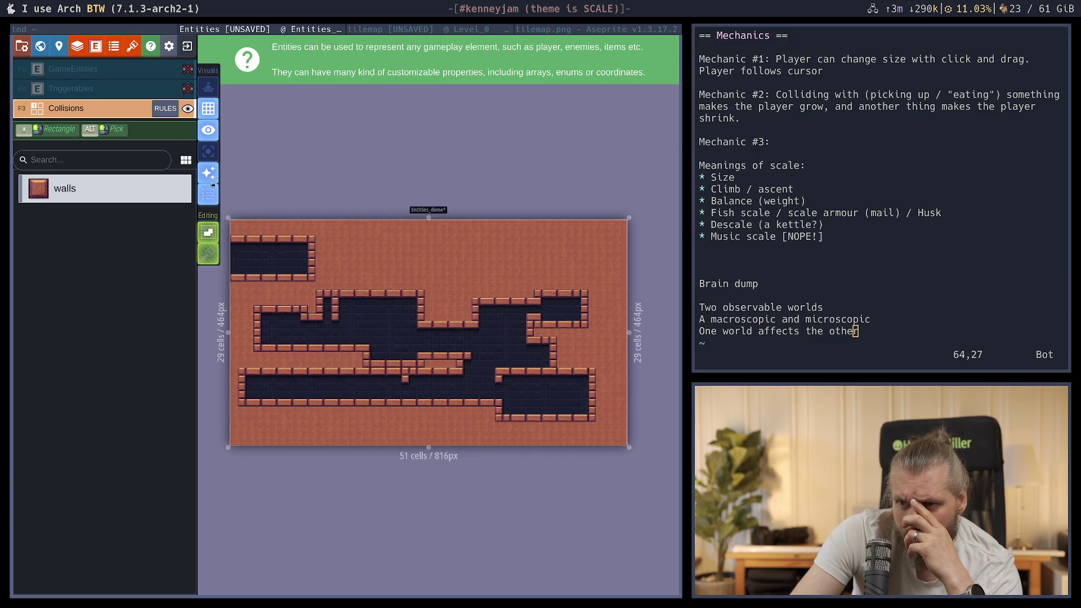
pyautogui.scroll(7, 377, 327)
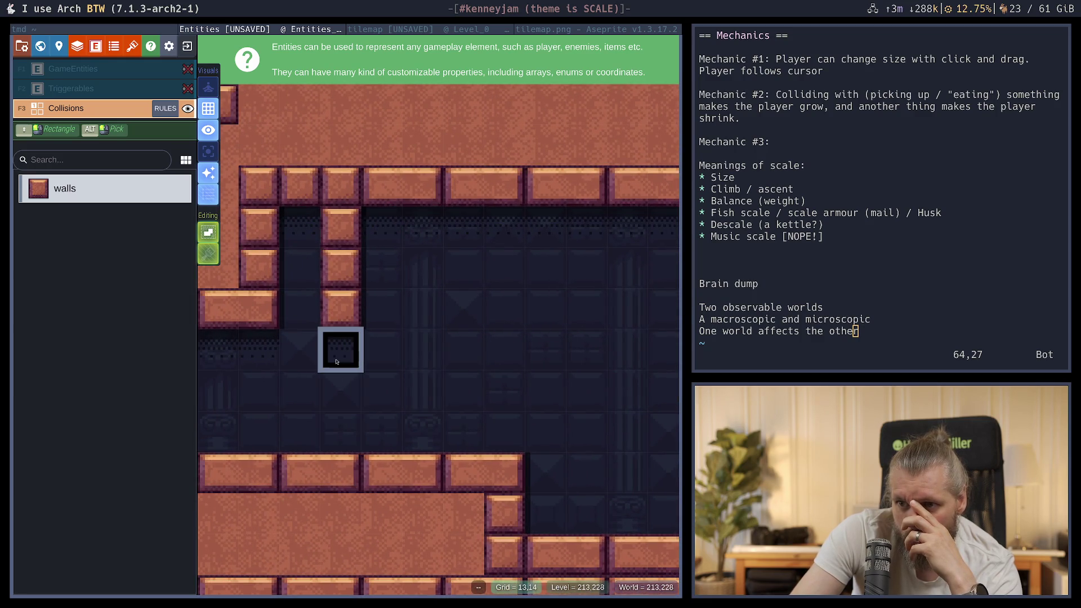
pyautogui.click(204, 171)
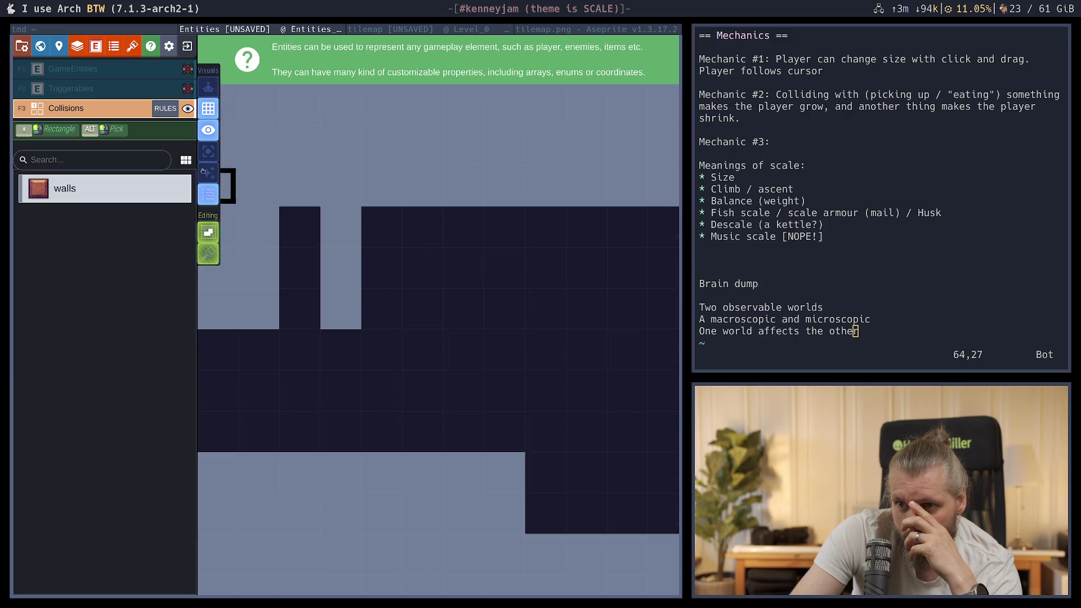
pyautogui.click(204, 171)
pyautogui.click(204, 171)
pyautogui.click(204, 171)
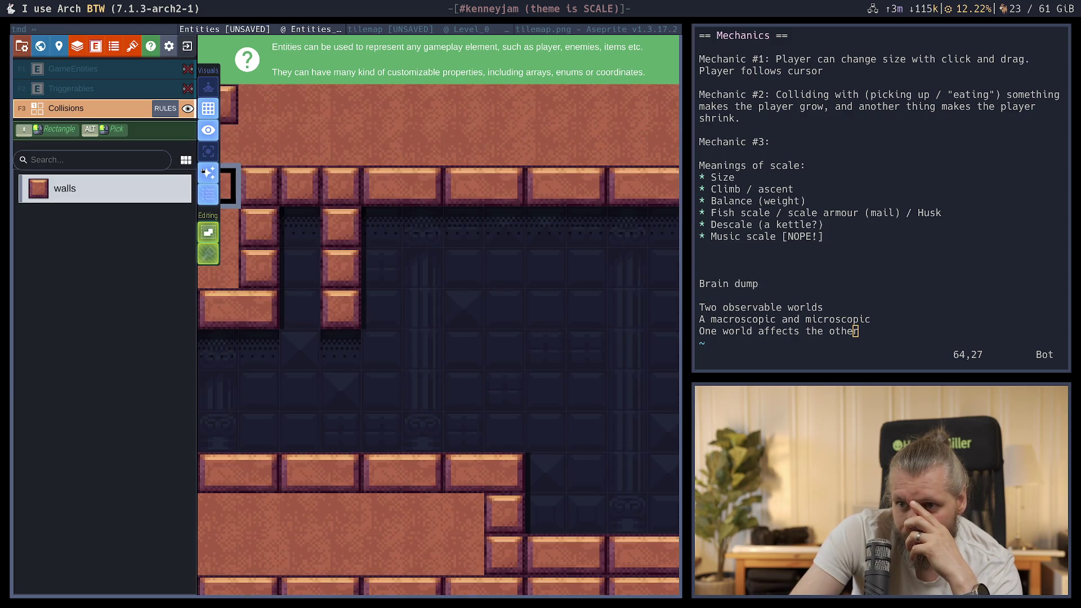
pyautogui.click(204, 171)
pyautogui.click(204, 172)
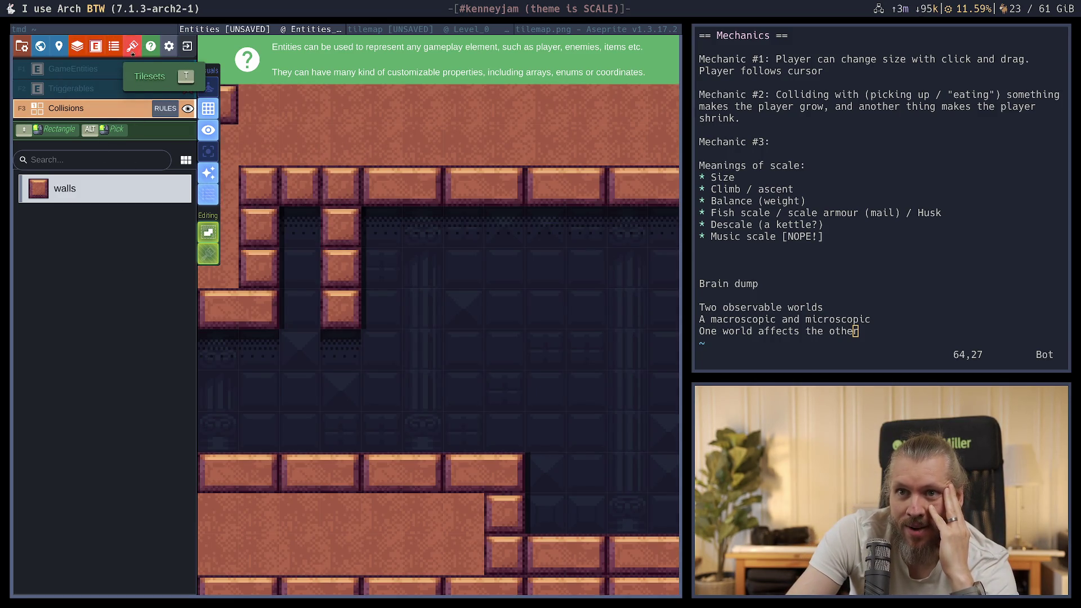
# Inspect the Inca_front_by_Kronbits_extended tileset, leave Enum for tile marking unset, and close Project Tilesets
pyautogui.click(132, 46)
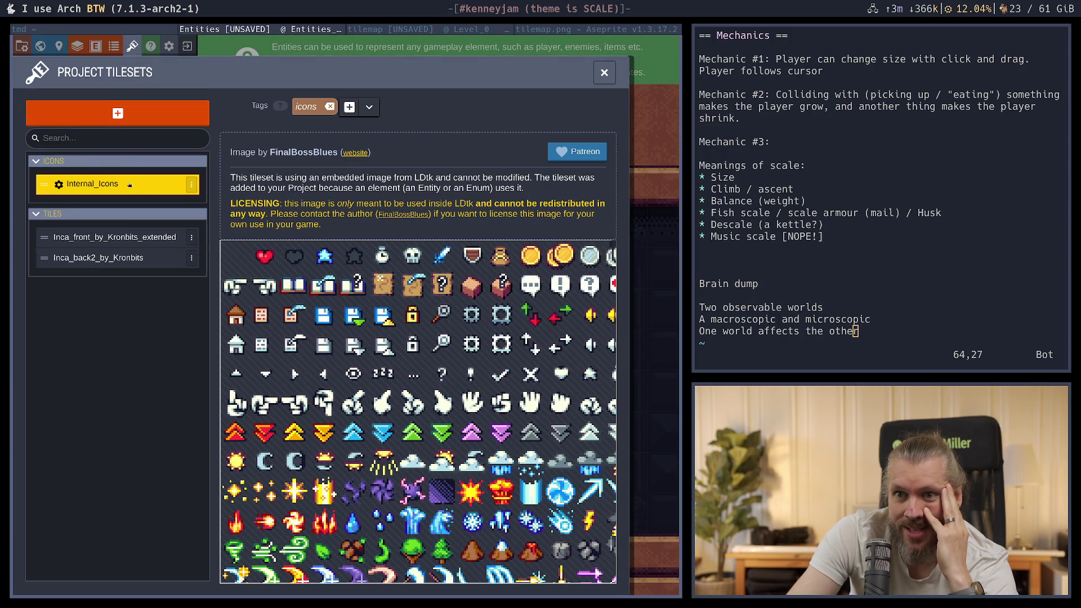
pyautogui.click(113, 237)
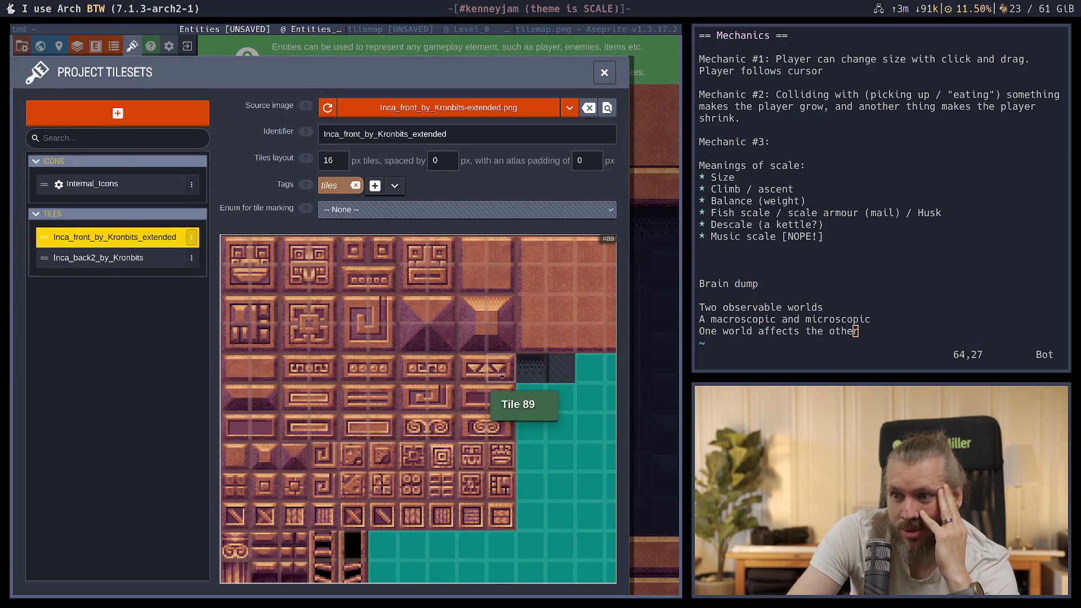
pyautogui.scroll(-1, 515, 403)
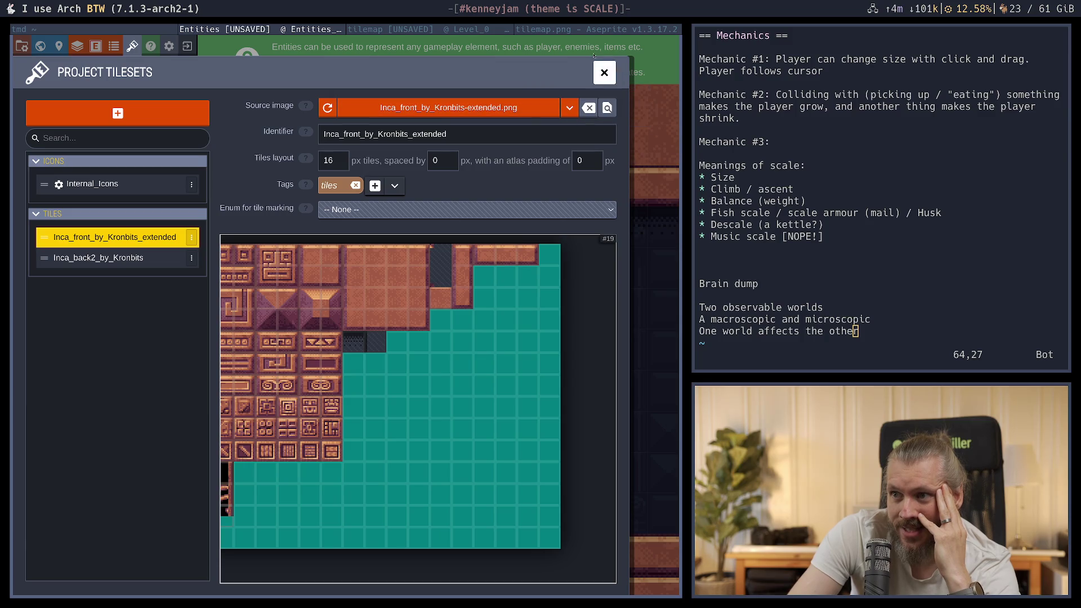
pyautogui.click(412, 214)
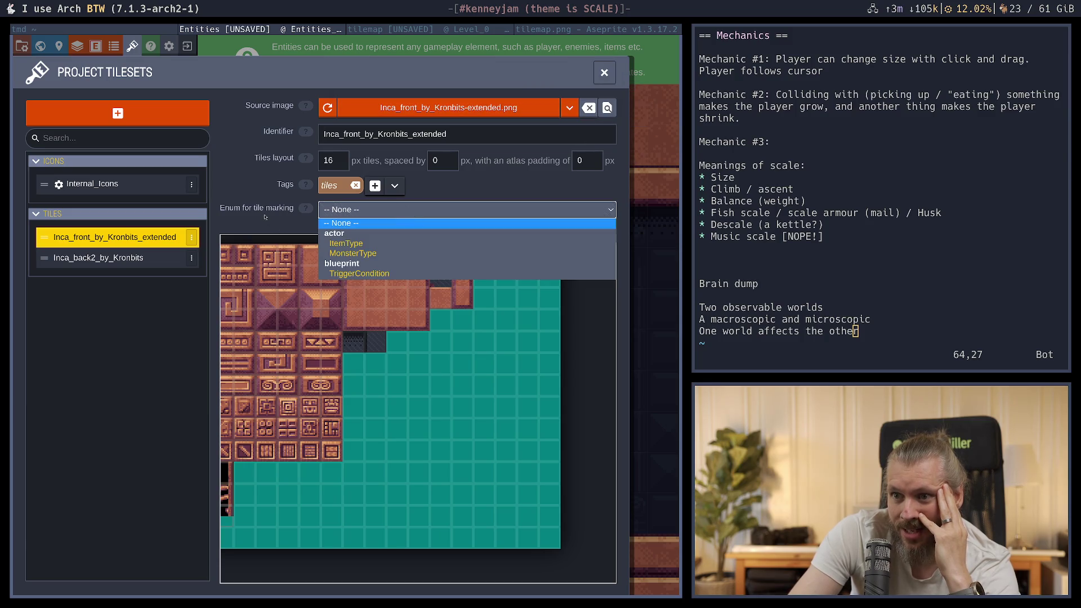
pyautogui.click(265, 217)
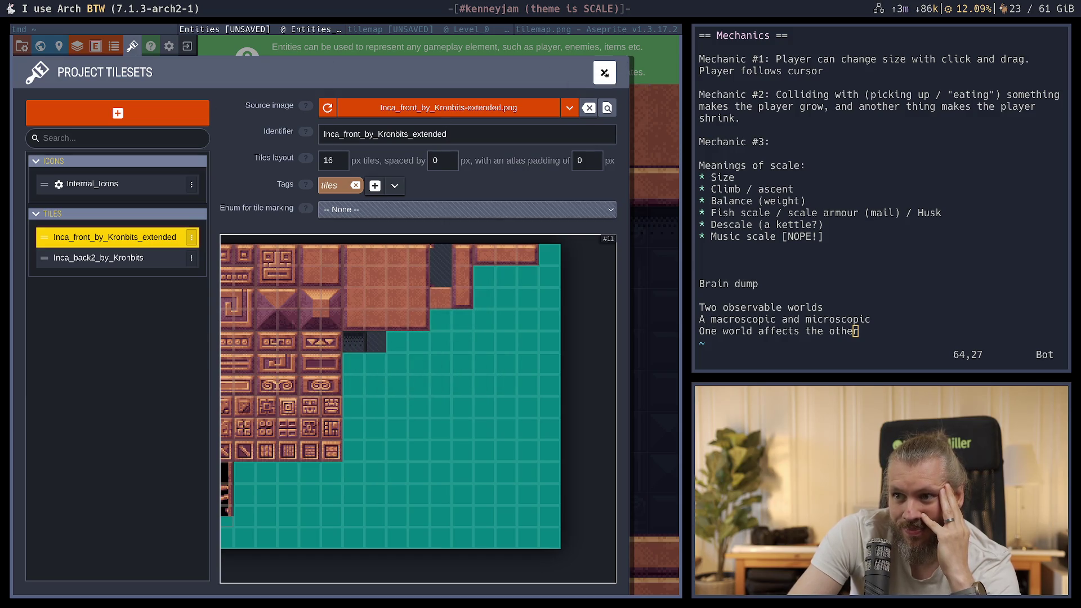
pyautogui.click(604, 72)
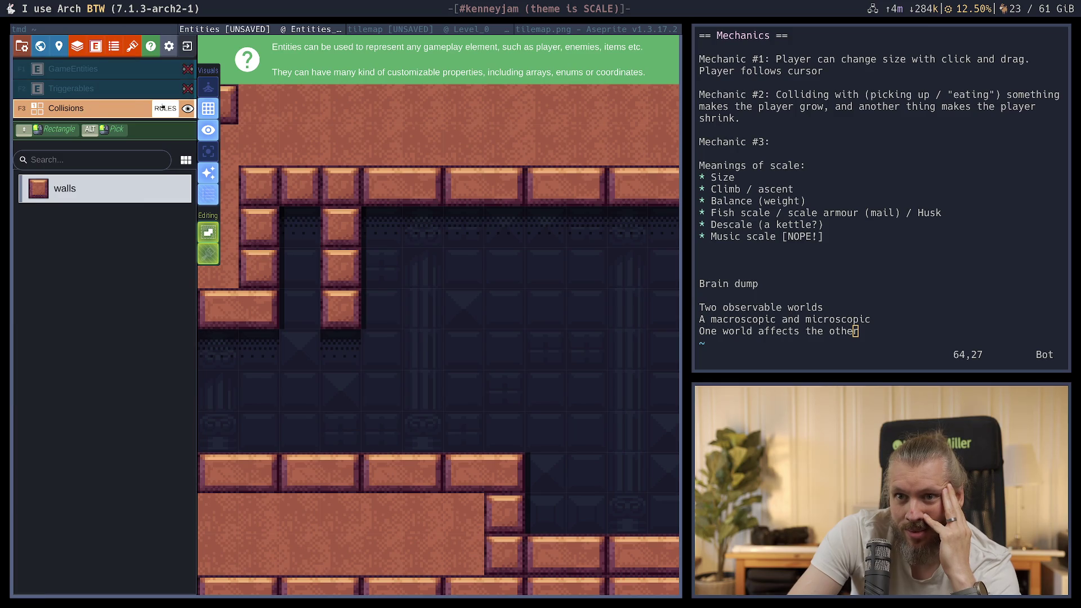
# In the Collisions auto-layer rules, drag the drop shadows group below the walls rules and check the map
pyautogui.click(163, 107)
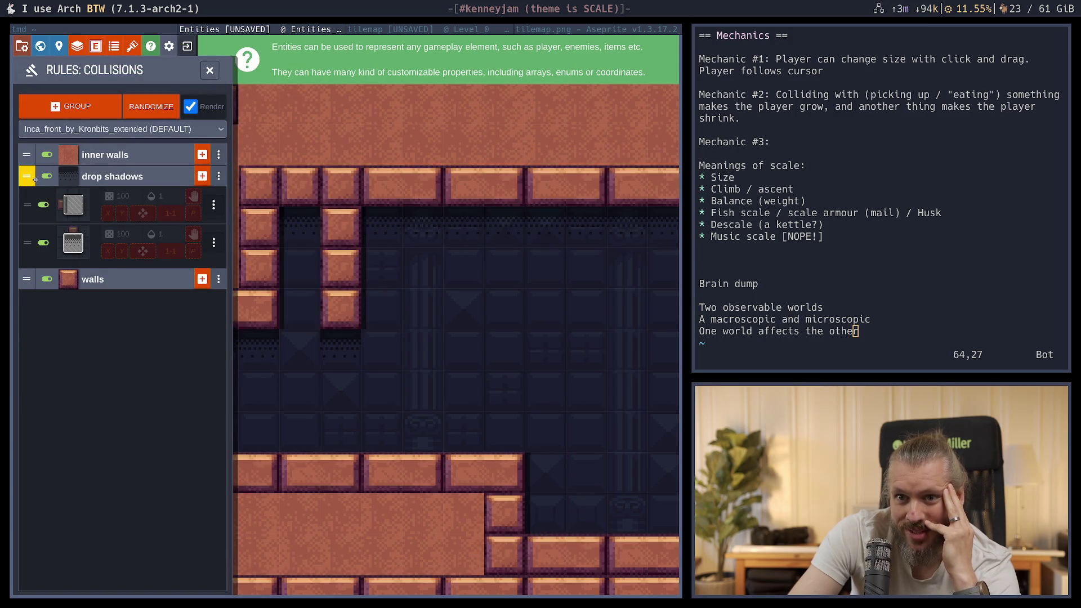
pyautogui.moveTo(27, 178)
pyautogui.mouseDown()
pyautogui.moveTo(40, 350)
pyautogui.moveTo(49, 336)
pyautogui.mouseUp()
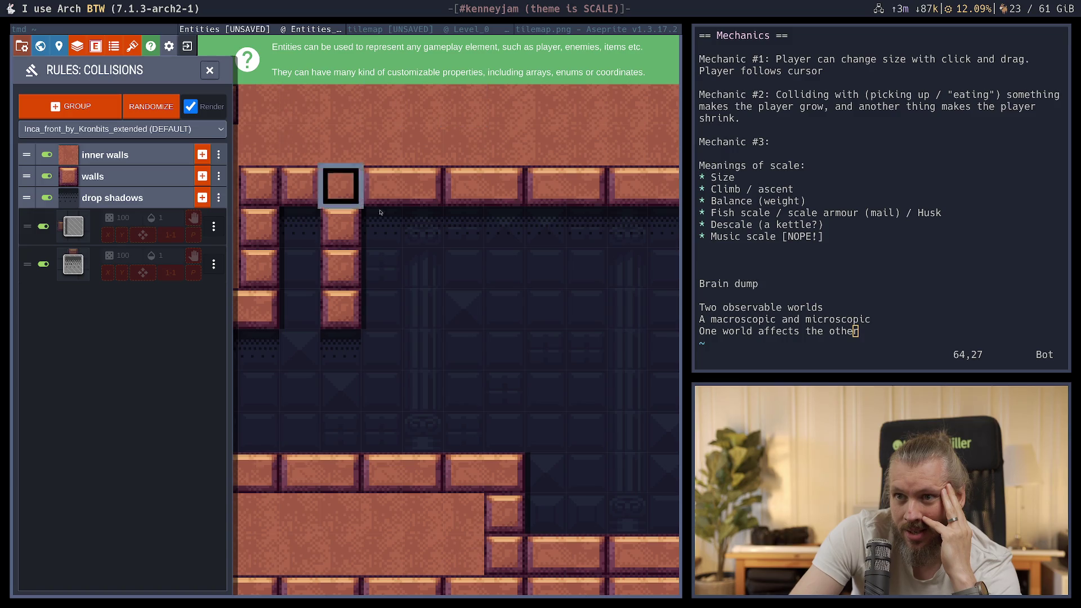
pyautogui.click(210, 70)
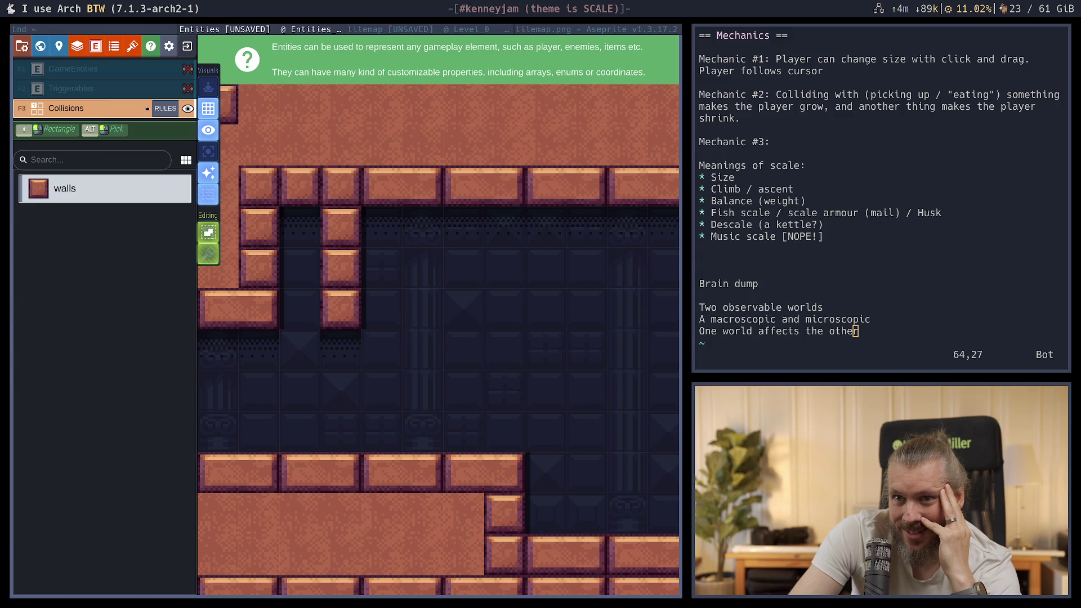
# Move the drop shadows group to the top of the Collisions rules, above inner walls and walls
pyautogui.click(165, 108)
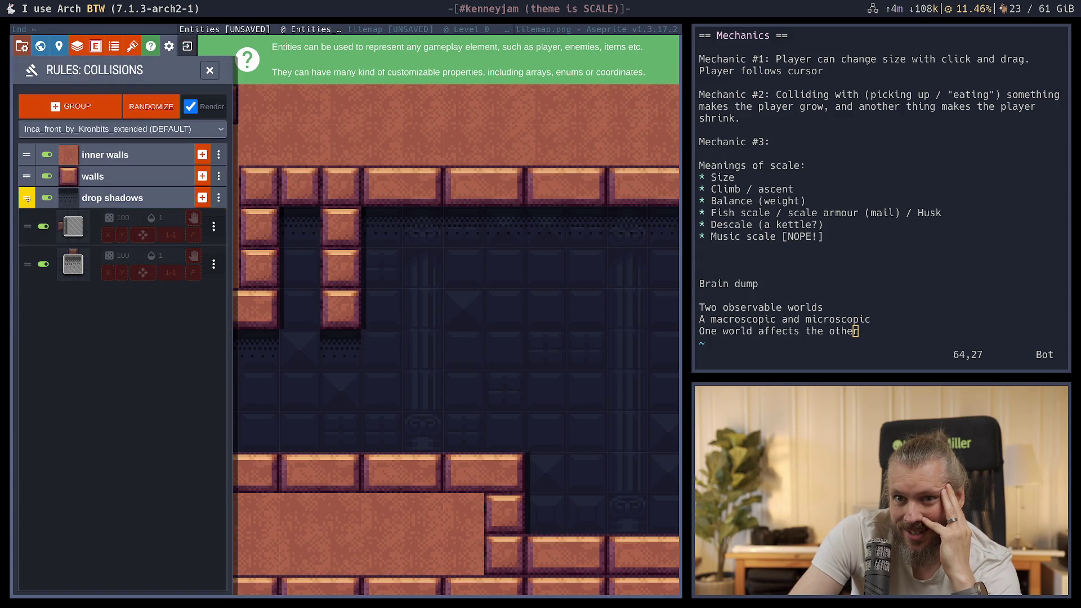
pyautogui.moveTo(27, 199)
pyautogui.mouseDown()
pyautogui.moveTo(28, 128)
pyautogui.moveTo(27, 143)
pyautogui.mouseUp()
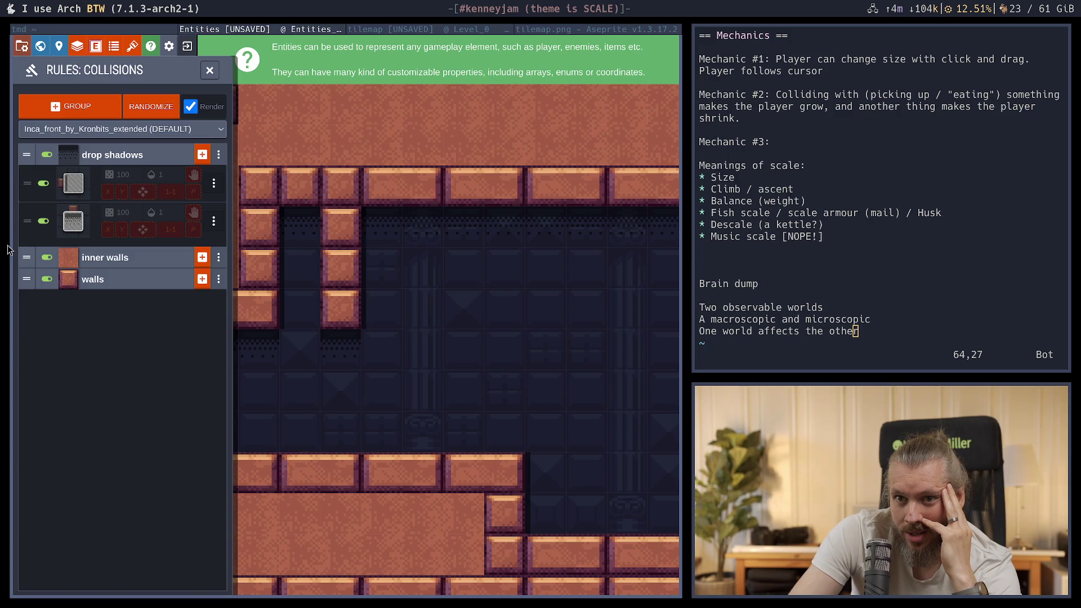
pyautogui.click(209, 70)
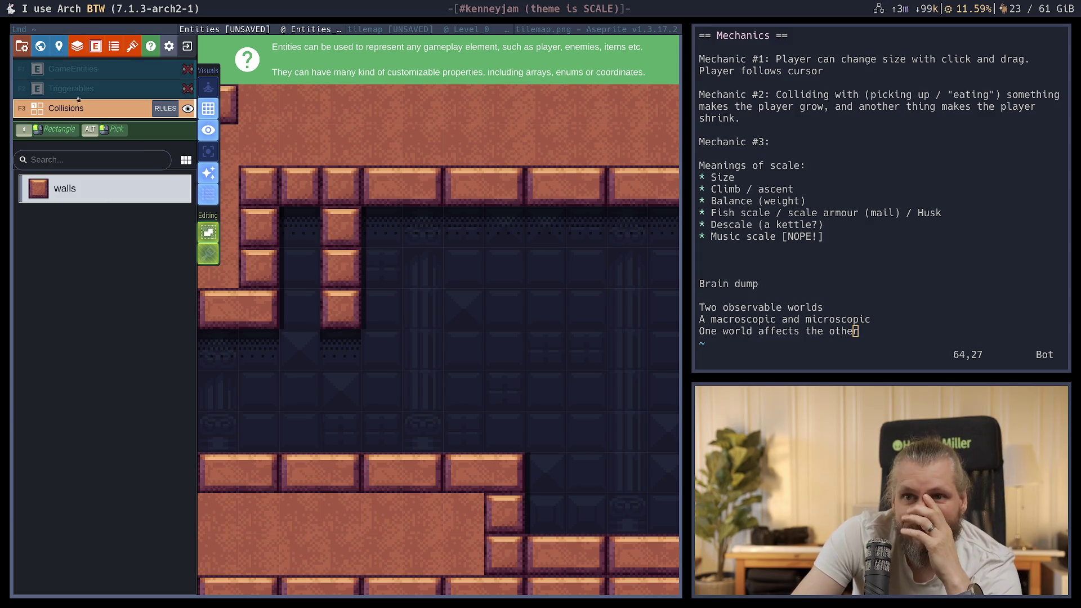
# In Project Layers, change the Bg layer's list colour from 5A6988 to red E43B44
pyautogui.click(78, 46)
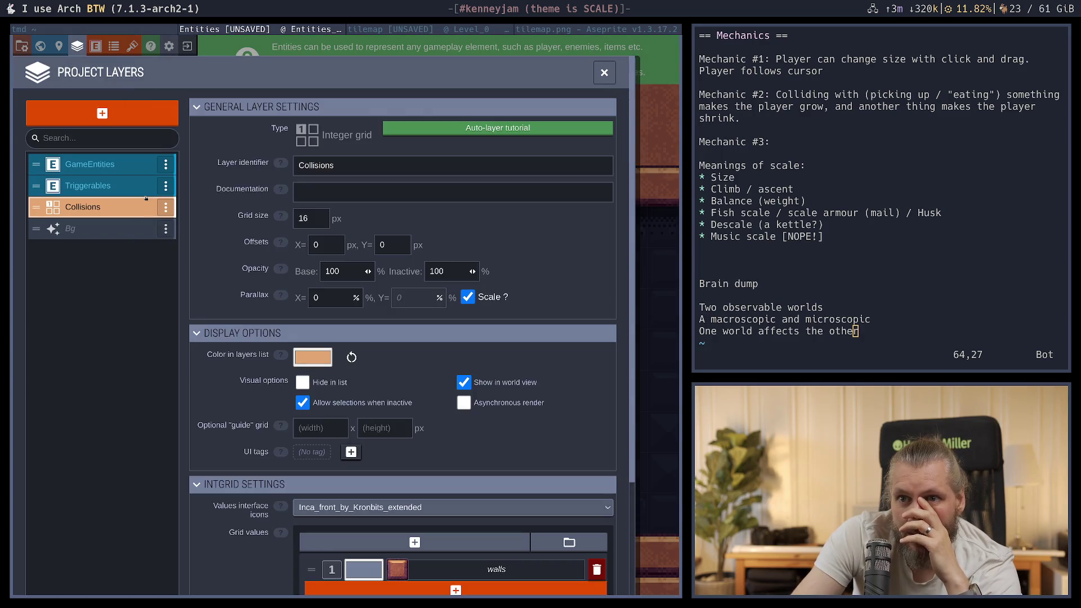
pyautogui.click(42, 228)
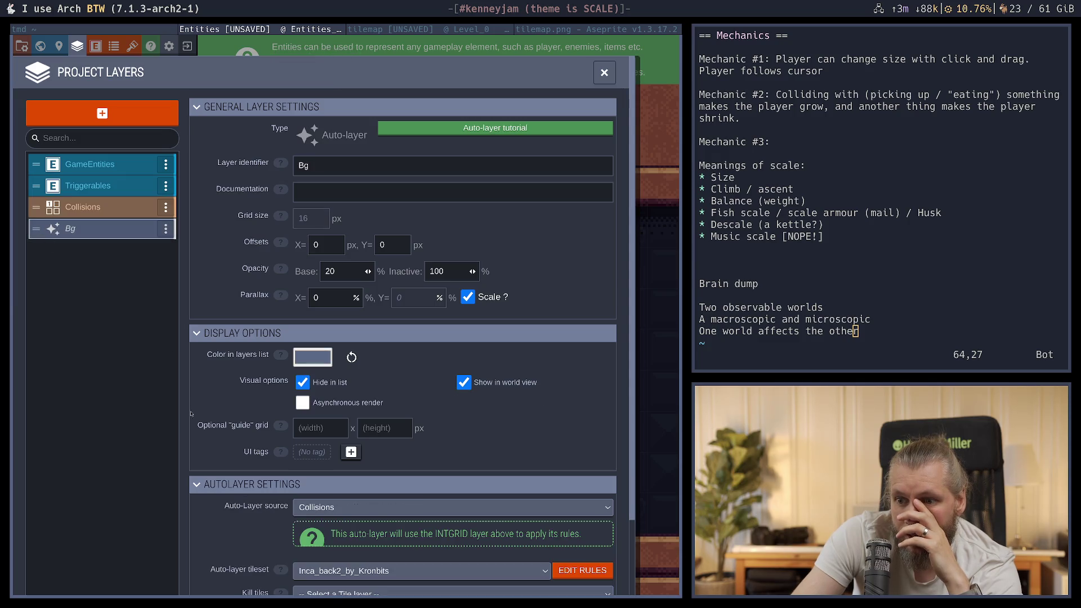
pyautogui.scroll(-3, 454, 531)
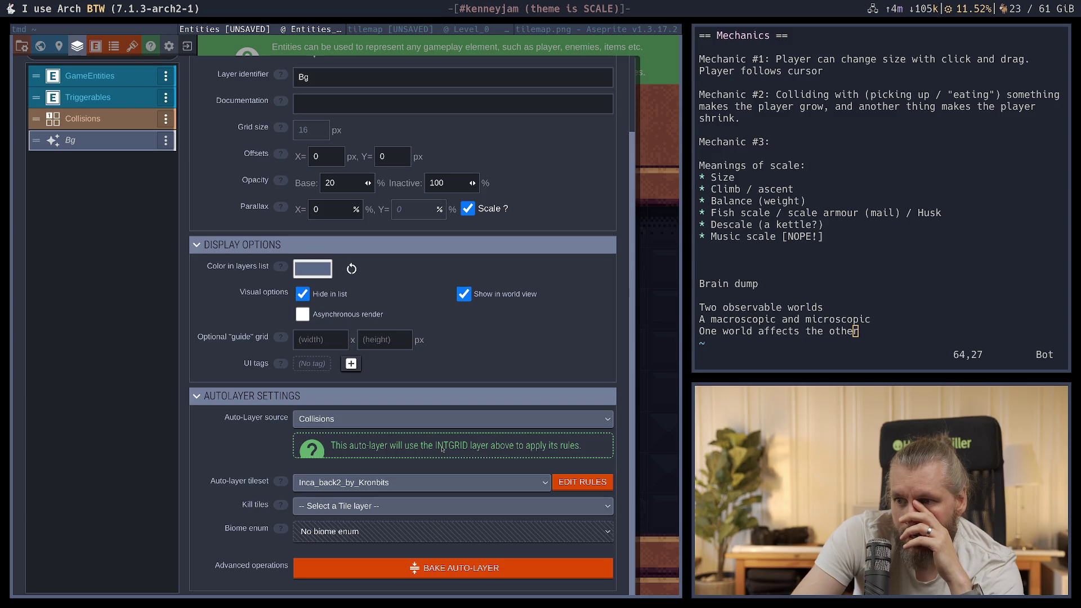
pyautogui.scroll(3, 437, 443)
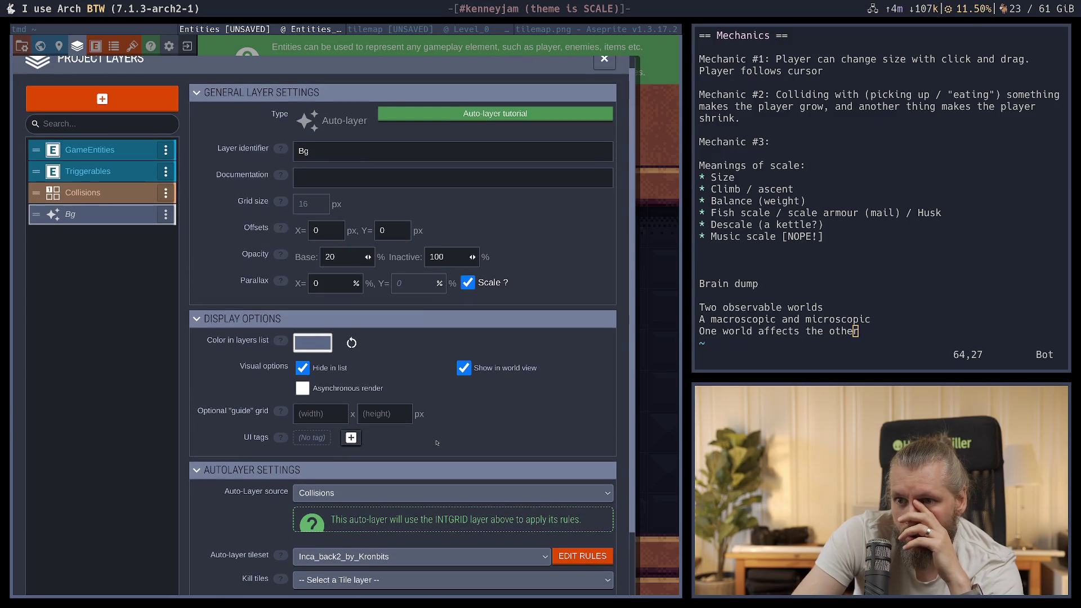
pyautogui.click(315, 345)
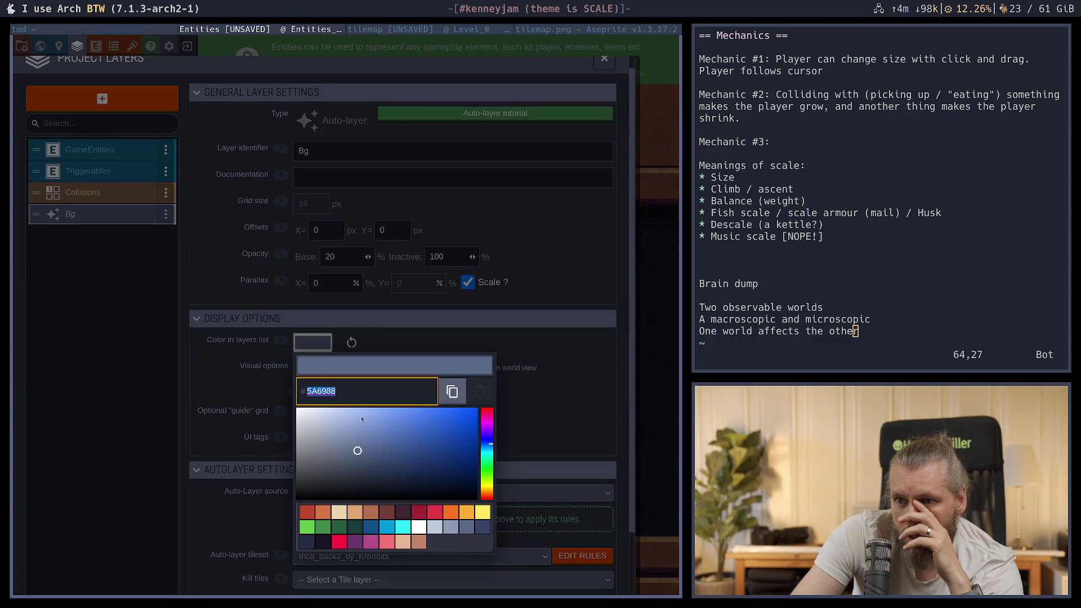
pyautogui.click(435, 511)
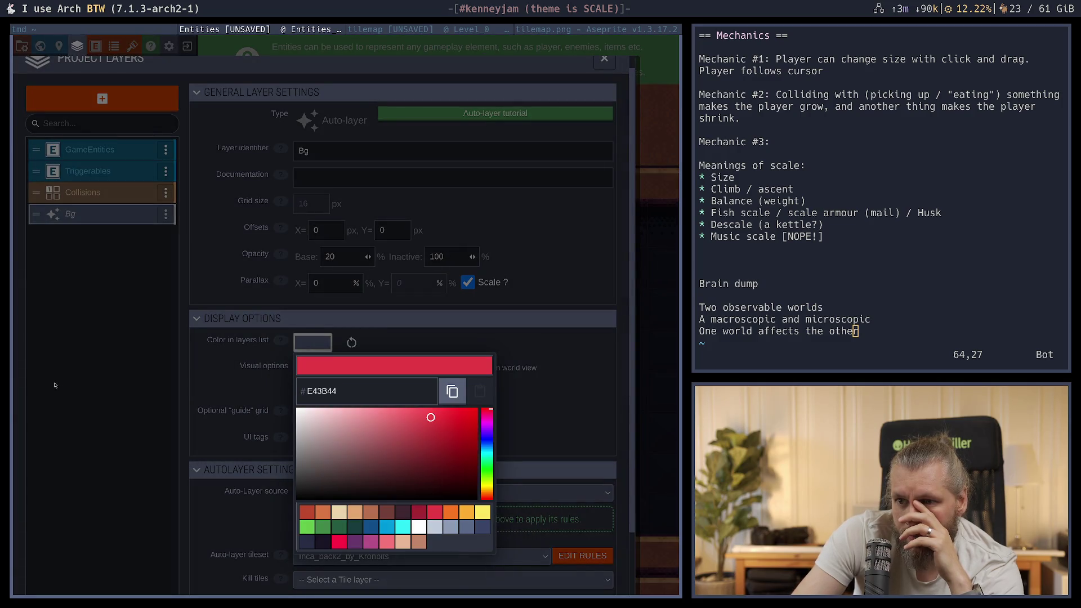
pyautogui.click(54, 385)
pyautogui.click(604, 58)
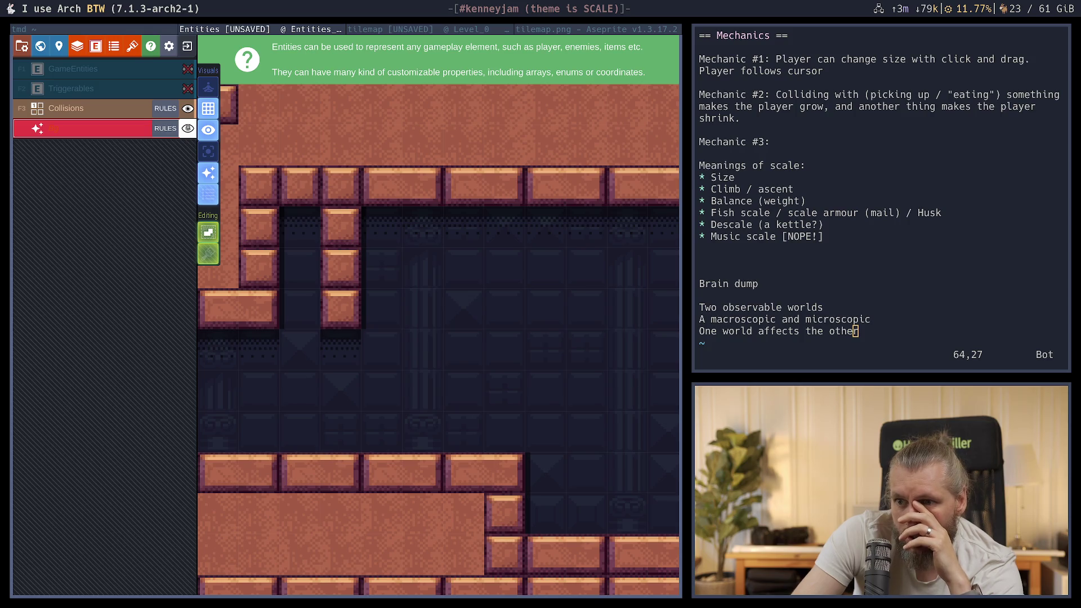
# Hide the Bg layer, make Collisions active, and toggle the drop shadows rules off and on to compare
pyautogui.click(188, 128)
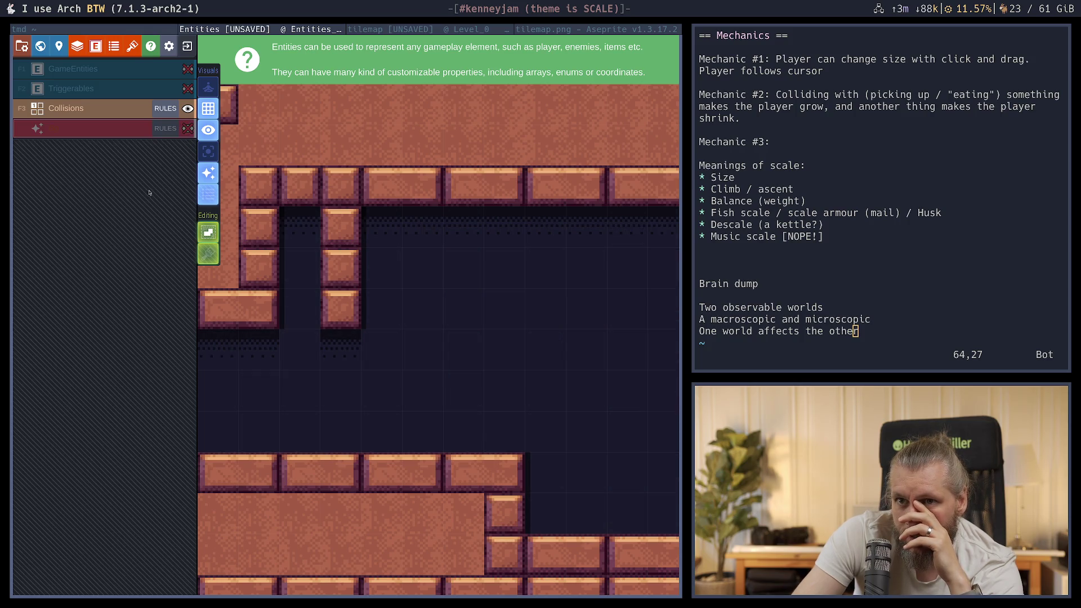
pyautogui.click(135, 108)
pyautogui.click(189, 110)
pyautogui.click(188, 110)
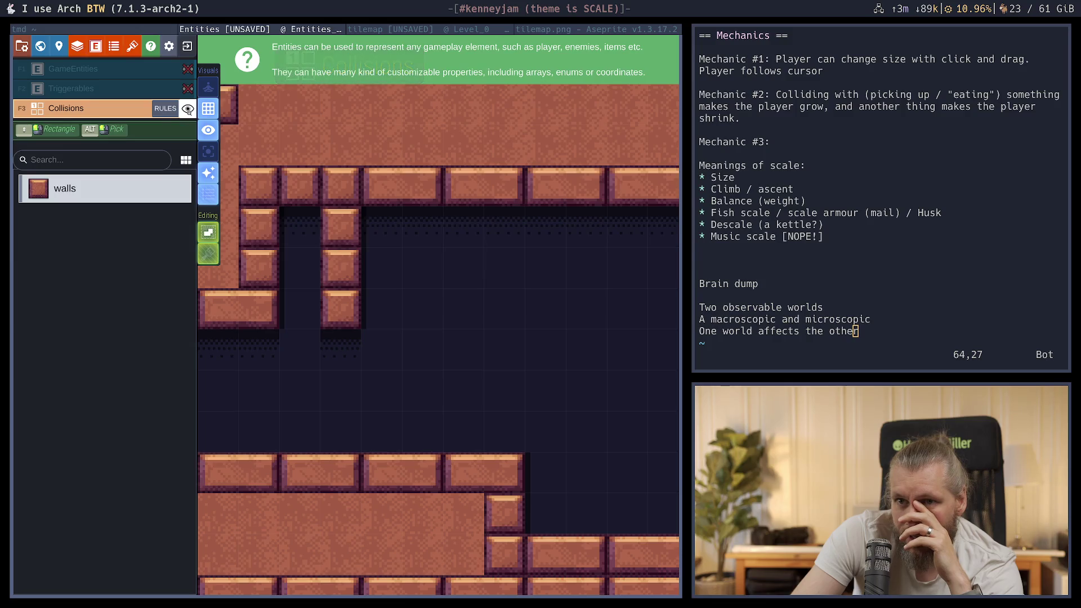
pyautogui.click(167, 110)
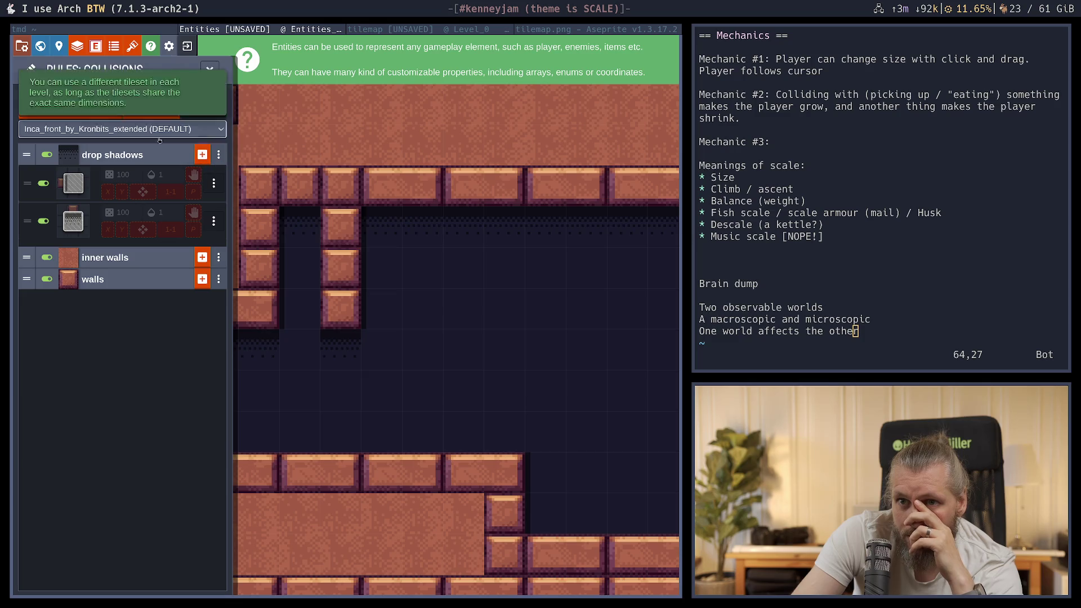
pyautogui.click(46, 155)
pyautogui.click(46, 155)
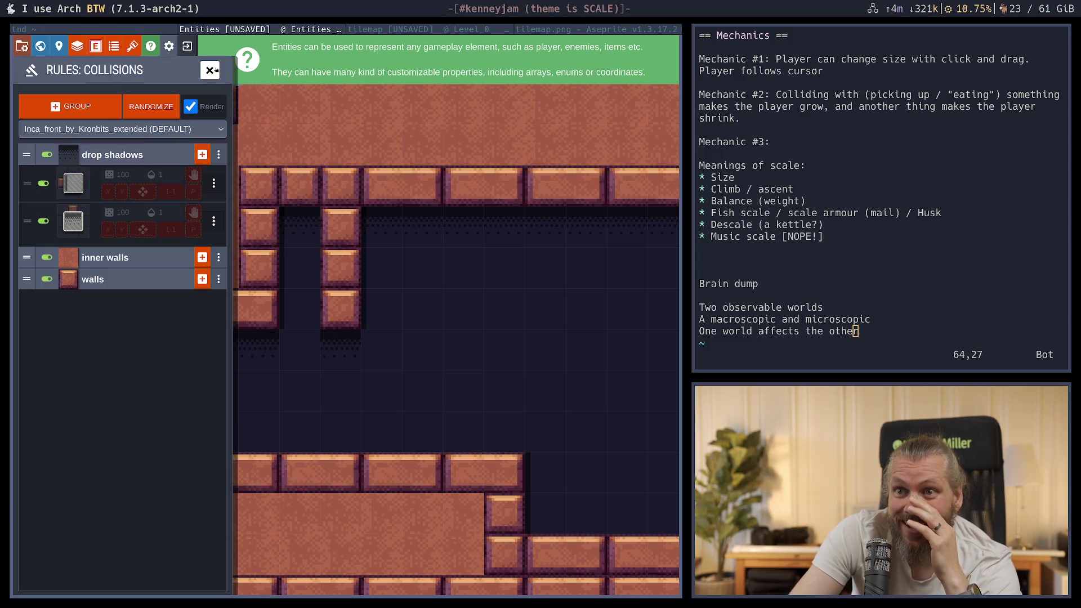
pyautogui.click(212, 70)
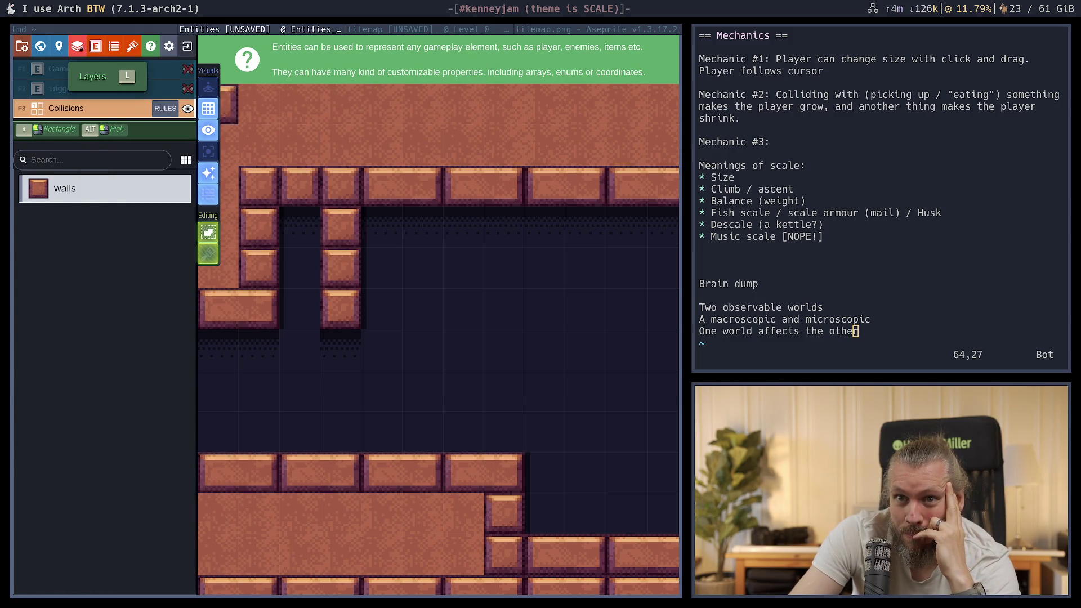
# Try Inca_back2_by_Kronbits for the Collisions value icons, then revert to Inca_front_by_Kronbits_extended
pyautogui.click(77, 45)
pyautogui.scroll(-3, 125, 469)
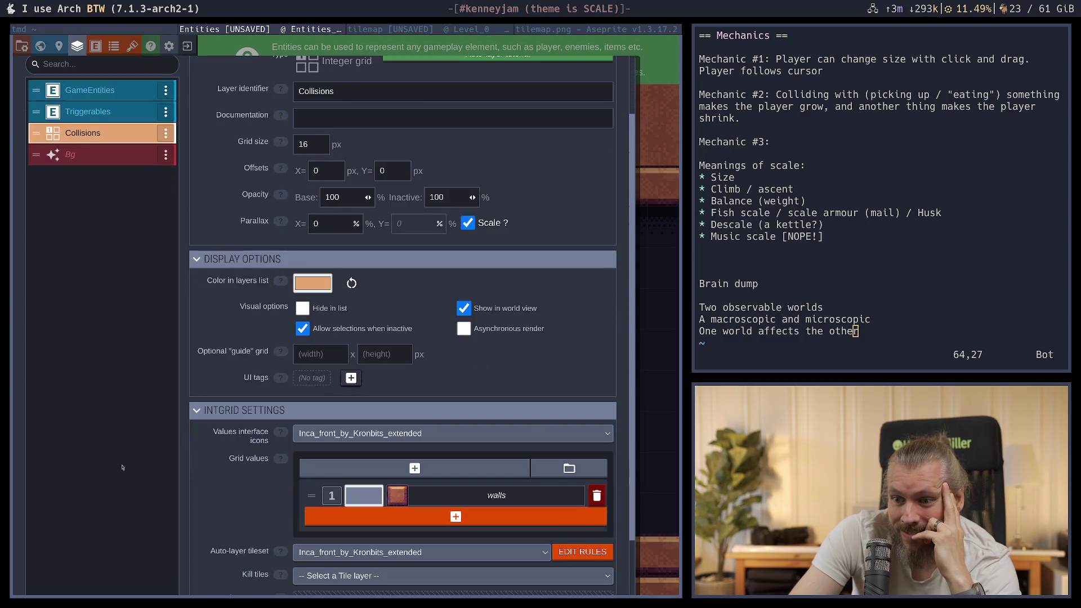
pyautogui.click(418, 441)
pyautogui.click(394, 489)
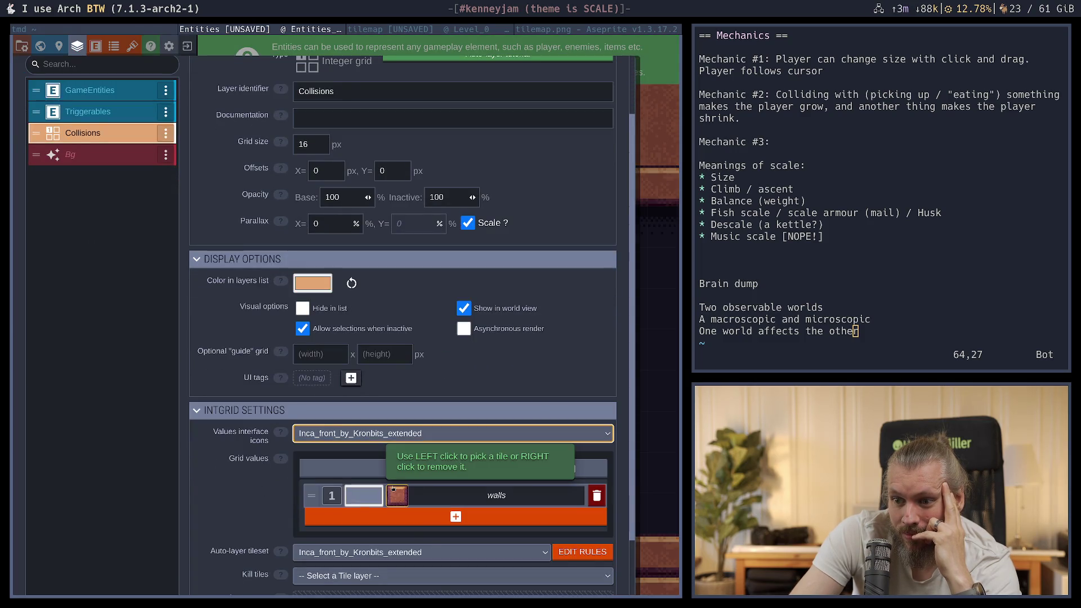
pyautogui.click(419, 433)
pyautogui.click(360, 485)
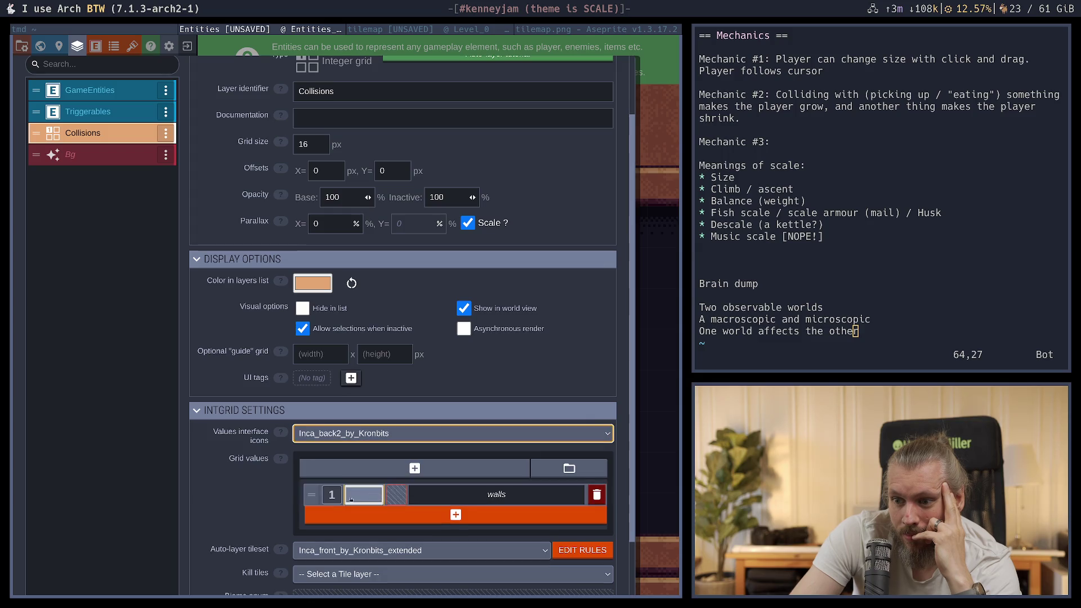
pyautogui.click(394, 433)
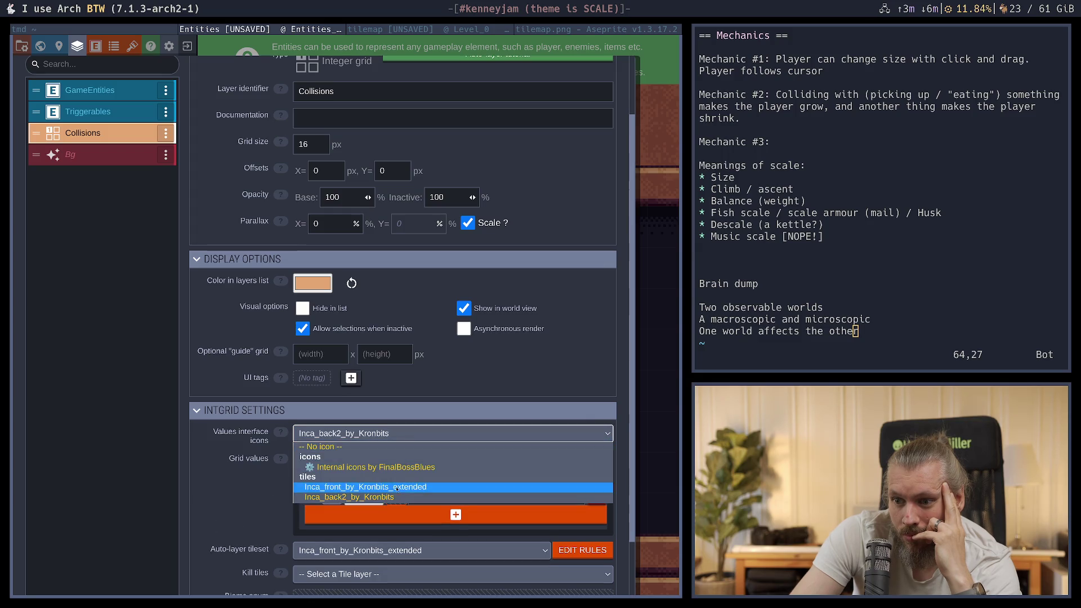
pyautogui.click(391, 486)
pyautogui.click(394, 434)
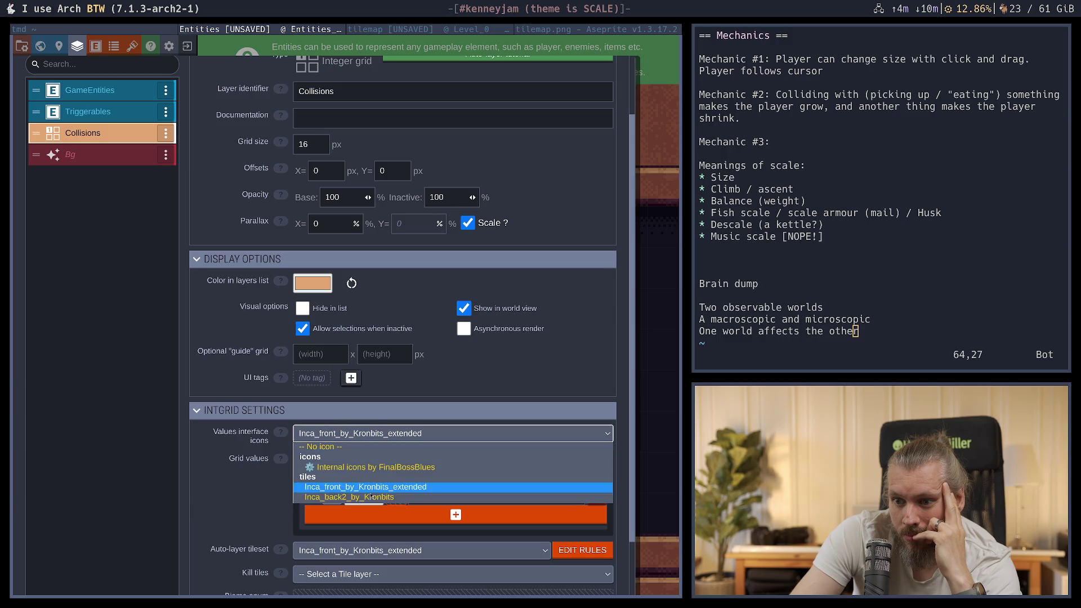
pyautogui.click(97, 499)
# Check the Kill tiles layer options, then close the layer settings and exit the project
pyautogui.scroll(-2, 338, 506)
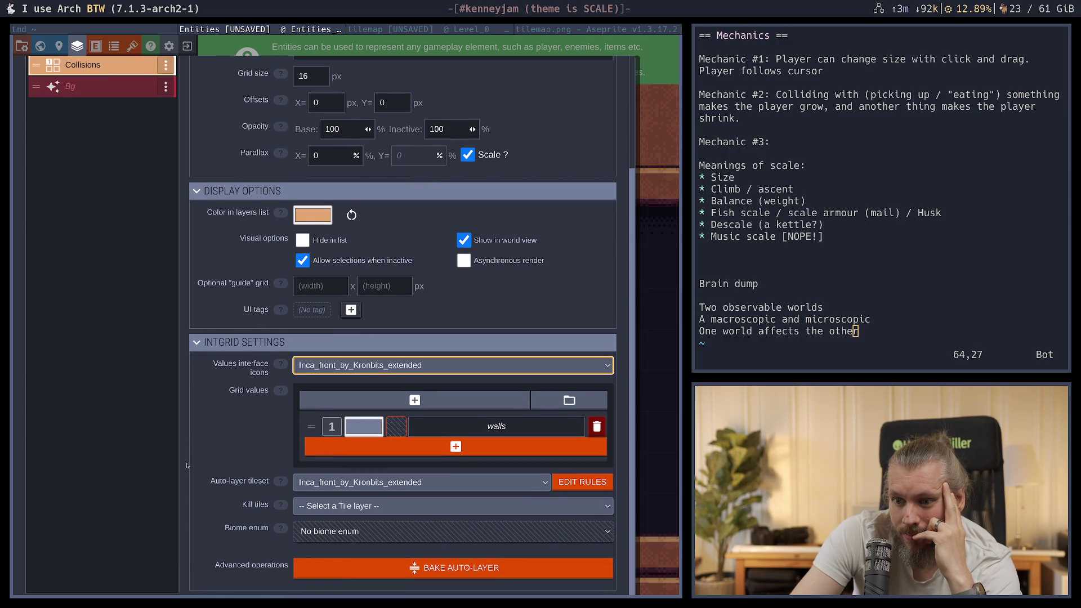
pyautogui.click(338, 506)
pyautogui.click(338, 506)
pyautogui.click(338, 506)
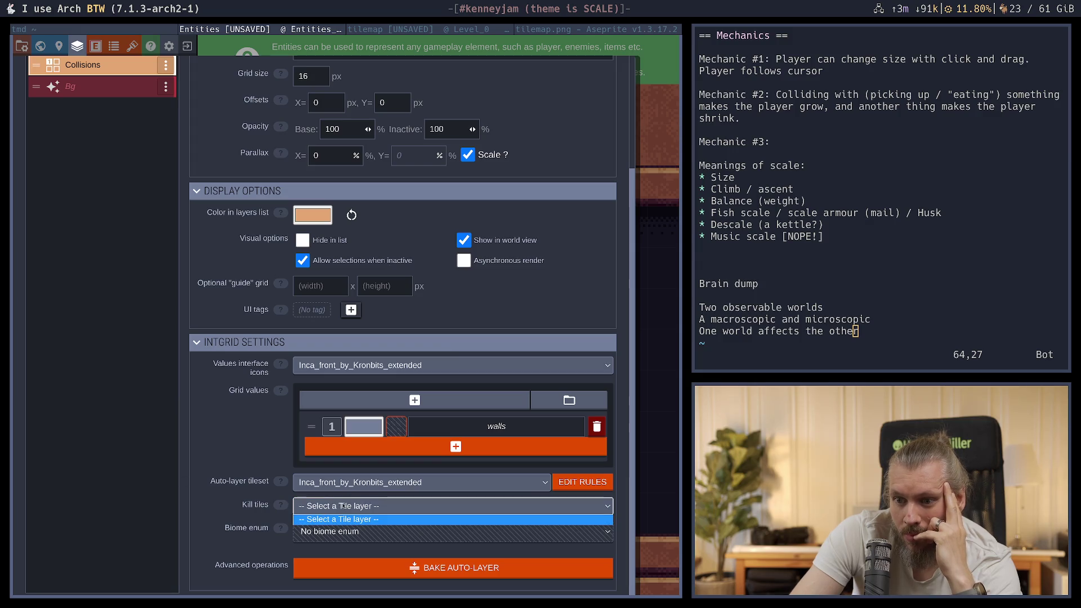
pyautogui.click(149, 480)
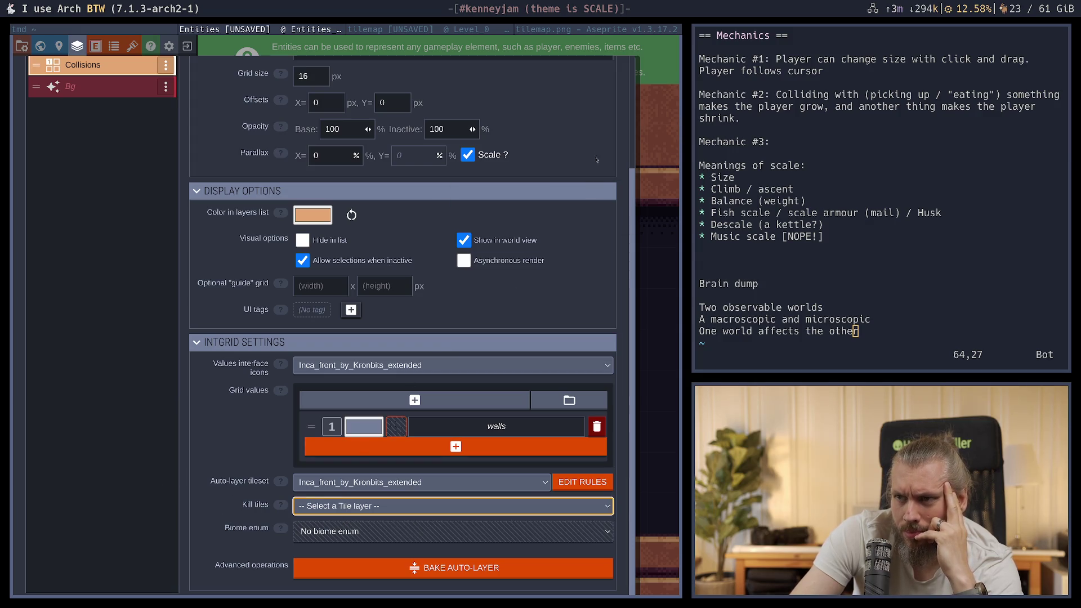
pyautogui.click(627, 129)
# Leave the example without saving and open the Entities example project
pyautogui.click(188, 46)
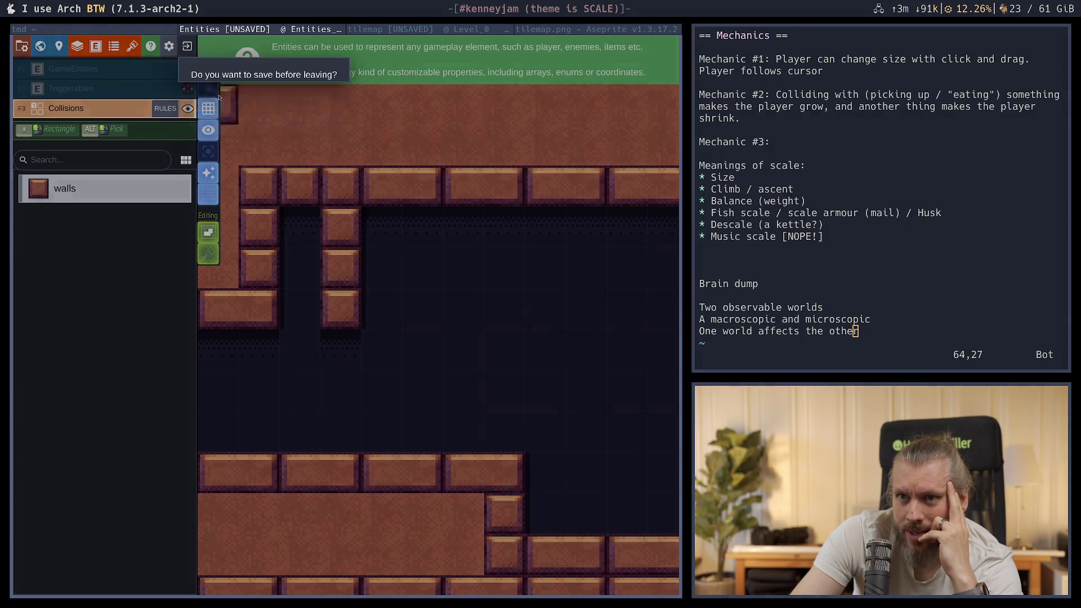
pyautogui.click(264, 101)
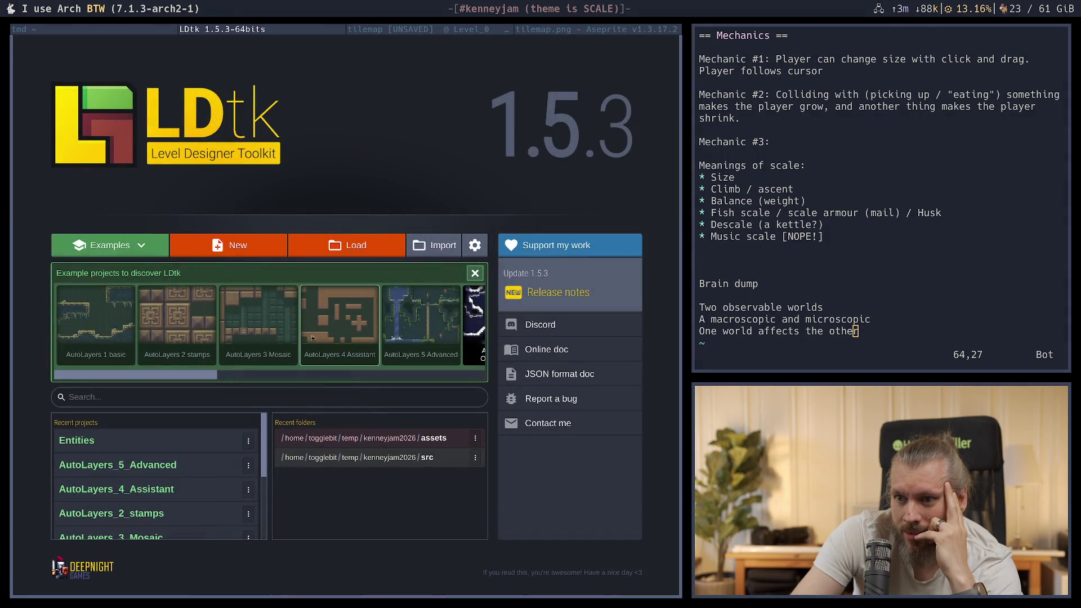
pyautogui.click(402, 379)
pyautogui.click(288, 321)
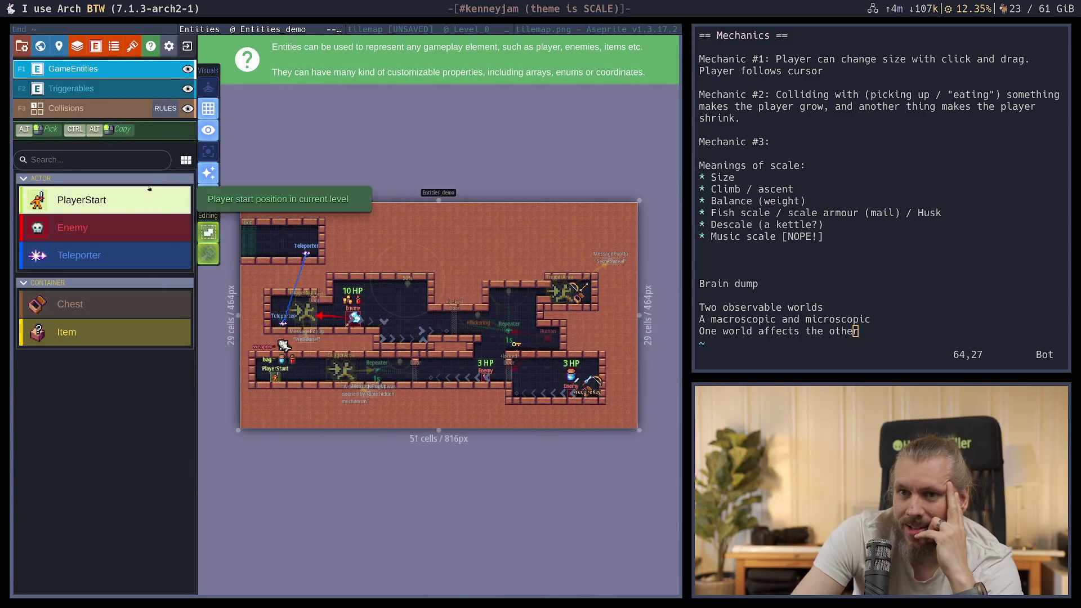
# Open Project Layers with L and review the Collisions layer's Kill tiles choices, leaving it unset
pyautogui.press('l')
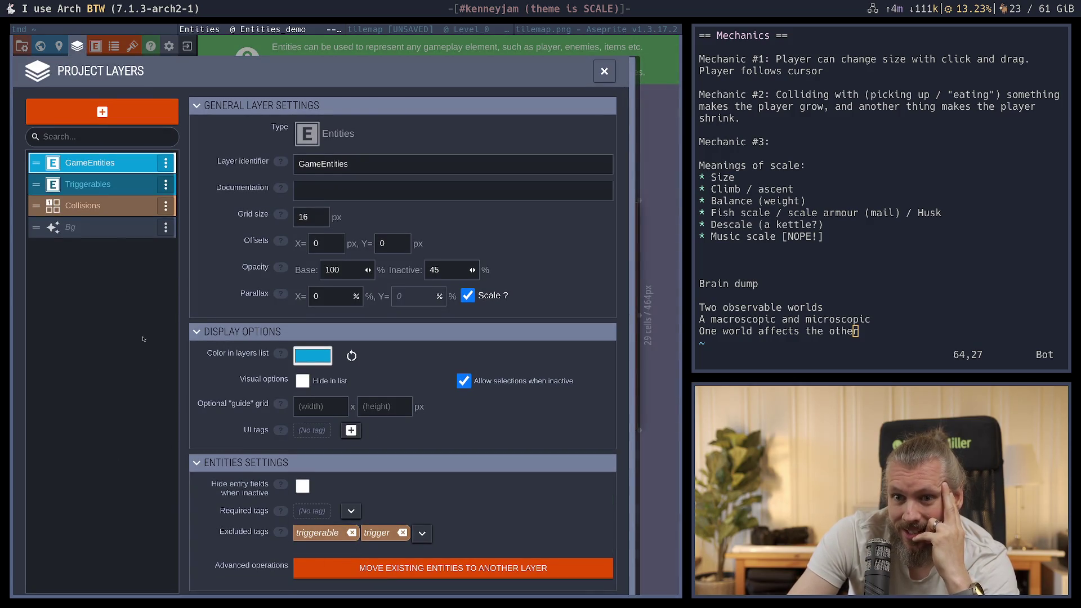
pyautogui.click(101, 210)
pyautogui.scroll(-3, 253, 519)
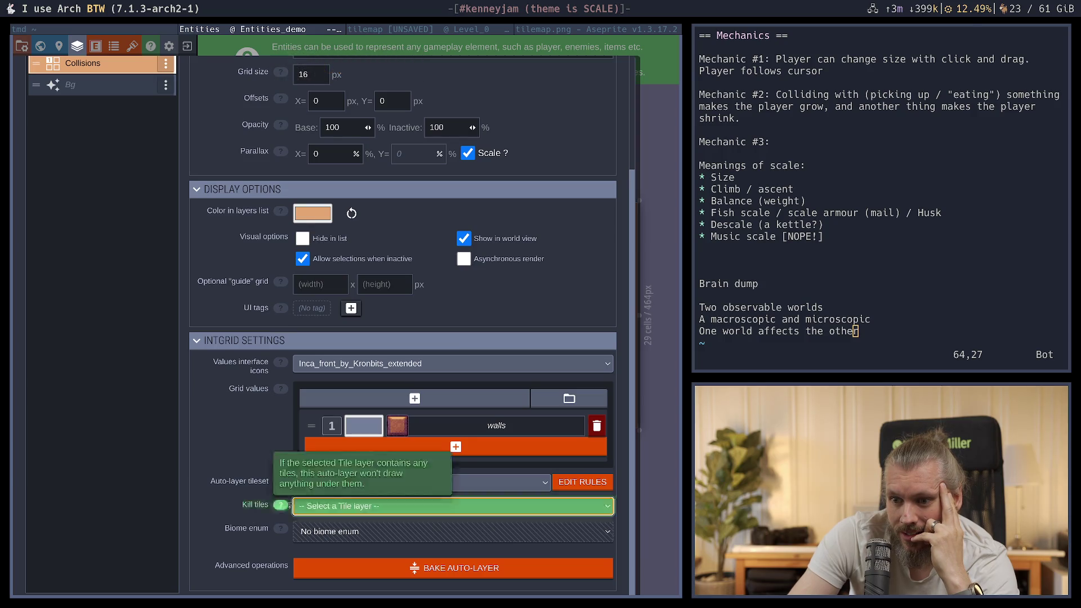
pyautogui.click(349, 506)
pyautogui.click(354, 523)
pyautogui.click(361, 507)
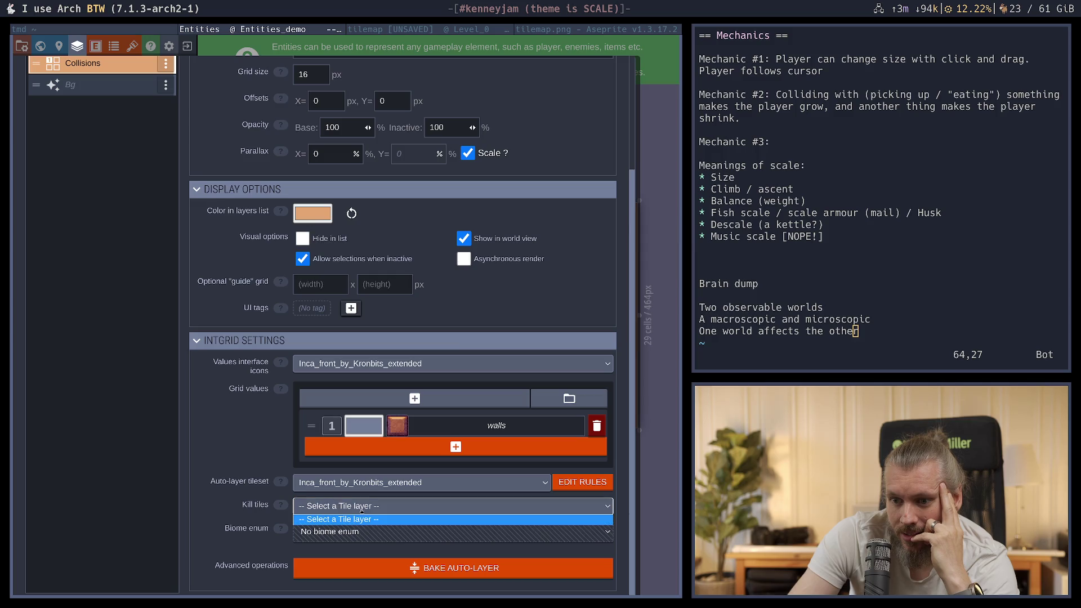
pyautogui.click(349, 519)
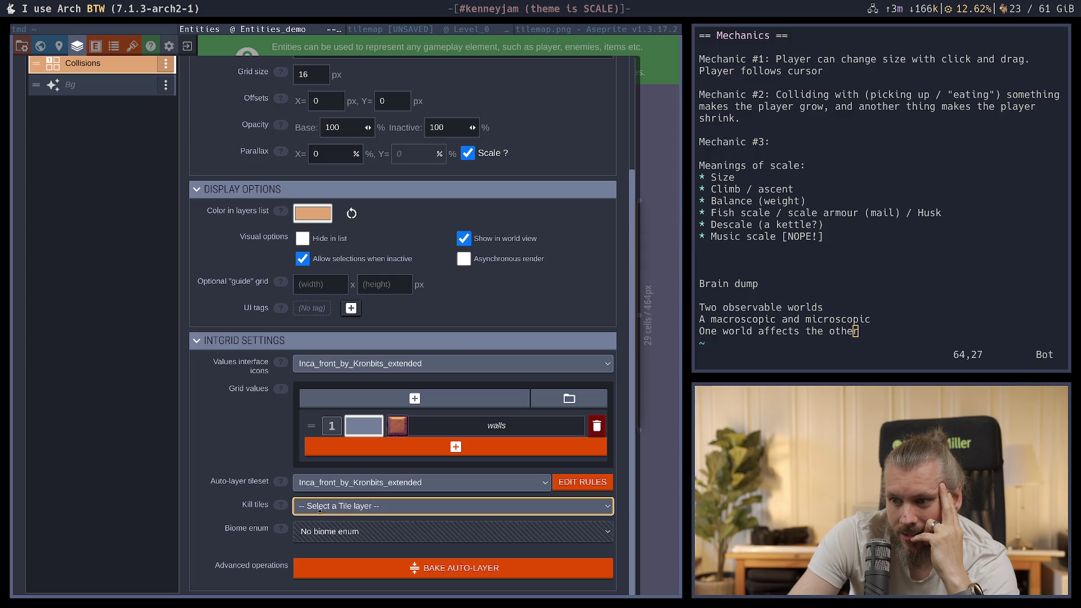
# Keep Inca_front_by_Kronbits_extended as the value icon source and return to the tilemap's Level_0
pyautogui.moveTo(280, 481)
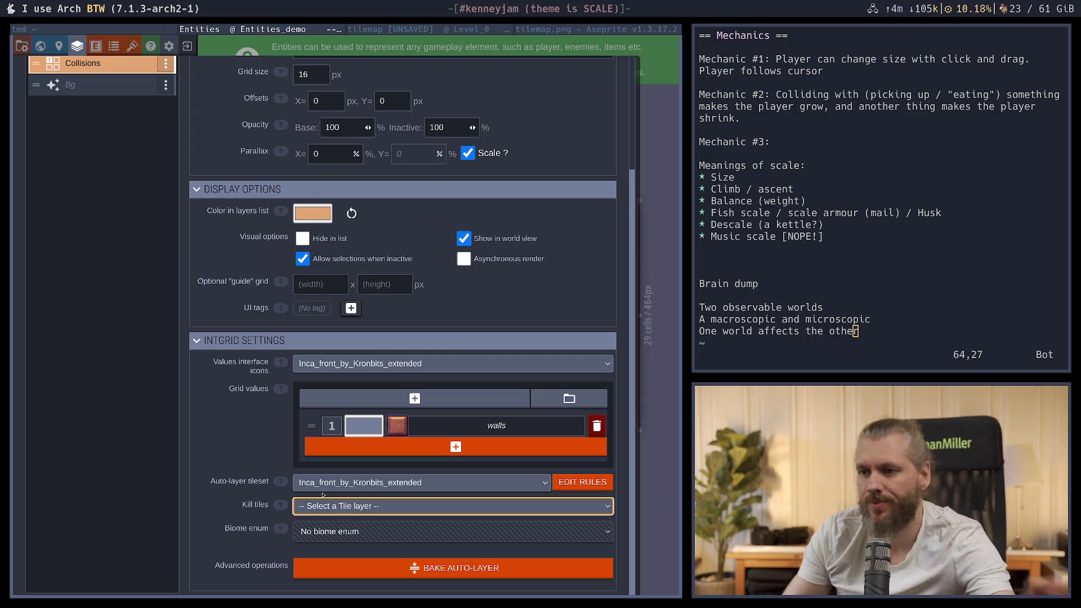
pyautogui.click(429, 360)
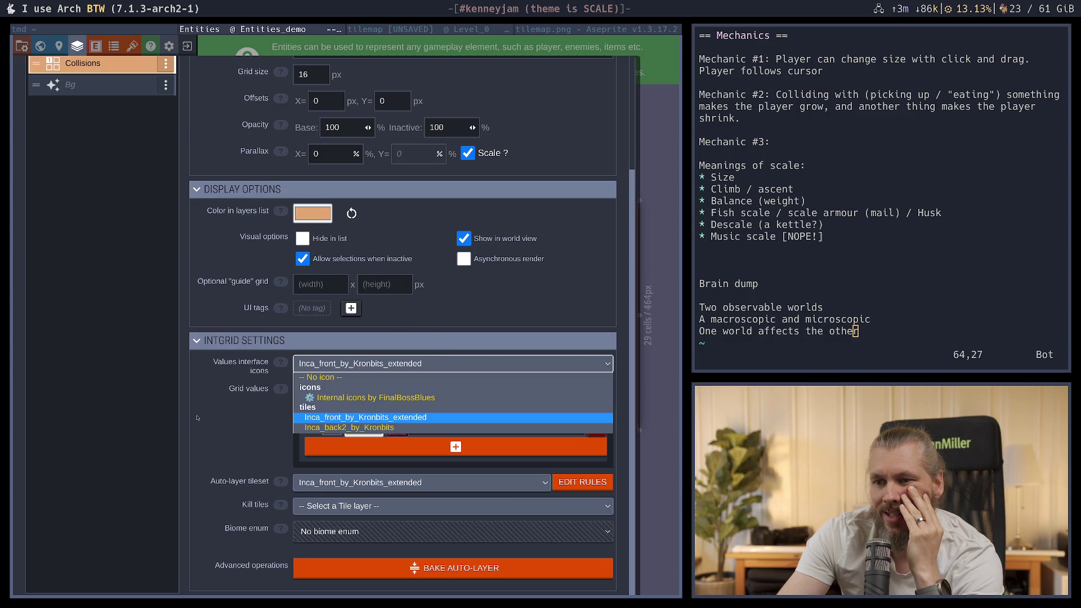
pyautogui.click(156, 434)
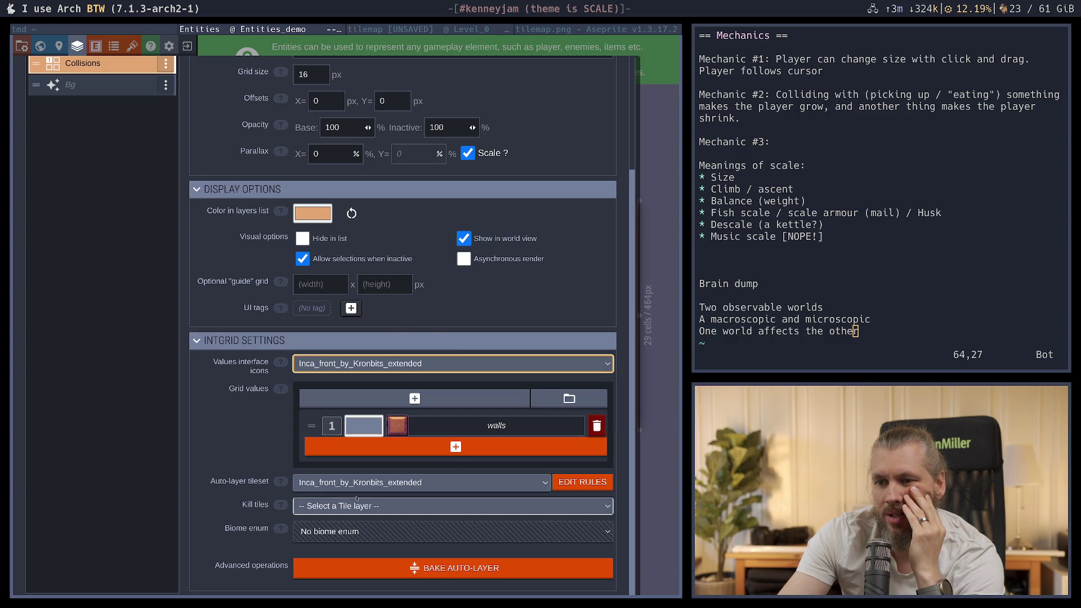
pyautogui.click(406, 28)
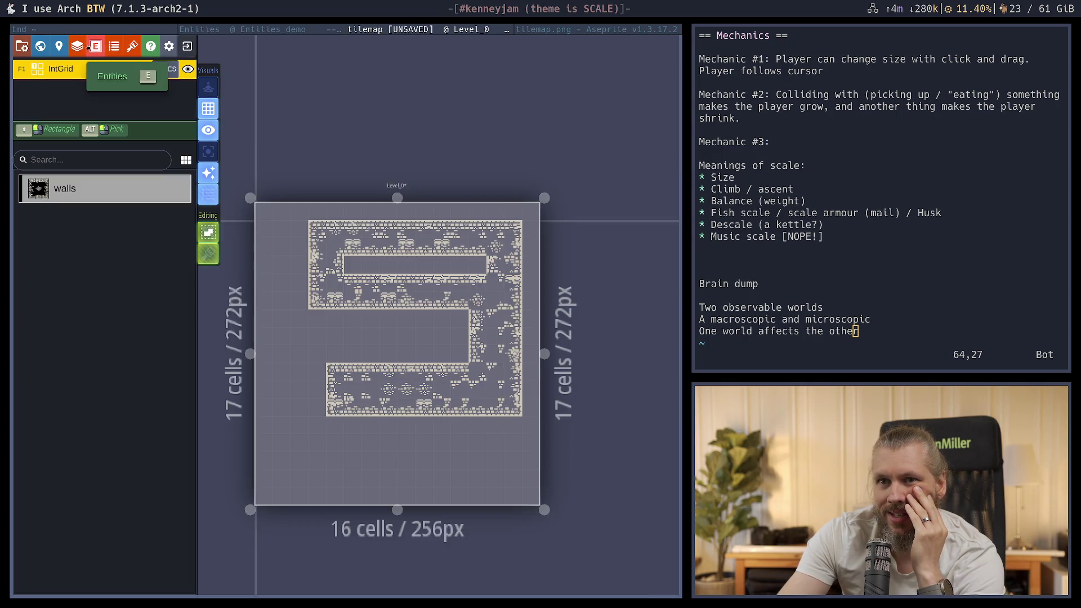
# Open the tilemap project's layer settings and compare them with the Entities example's
pyautogui.click(78, 46)
pyautogui.scroll(-2, 414, 334)
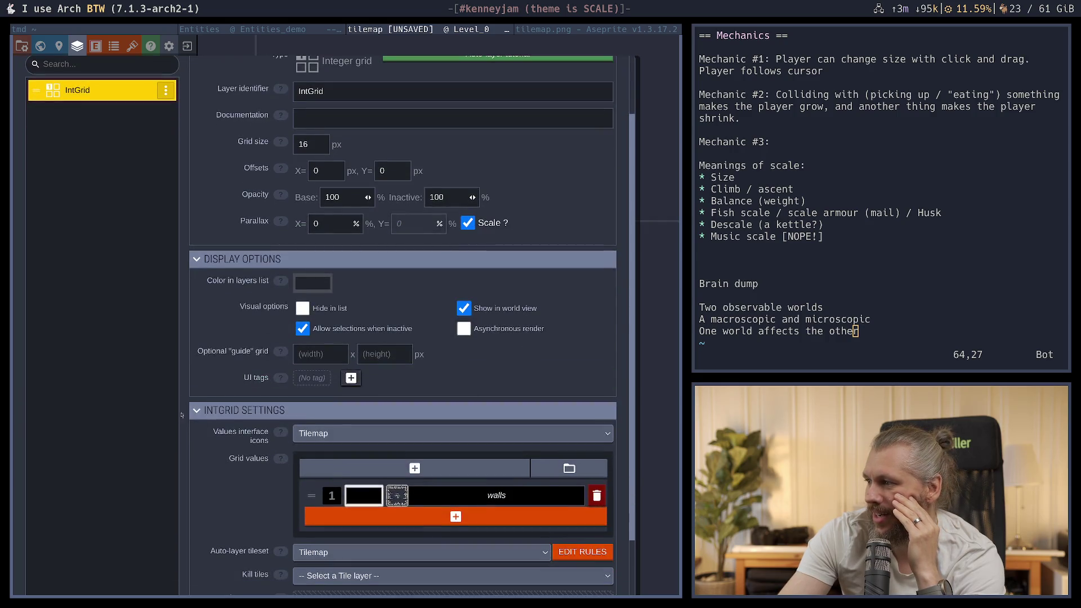
pyautogui.scroll(-2, 190, 391)
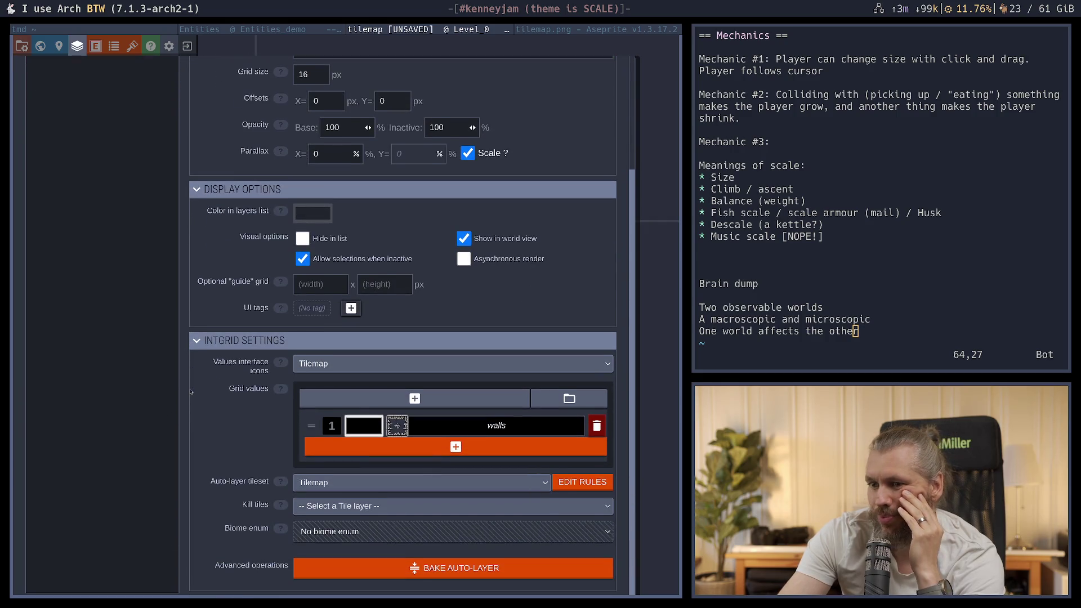
pyautogui.click(314, 29)
pyautogui.click(389, 27)
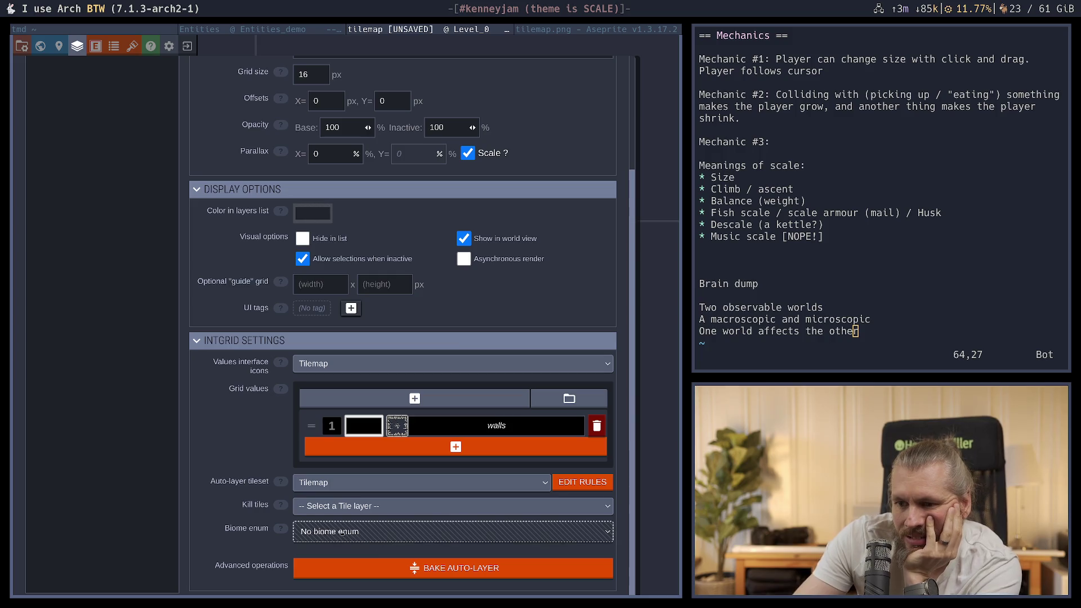
pyautogui.click(312, 30)
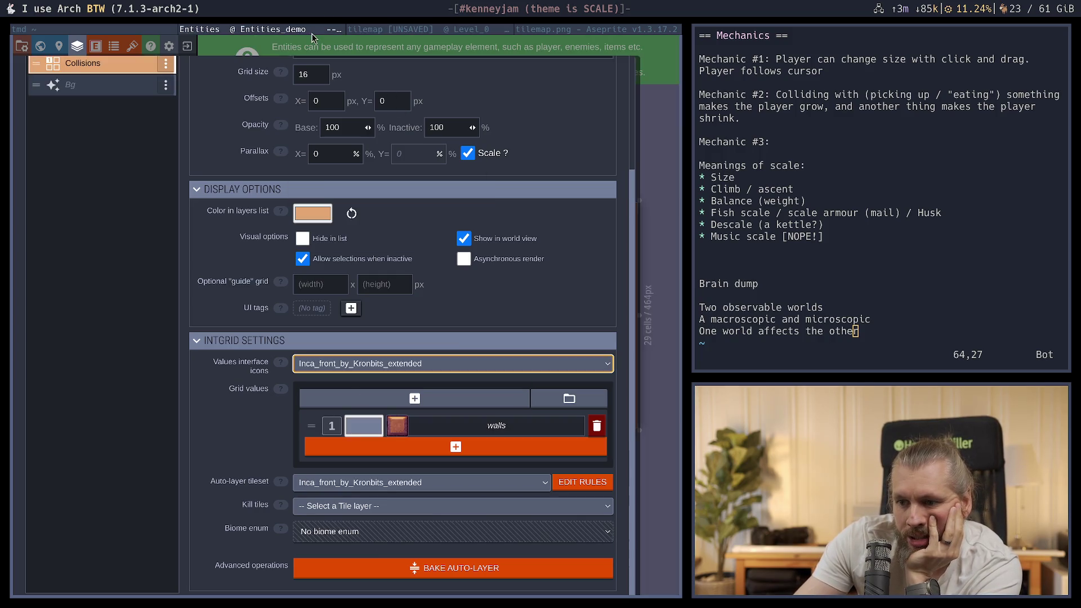
pyautogui.click(384, 30)
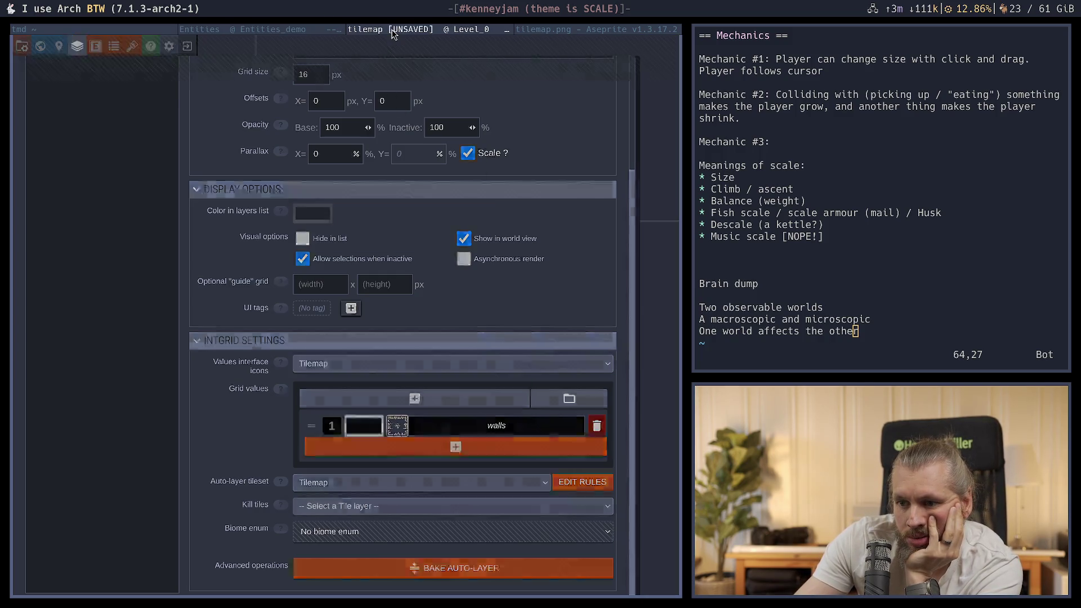
pyautogui.click(316, 32)
pyautogui.click(368, 29)
pyautogui.click(328, 31)
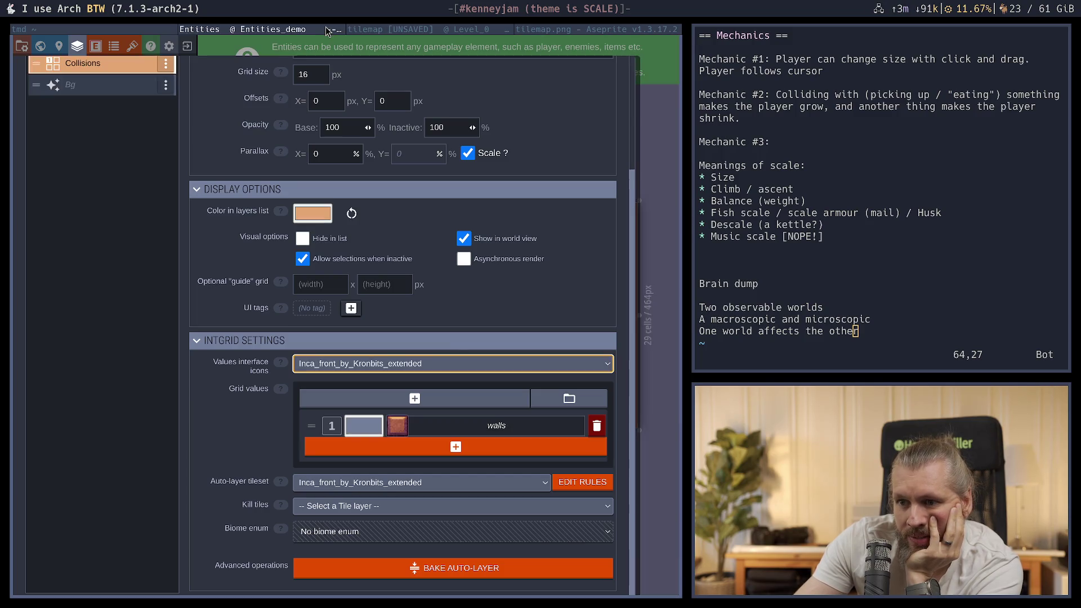
pyautogui.click(382, 31)
# Give the Entities example's walls value a new colour
pyautogui.click(328, 33)
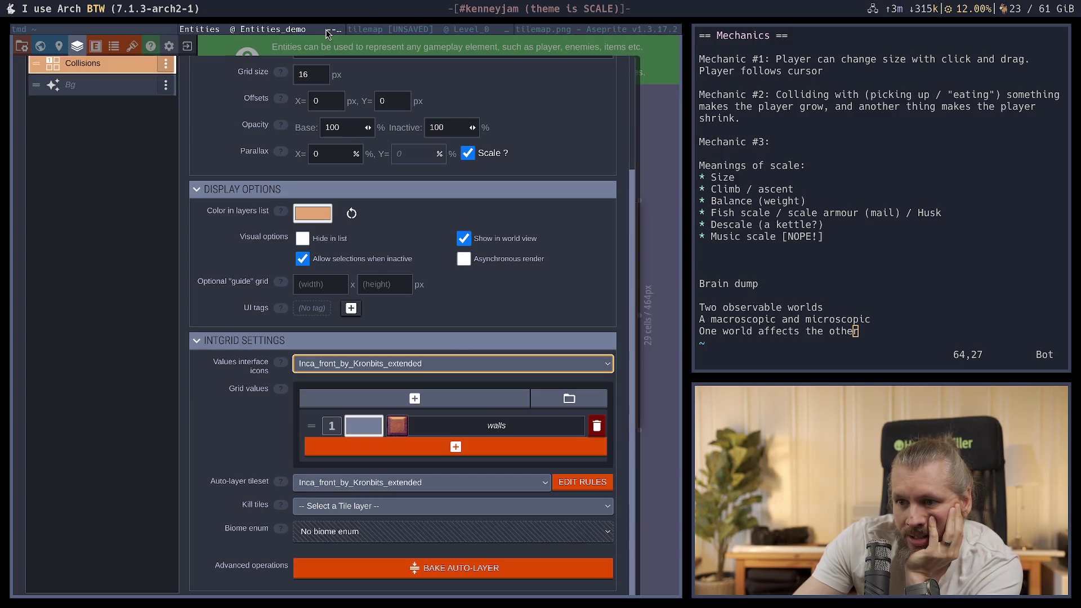
pyautogui.click(363, 426)
pyautogui.click(391, 476)
pyautogui.click(361, 63)
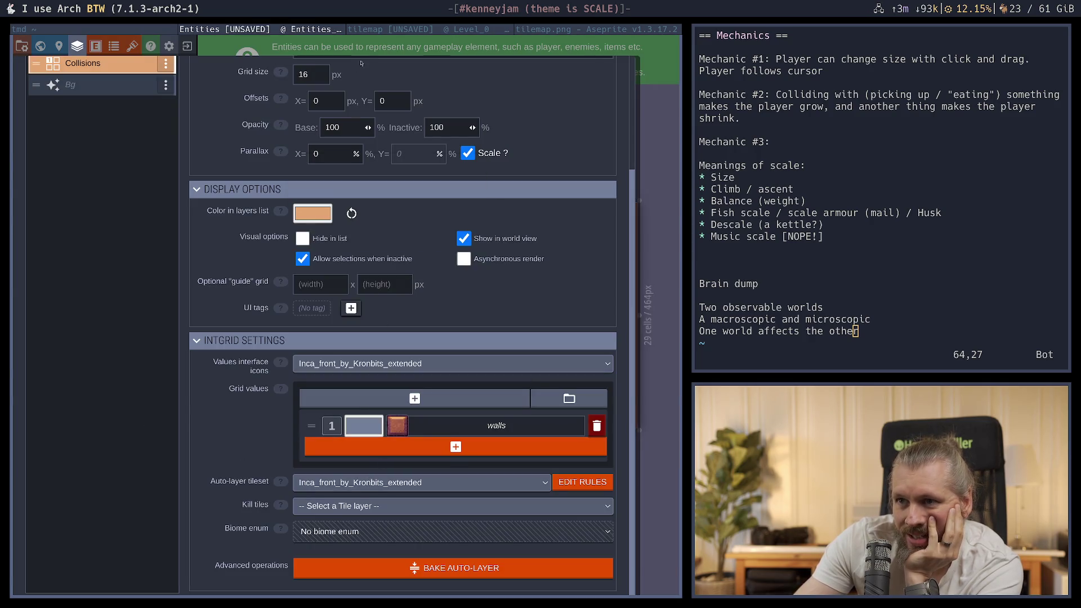
pyautogui.click(395, 29)
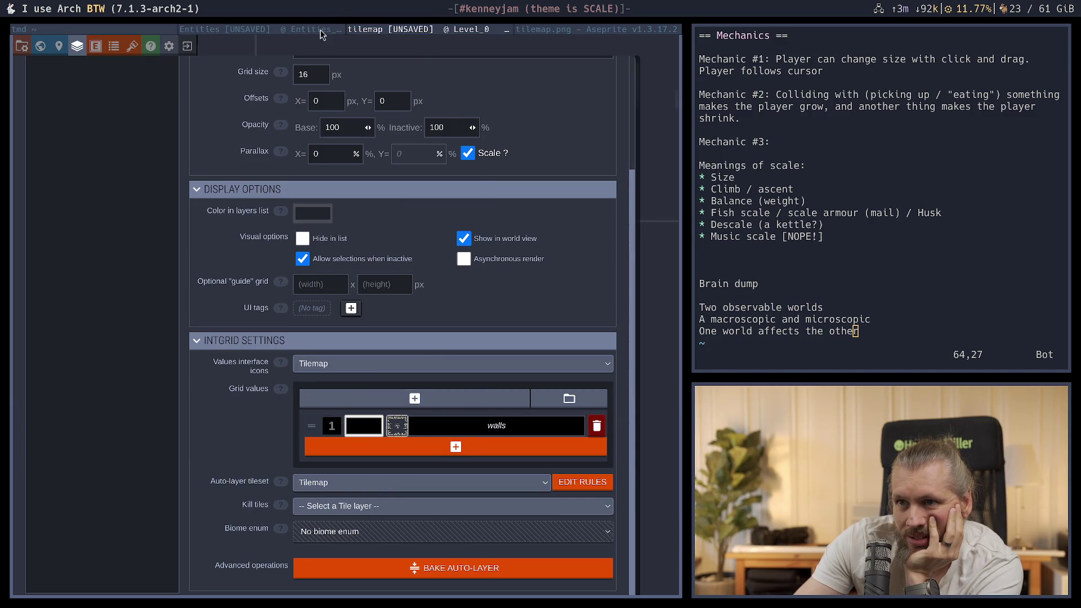
# Add a grid value group, delete the empty Group 1, and open the IntGrid auto-layer rules
pyautogui.click(591, 397)
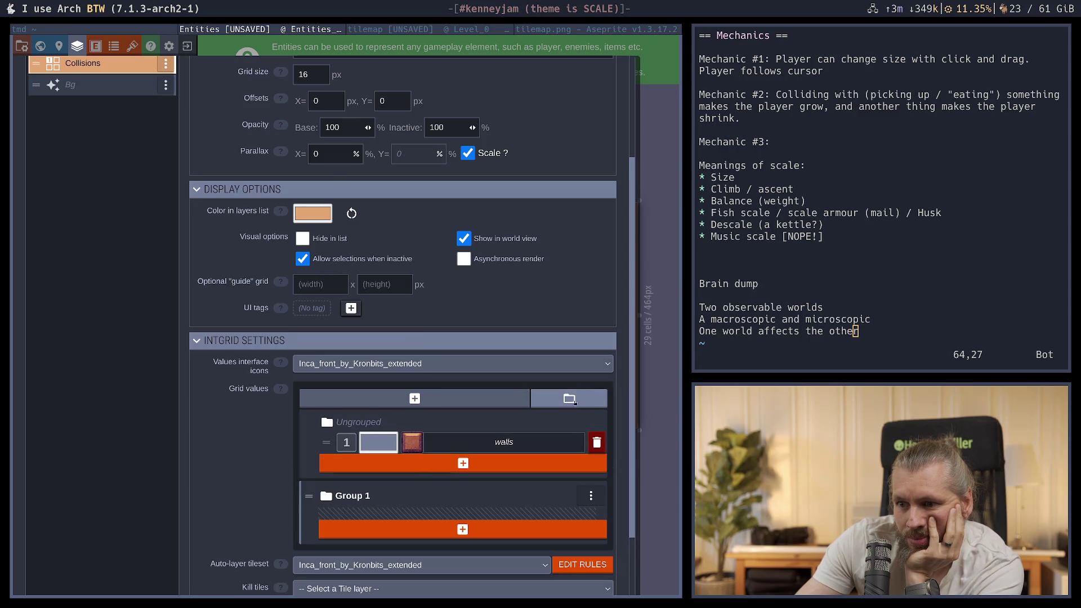
pyautogui.click(591, 495)
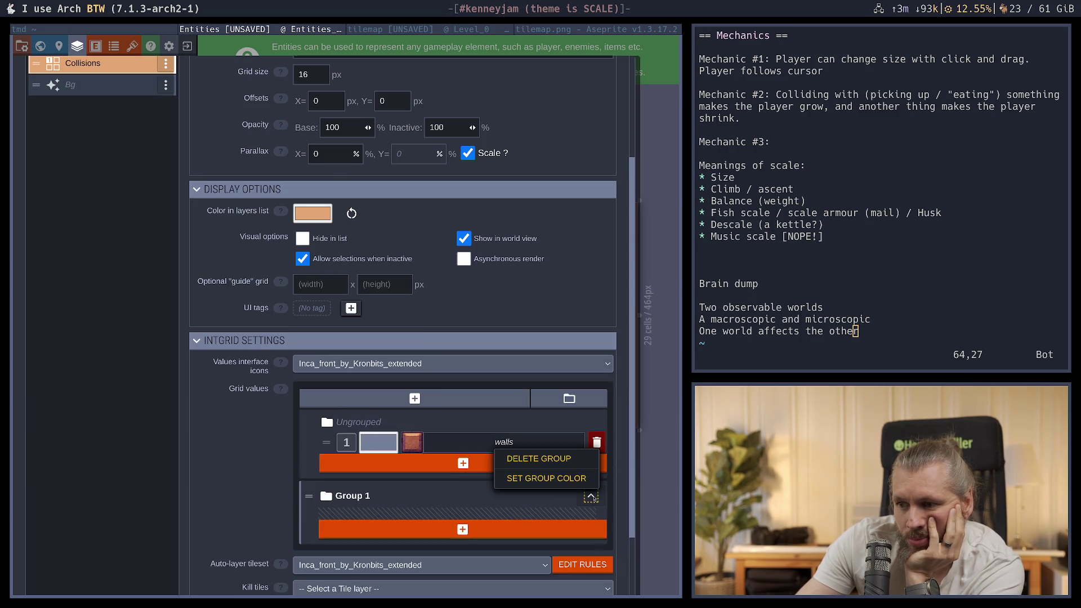
pyautogui.click(575, 461)
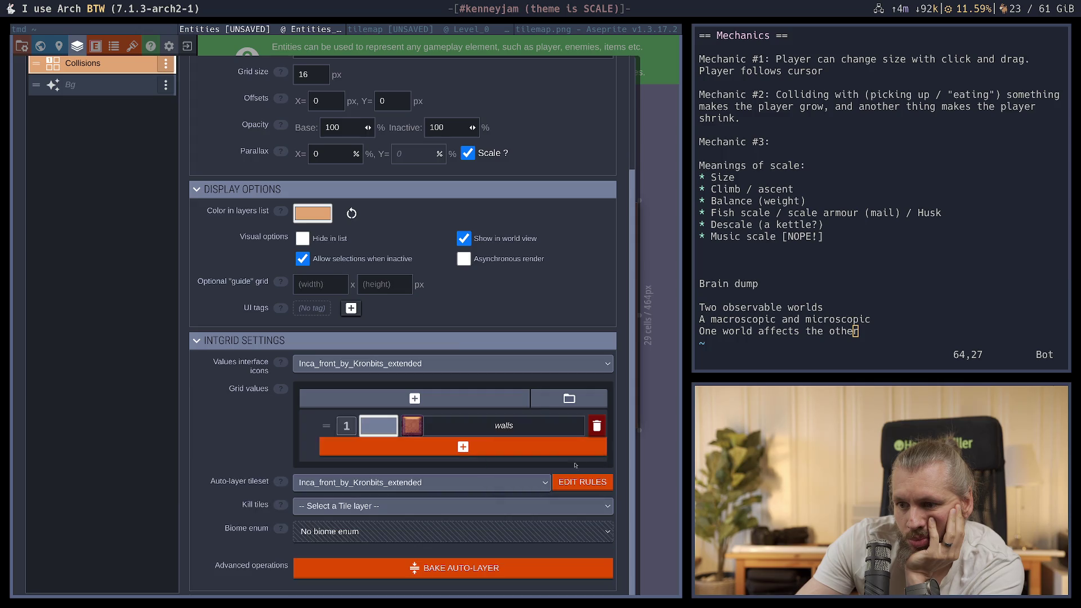
pyautogui.click(402, 29)
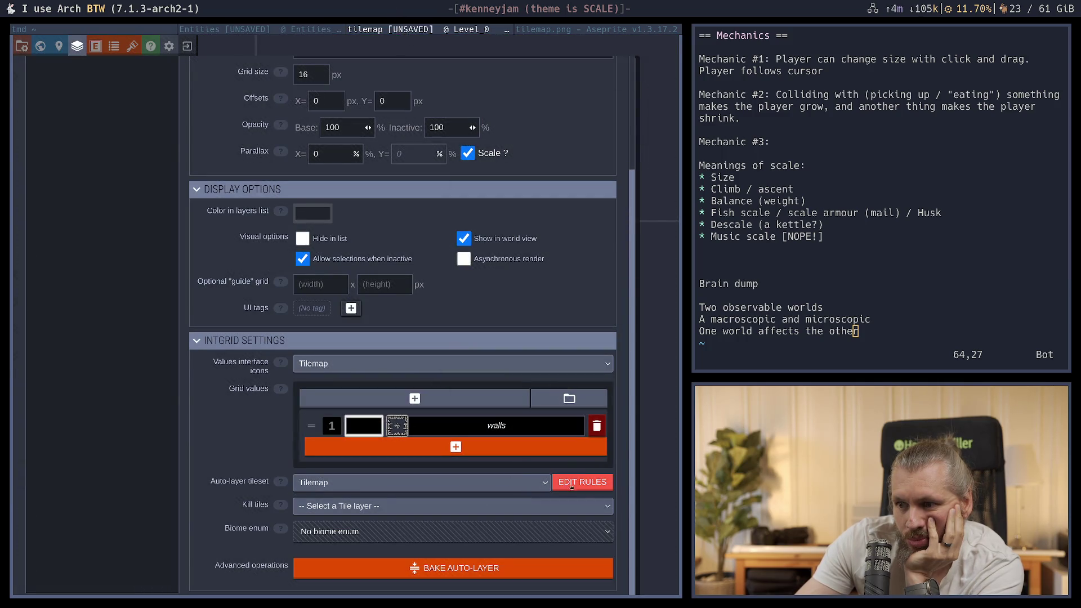
pyautogui.click(591, 482)
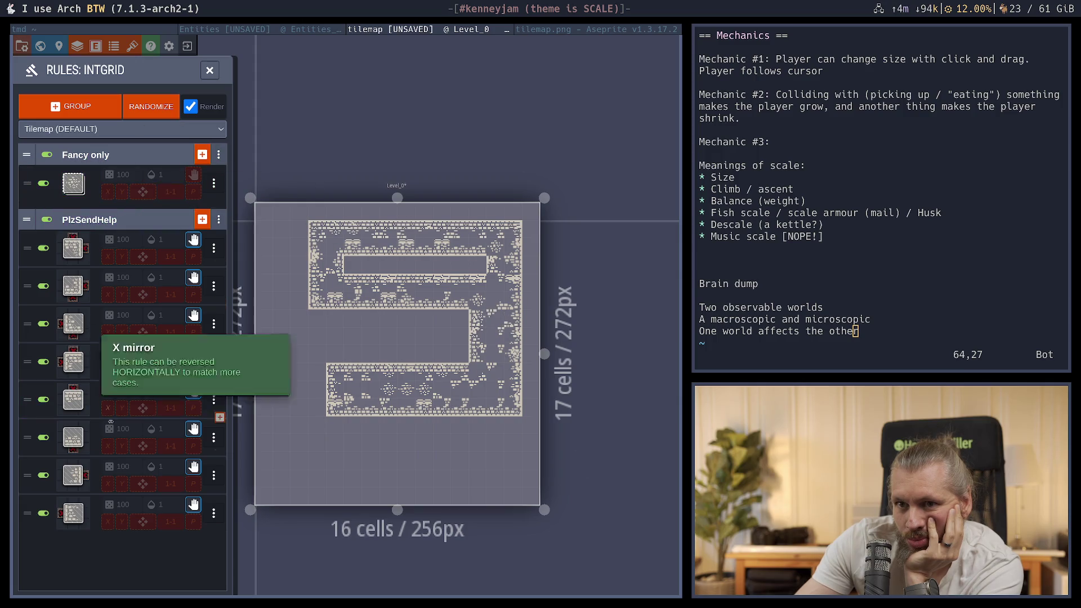
# Collapse PlzSendHelp and inspect a drop shadows rule's walls pattern in the Entities example
pyautogui.click(112, 228)
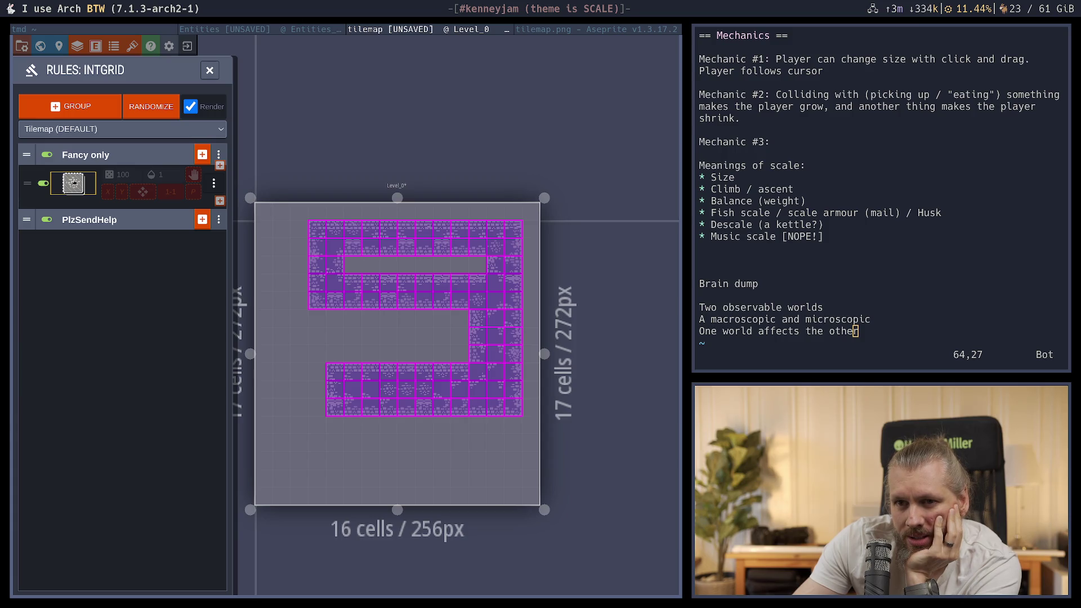
pyautogui.press('super+Left')
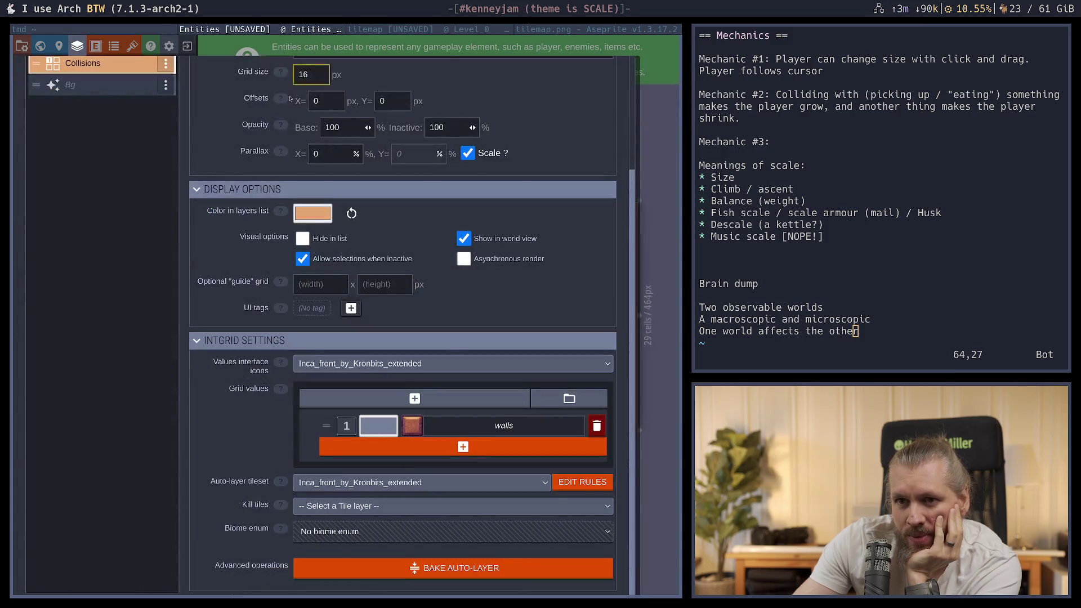
pyautogui.click(581, 482)
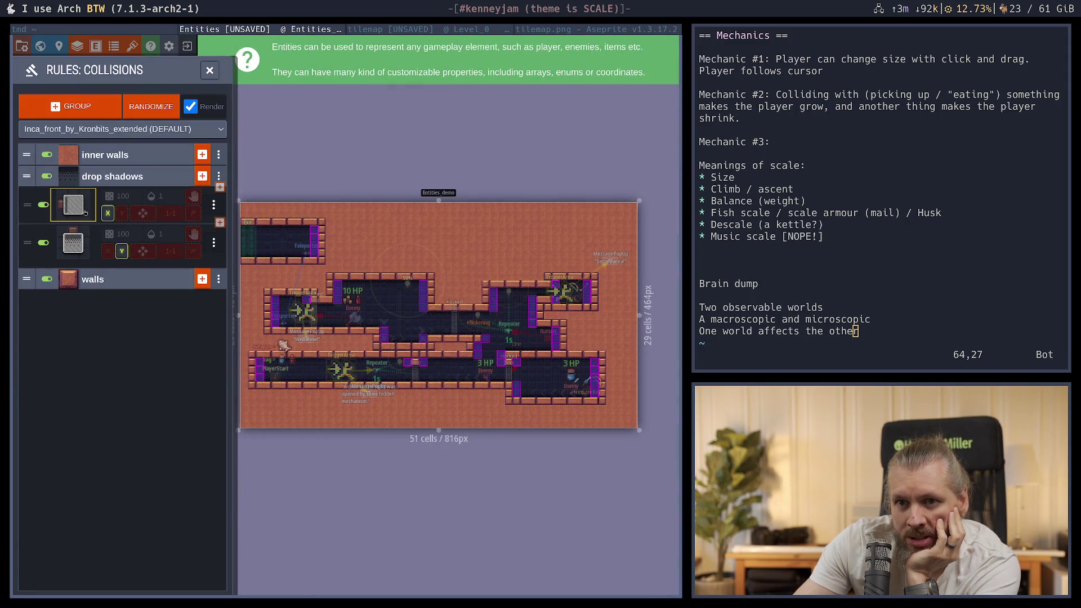
pyautogui.click(83, 210)
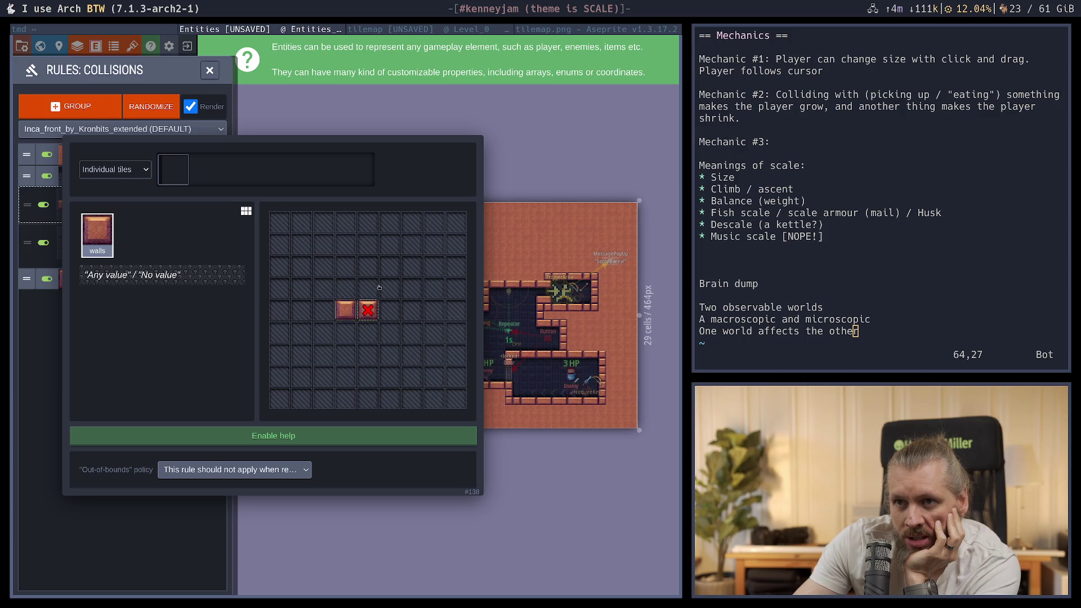
# Back in the tilemap, set the Fancy only rule's centre cell to No value and apply it
pyautogui.click(409, 32)
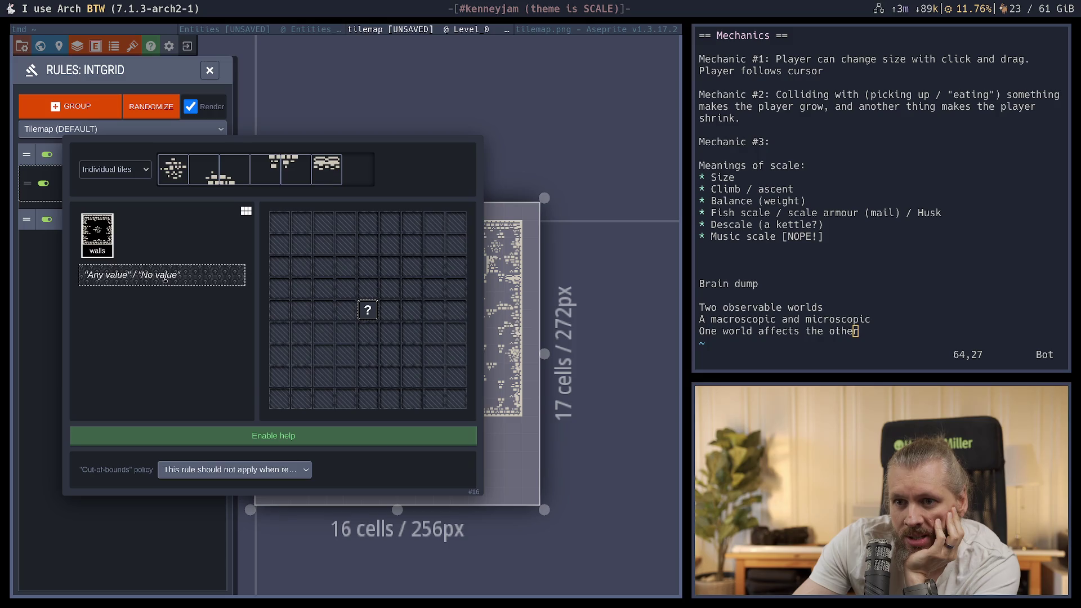
pyautogui.click(165, 279)
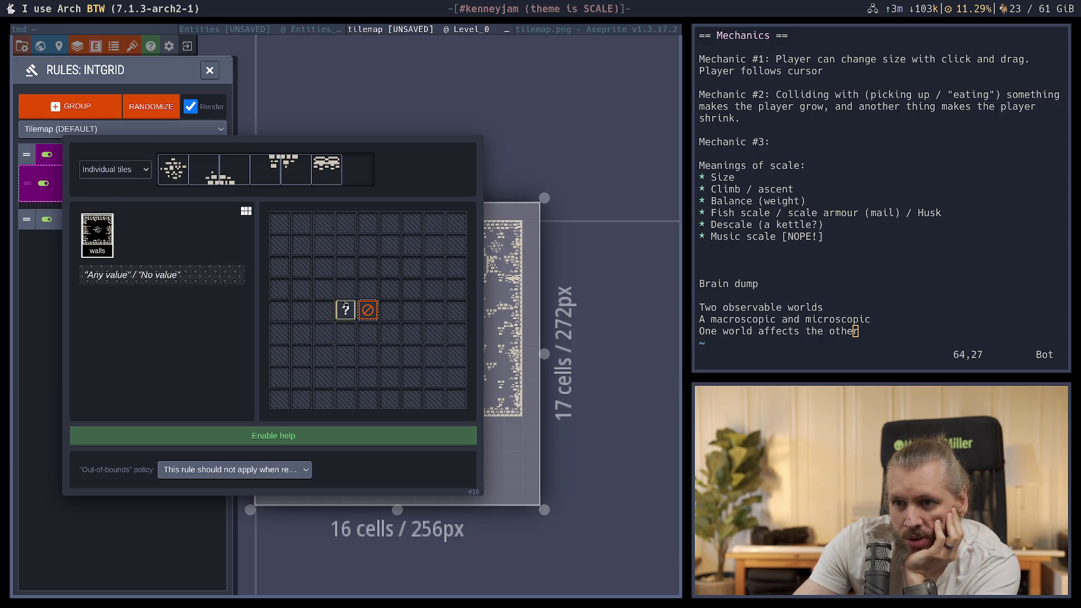
pyautogui.click(149, 526)
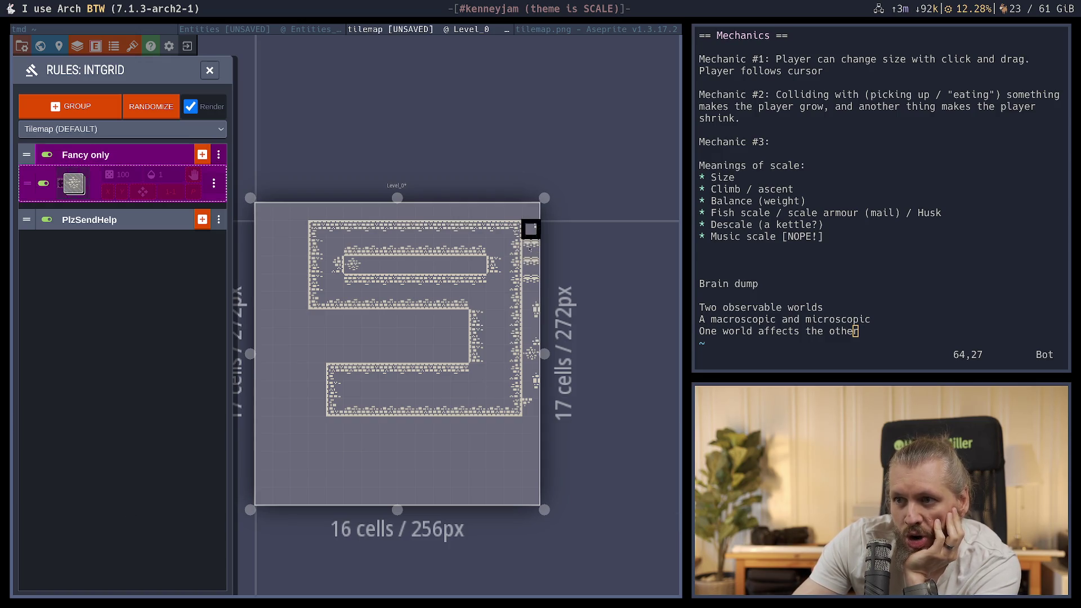
# Add a Fancy only rule whose pattern needs an empty centre cell with a wall directly above
pyautogui.click(202, 155)
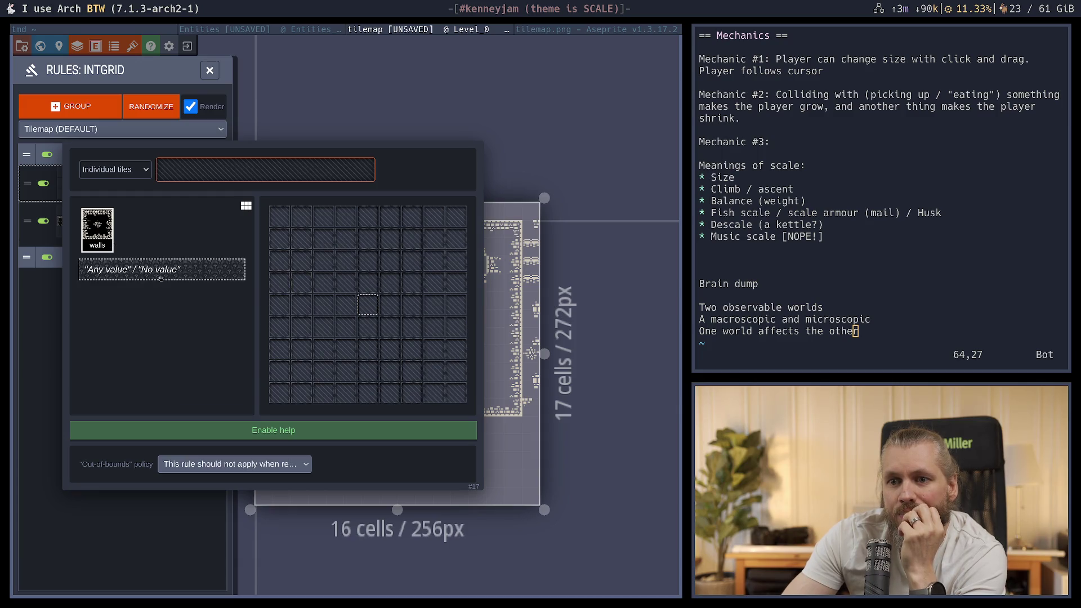
pyautogui.click(137, 276)
pyautogui.rightClick(369, 306)
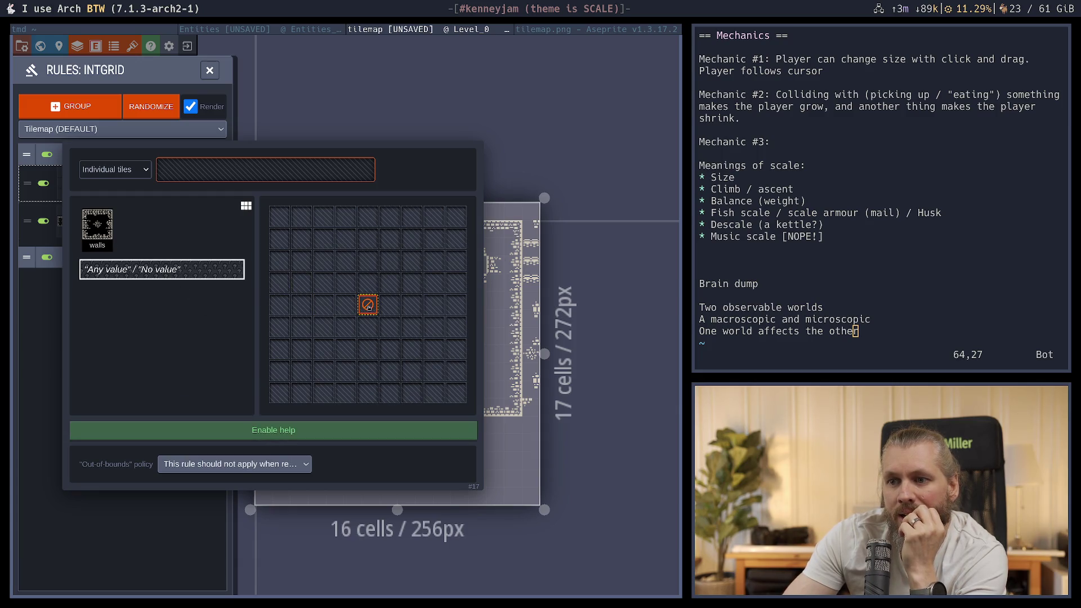
pyautogui.click(367, 282)
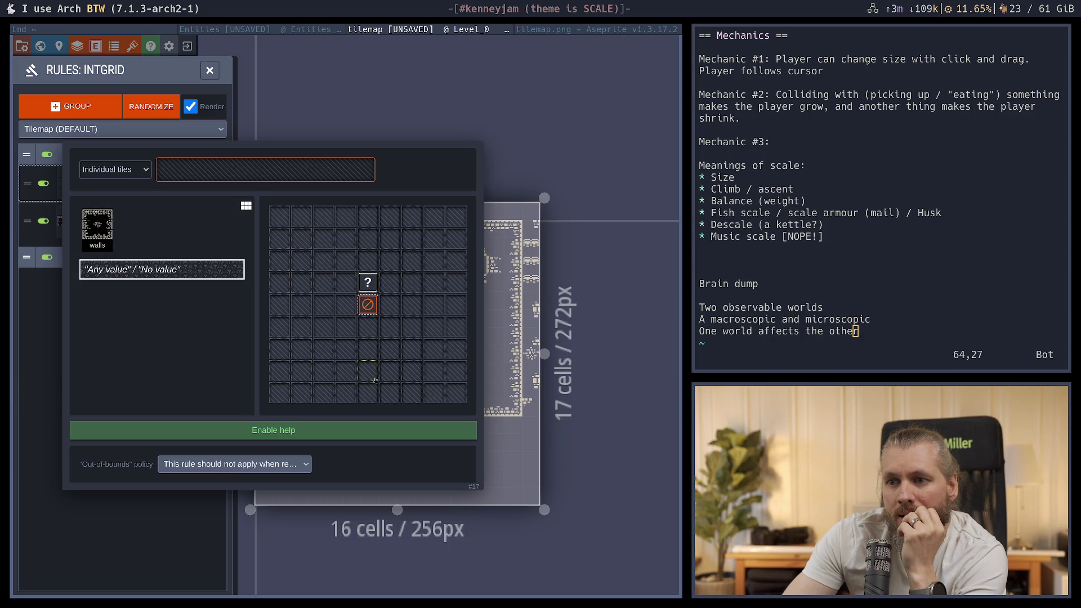
pyautogui.click(97, 226)
pyautogui.click(368, 282)
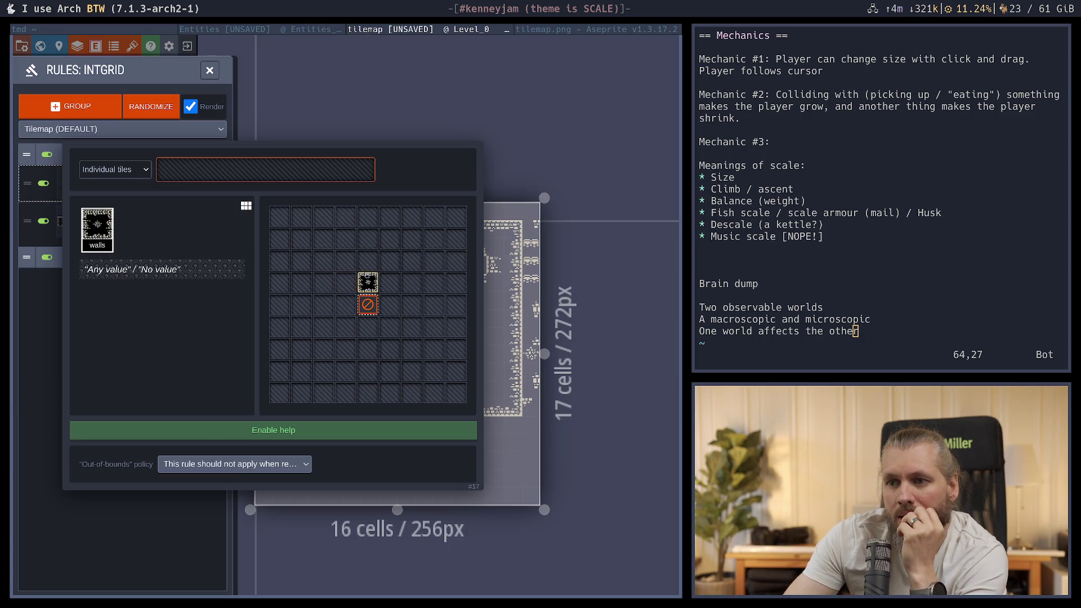
pyautogui.press('Escape')
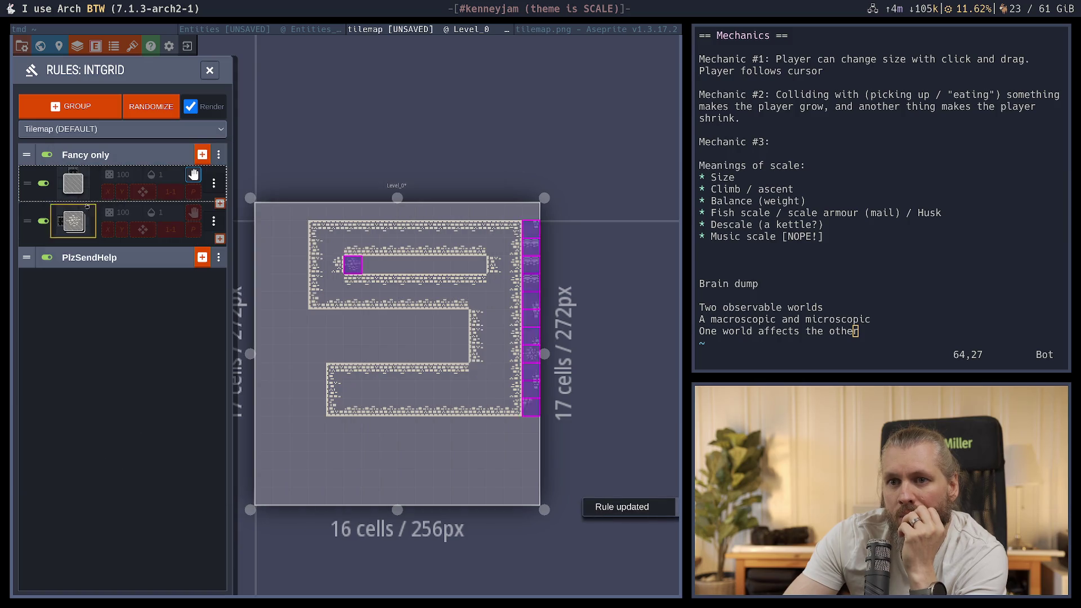
# Assign the new rule a decorative tile from the tileset and close the rules panel
pyautogui.click(116, 193)
pyautogui.click(217, 169)
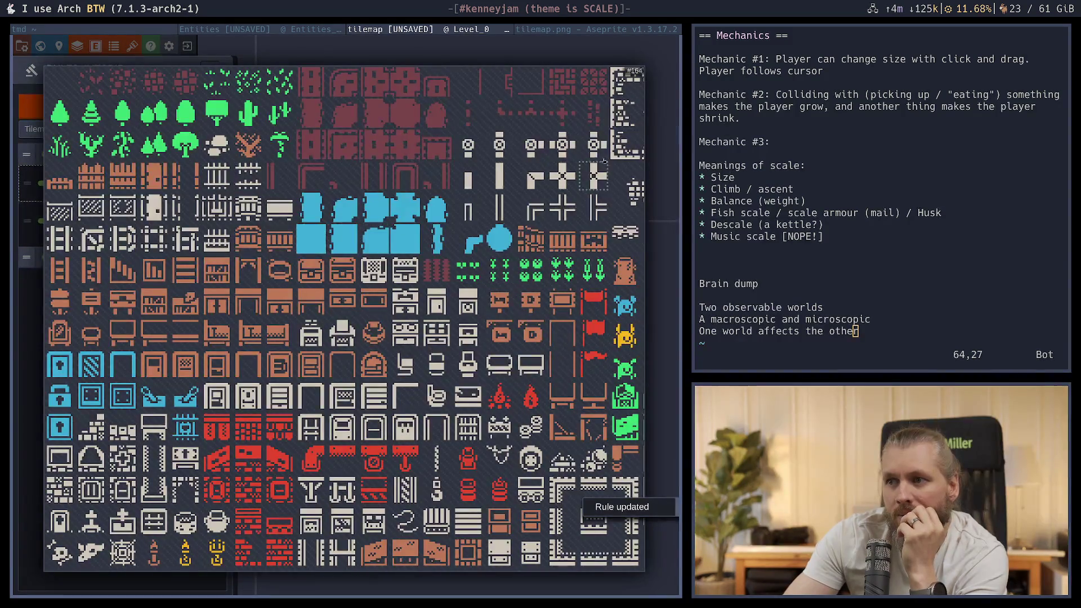
pyautogui.scroll(1, 446, 193)
pyautogui.click(506, 160)
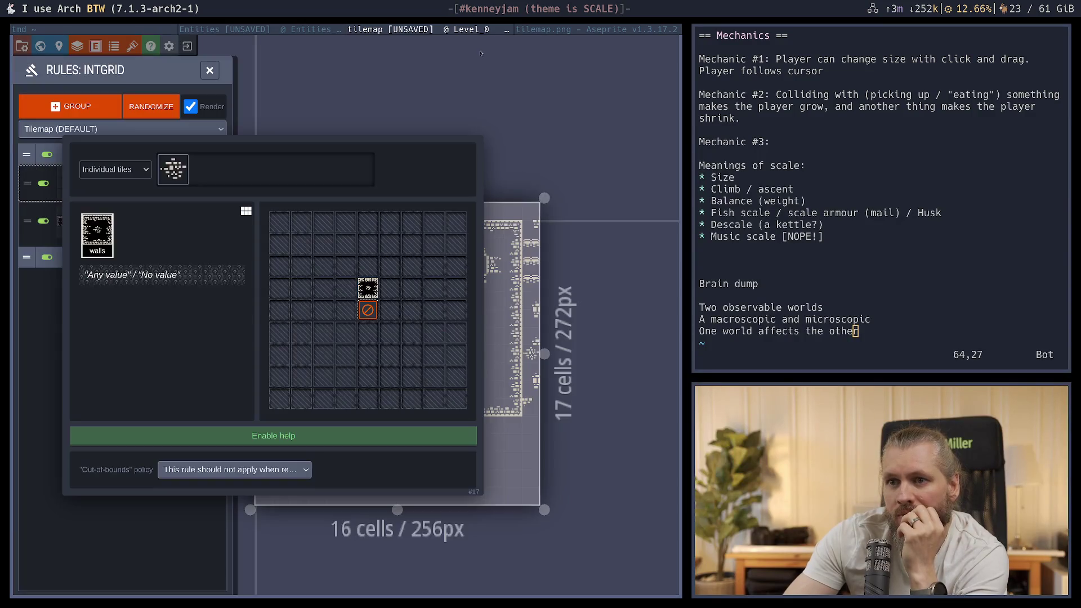
pyautogui.click(270, 529)
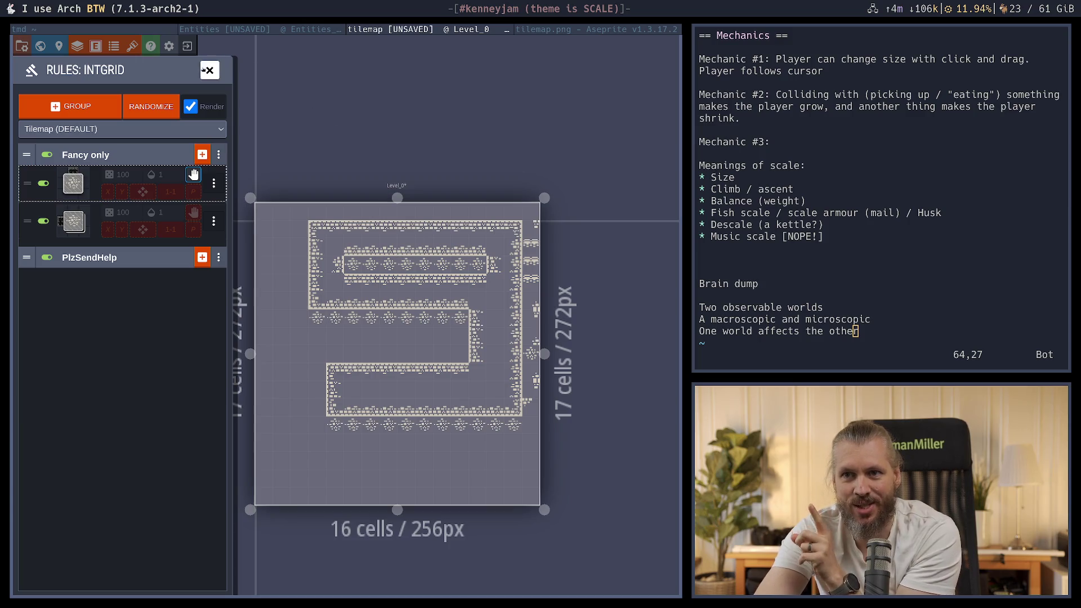
pyautogui.press('Escape')
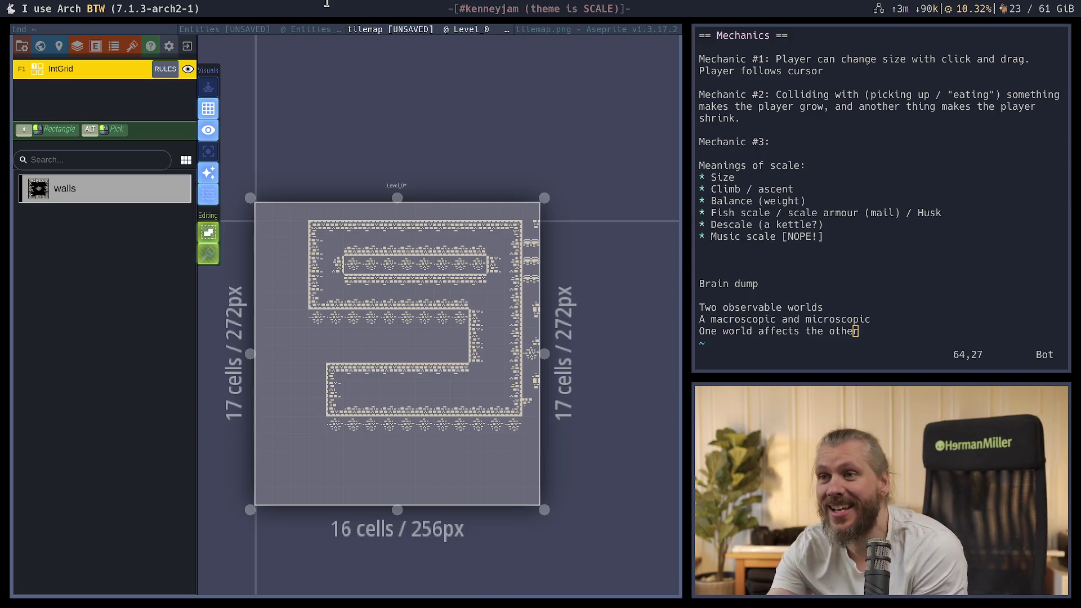
# In the terminal, quit Vim, cd into projects/artprojects and list its contents
pyautogui.press('super+h')
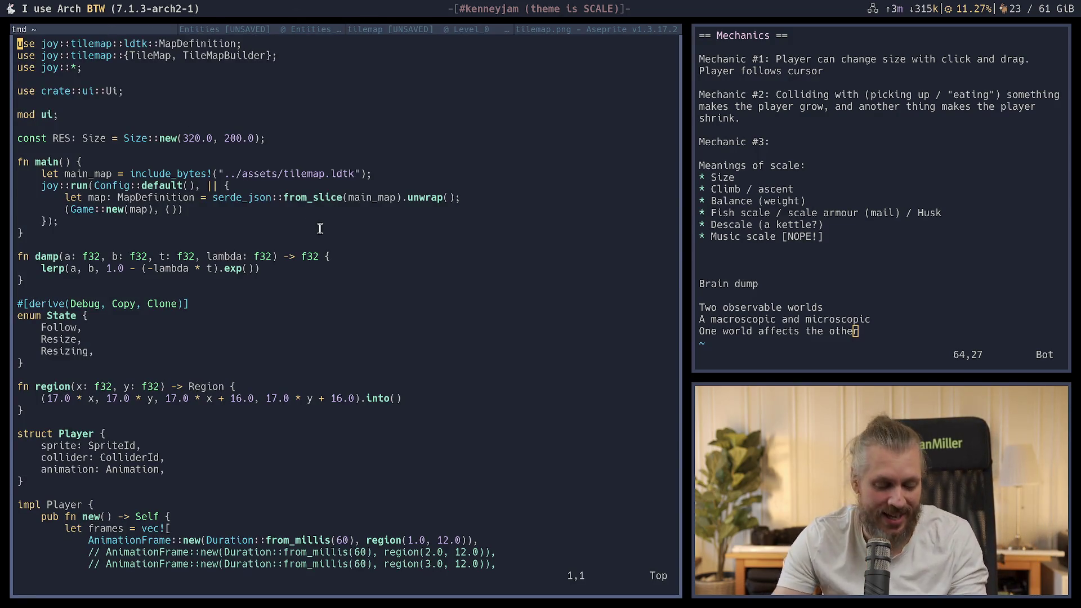
pyautogui.write(':q')
pyautogui.press('Return')
pyautogui.write('cd por')
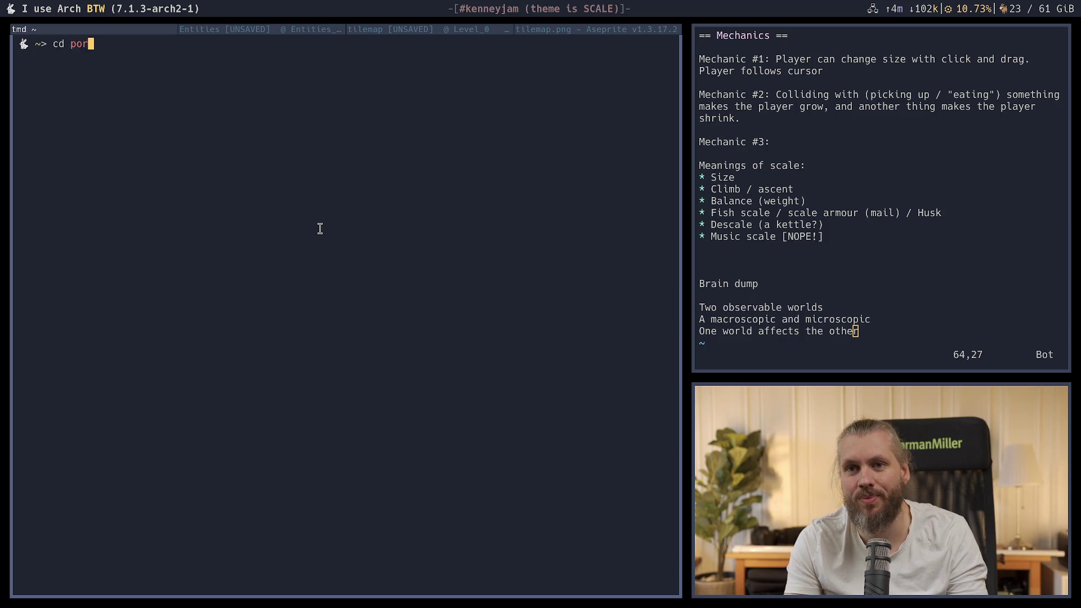
pyautogui.press('BackSpace')
pyautogui.press('BackSpace')
pyautogui.write('rojects/art')
pyautogui.press('Right')
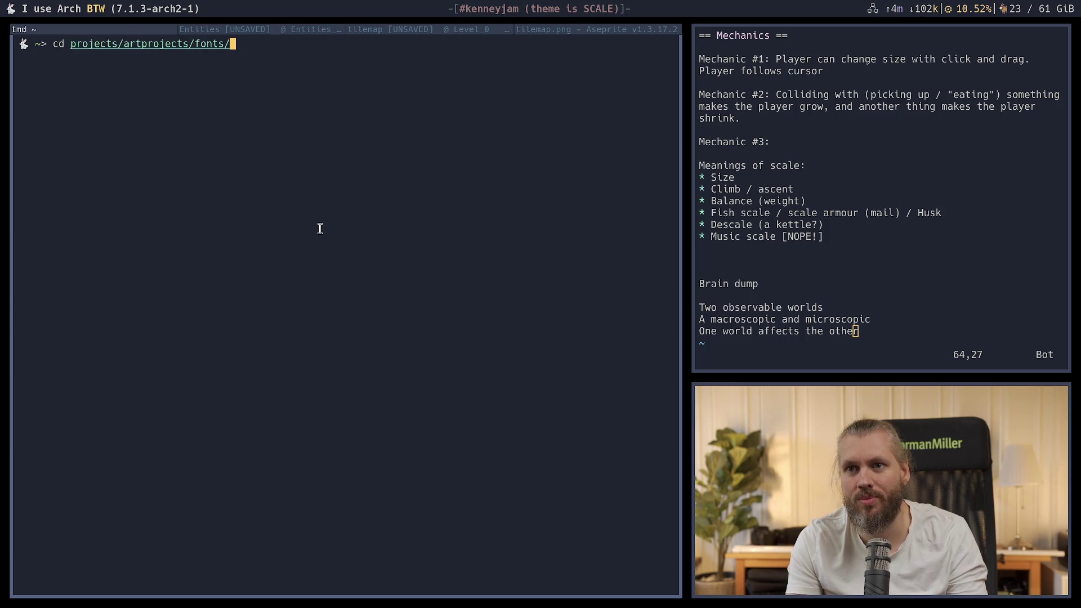
pyautogui.hotkey('ctrl', 'w')
pyautogui.press('Return')
pyautogui.write('l')
pyautogui.press('Return')
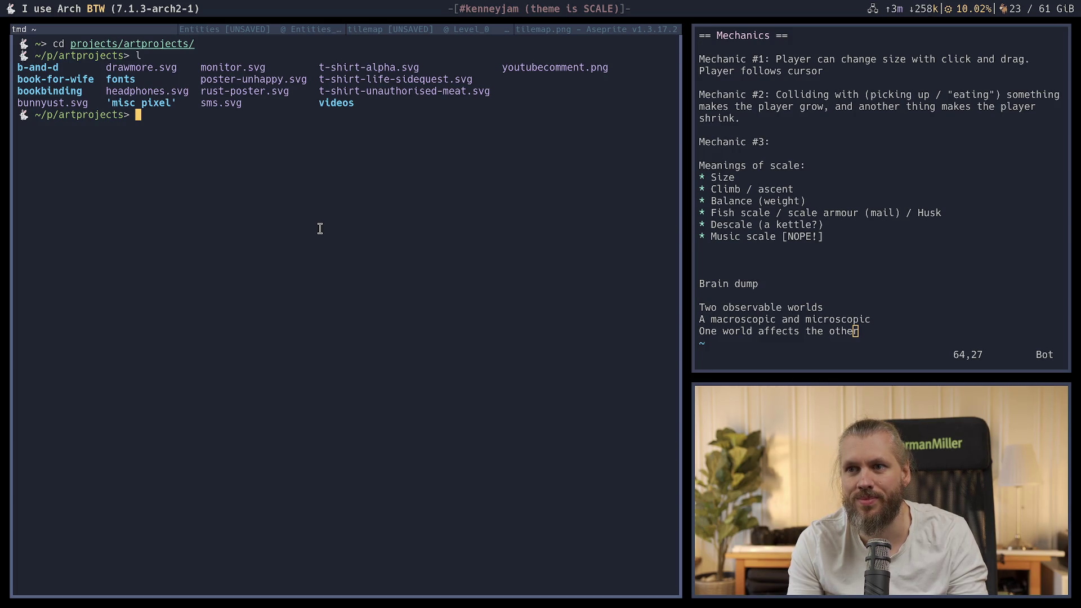
# Type a throwaway sentence into a scratch notes.txt, then discard it with :e! to return to the Rust source
pyautogui.hotkey('ctrl', 'l')
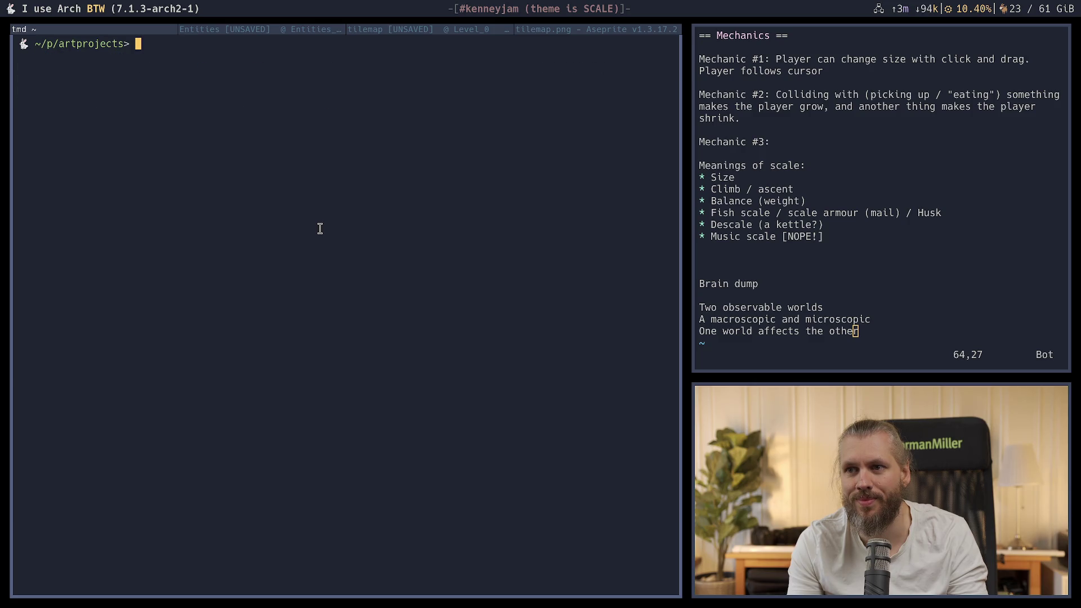
pyautogui.write('nvim ')
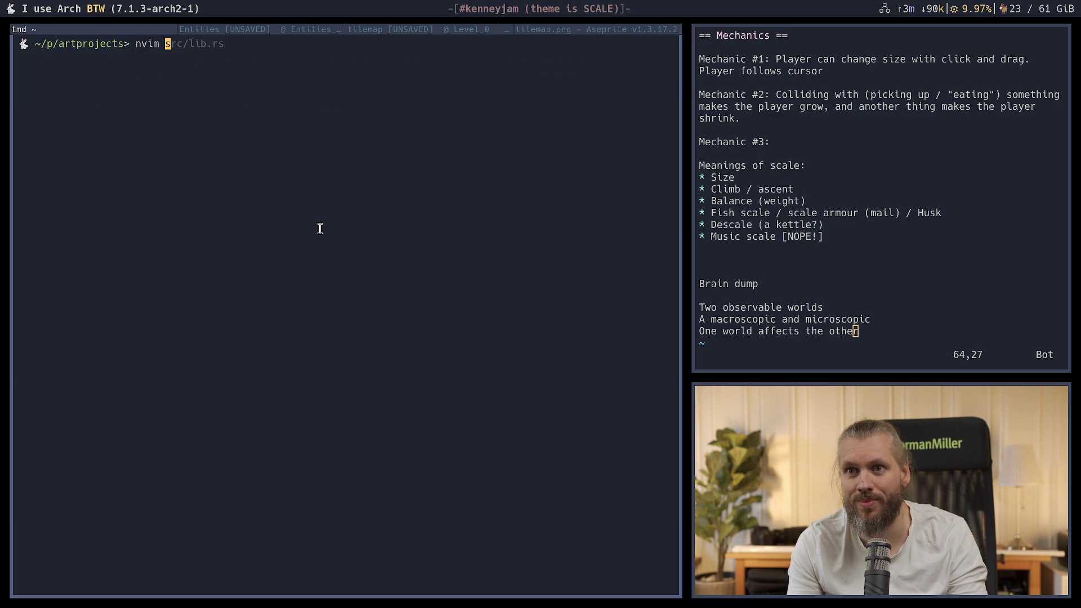
pyautogui.write('notes.txt')
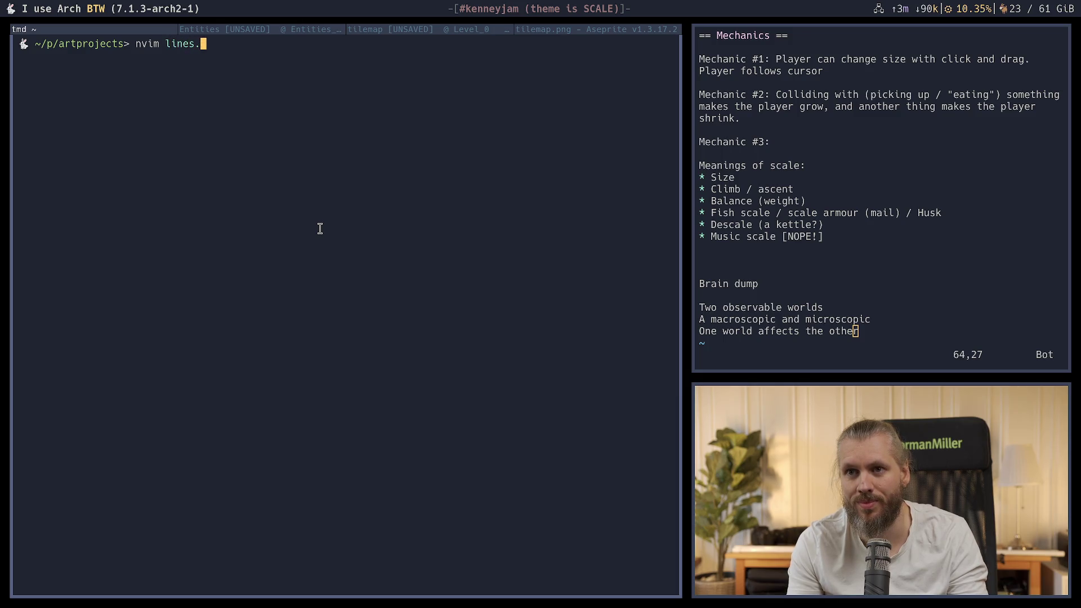
pyautogui.press('Return')
pyautogui.write('There is no')
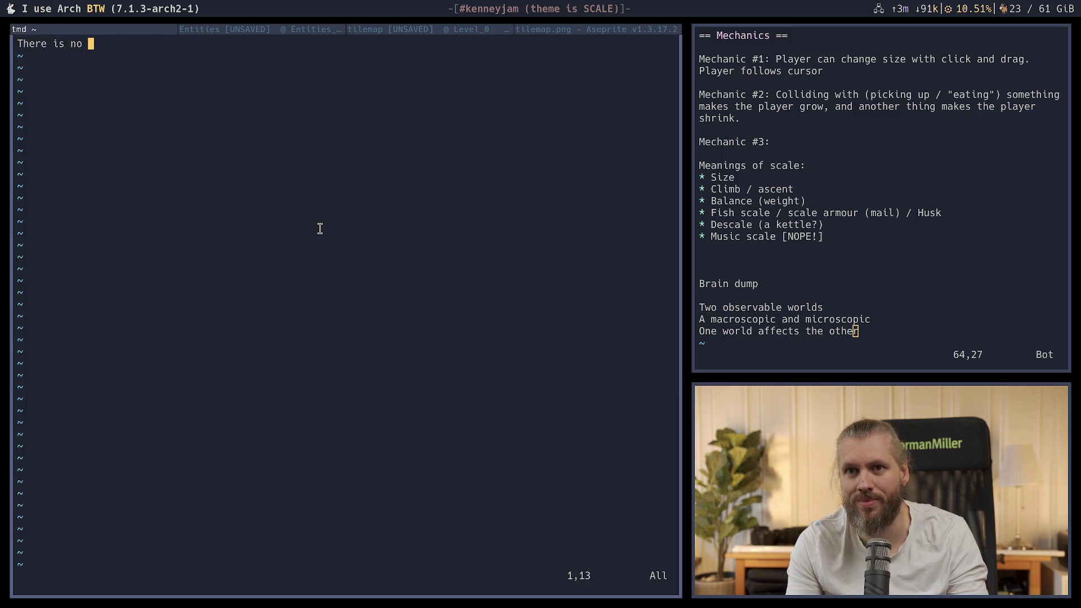
pyautogui.press('BackSpace')
pyautogui.press('BackSpace')
pyautogui.press('BackSpace')
pyautogui.write('ch thi')
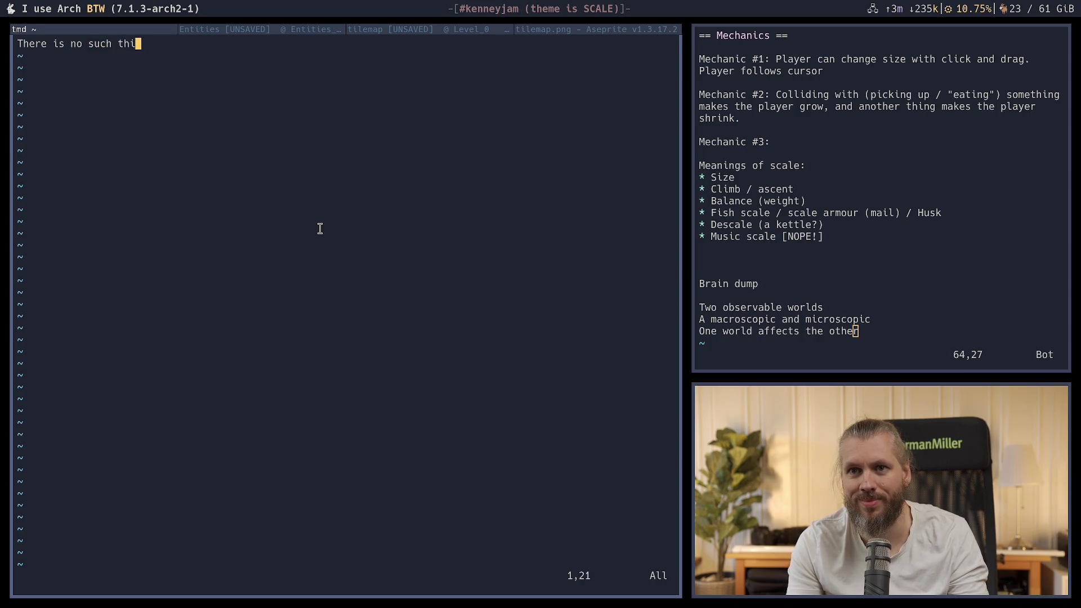
pyautogui.hotkey('ctrl', 'w')
pyautogui.hotkey('ctrl', 'w')
pyautogui.hotkey('ctrl', 'w')
pyautogui.write('is no s')
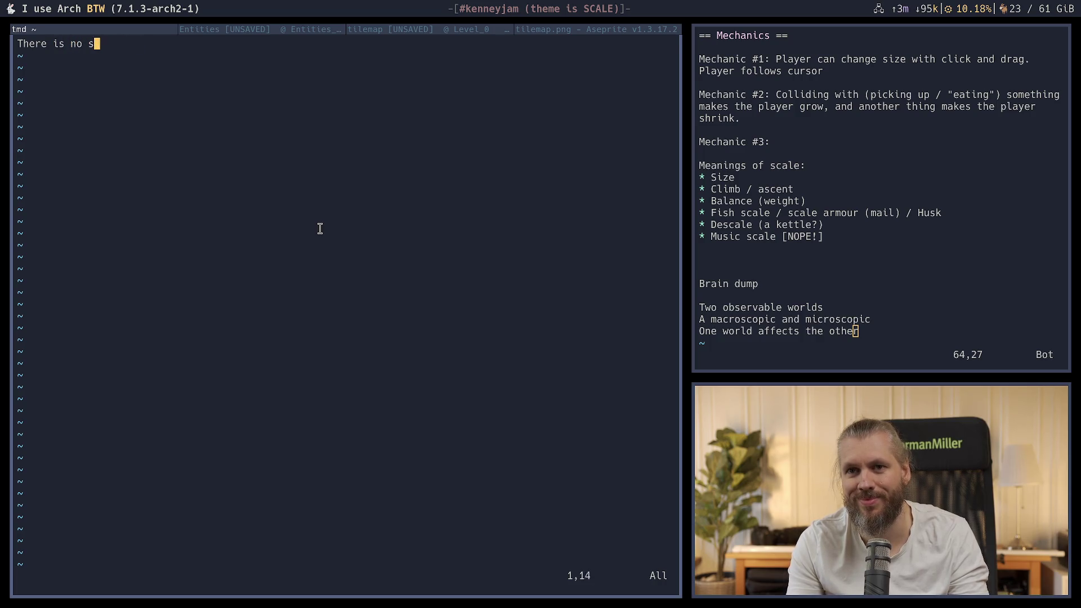
pyautogui.write('uch thing as gaslighting')
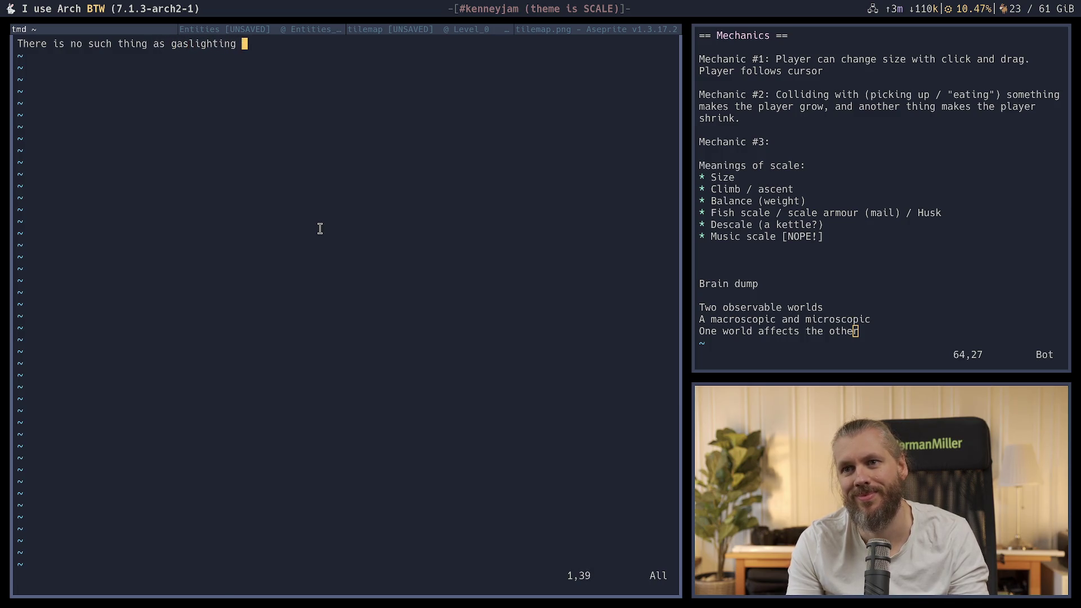
pyautogui.press('Escape')
pyautogui.write(':e!')
pyautogui.press('Return')
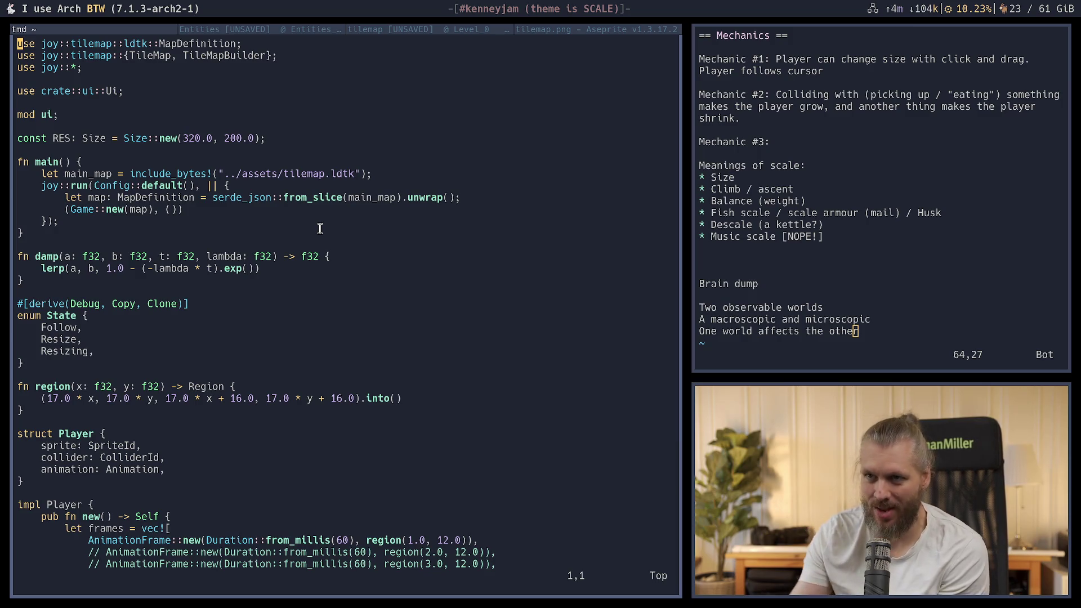
# In LDtk's IntGrid auto-layer rules, delete the second rule
pyautogui.click(420, 30)
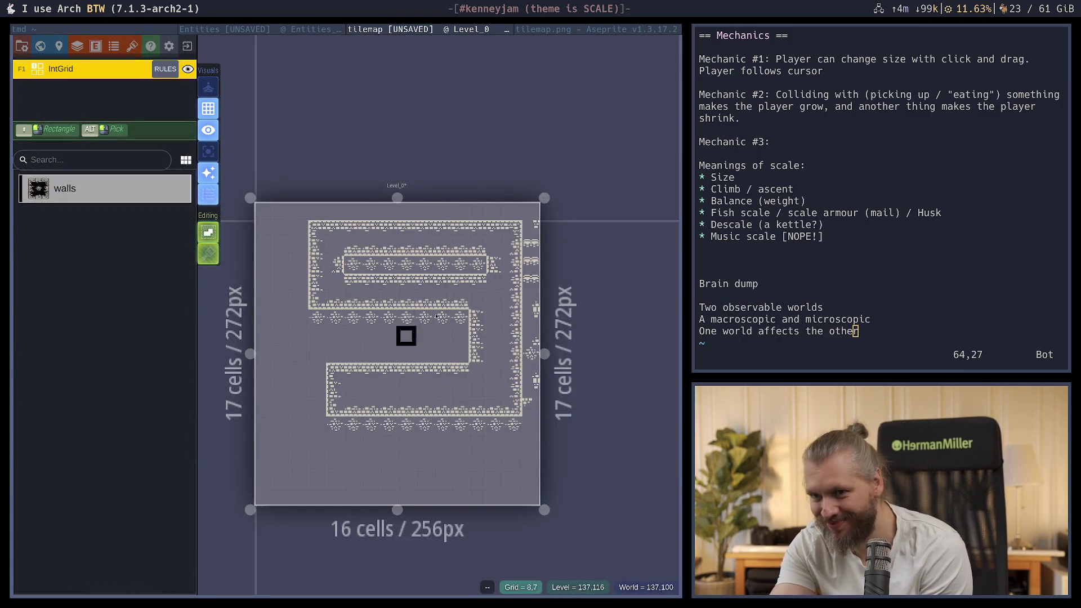
pyautogui.click(162, 70)
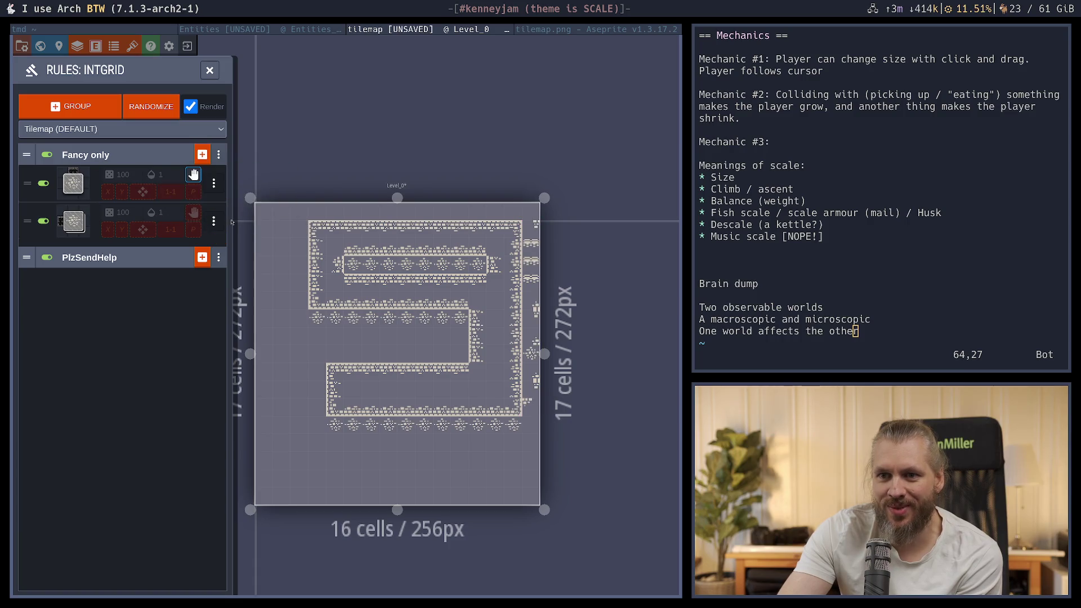
pyautogui.click(214, 221)
pyautogui.click(336, 240)
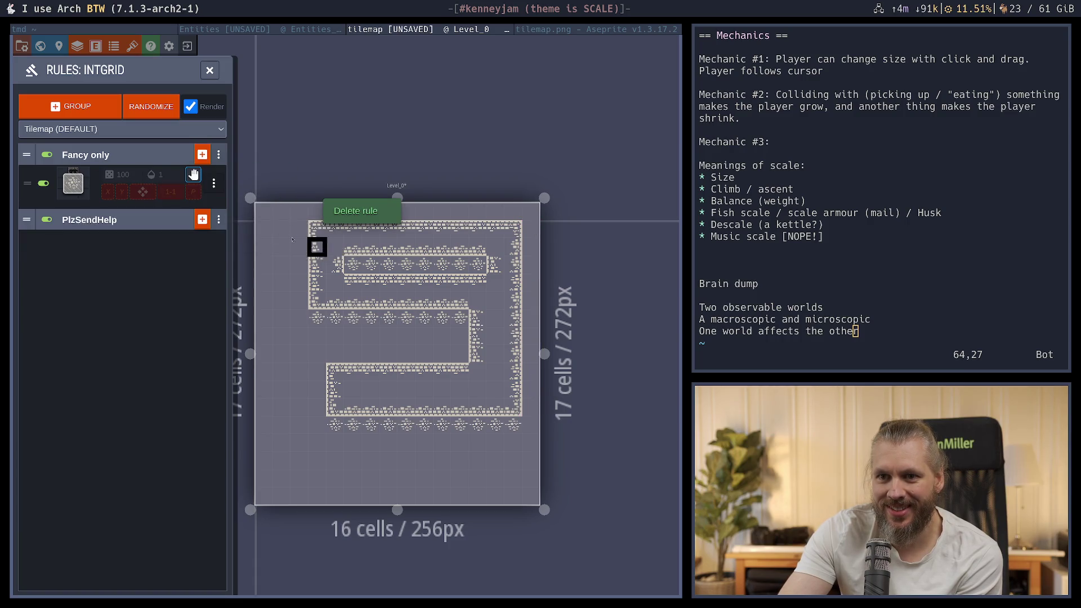
# Keep the remaining rule's wall-above requirement, make it stop later rules on match, and close the rules panel
pyautogui.click(73, 183)
pyautogui.click(369, 288)
pyautogui.click(370, 295)
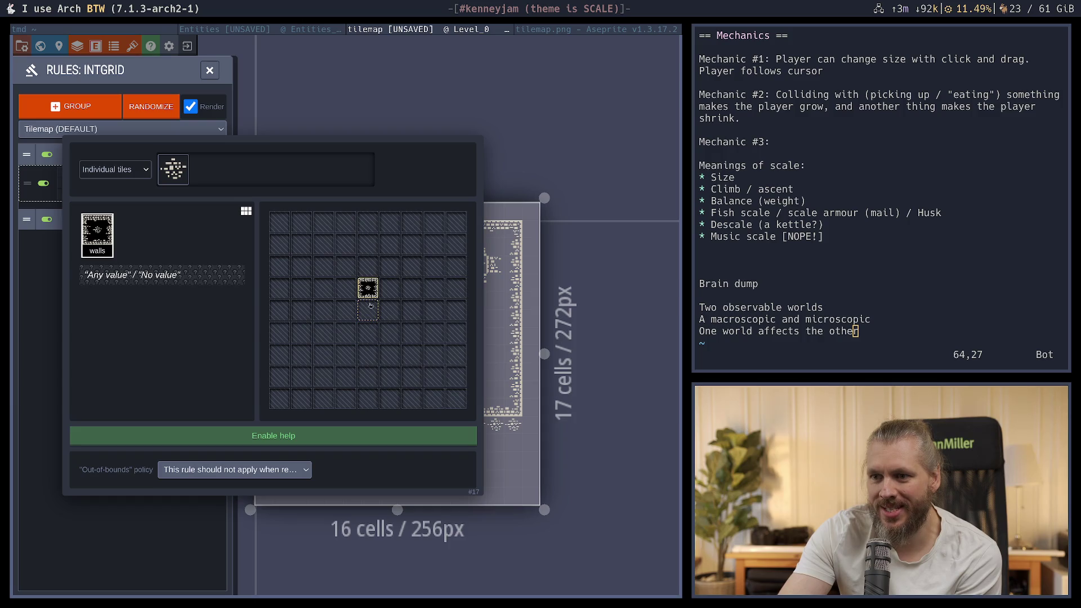
pyautogui.press('Escape')
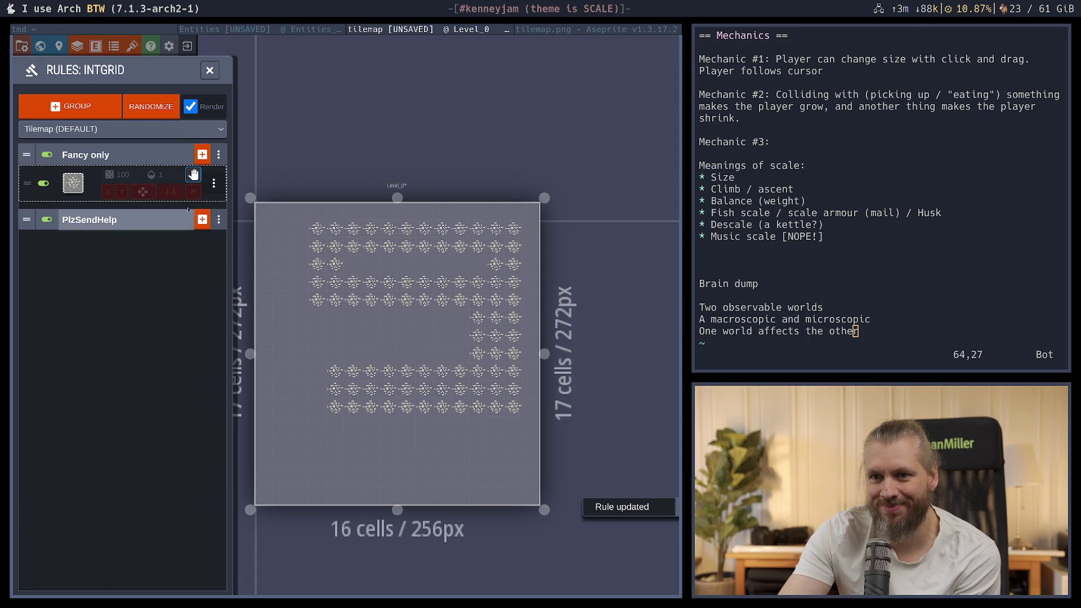
pyautogui.click(193, 175)
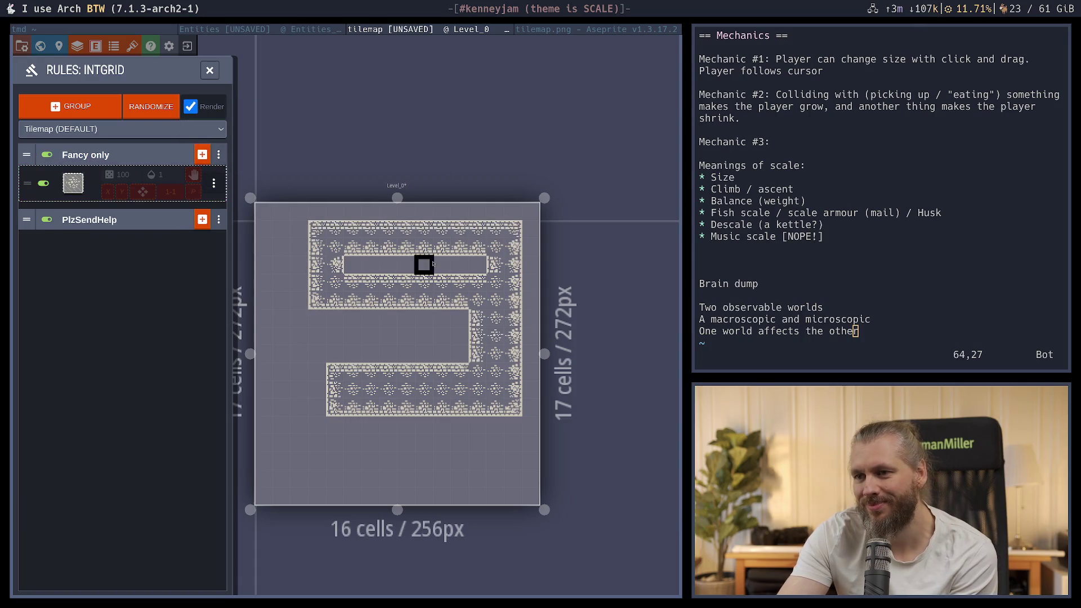
pyautogui.press('Escape')
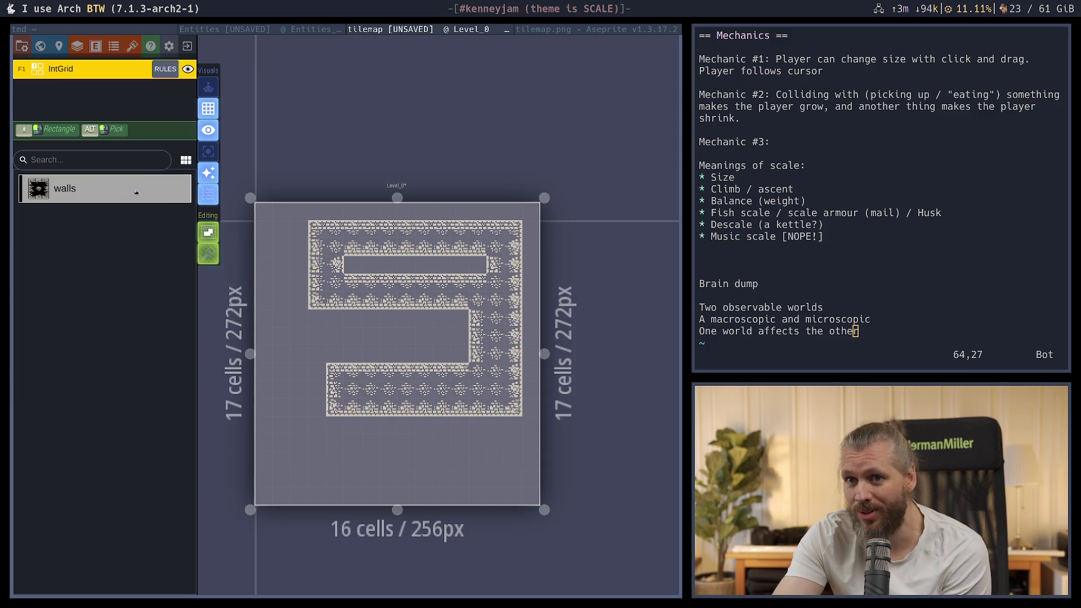
# Set the Fancy only rule pattern to an empty centre cell with a wall directly above, and apply it
pyautogui.click(165, 69)
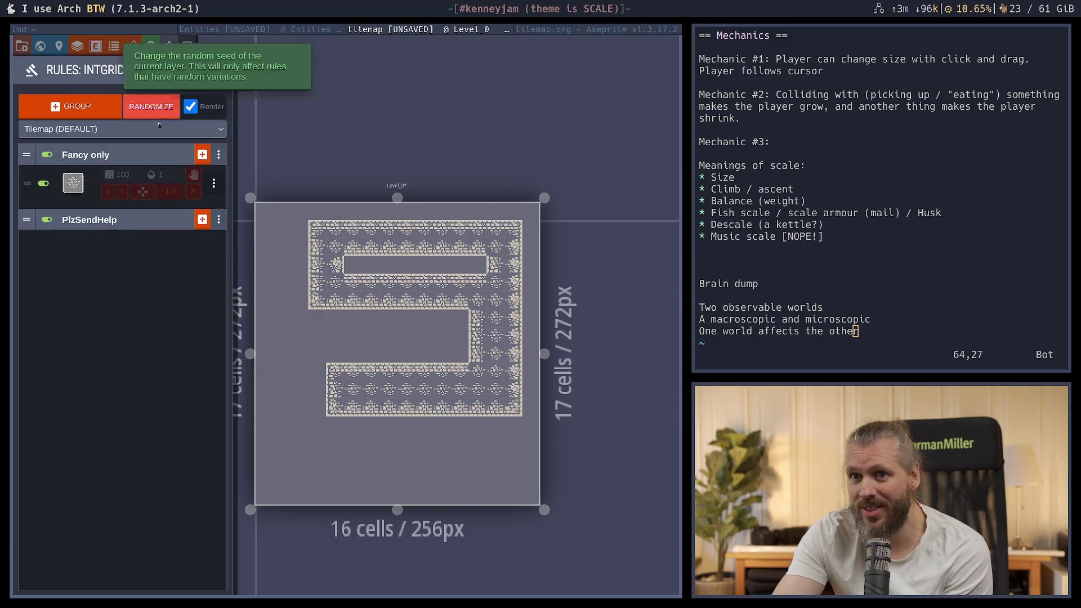
pyautogui.click(73, 183)
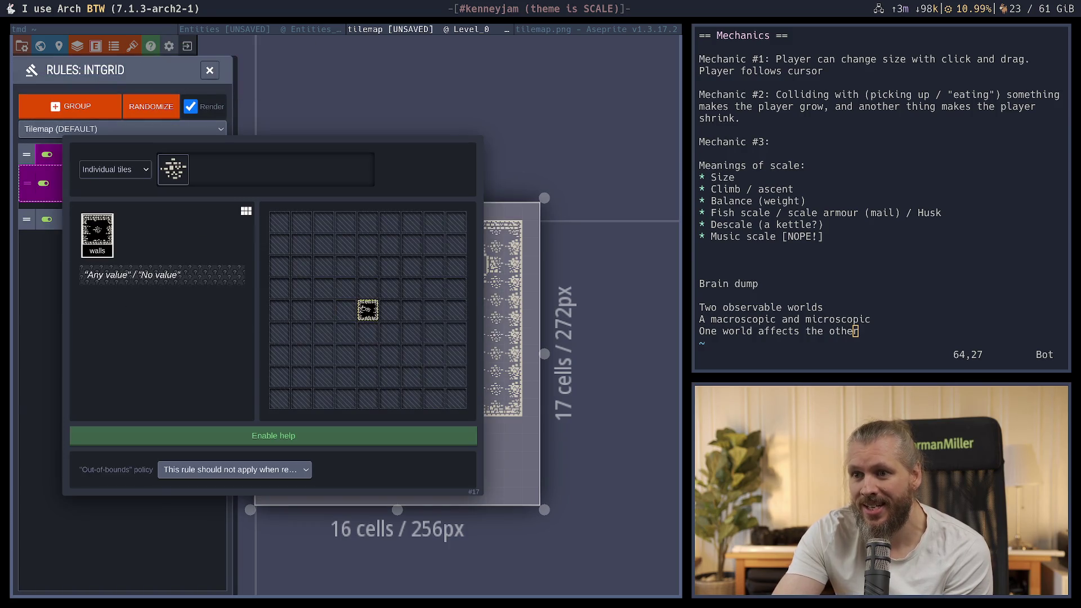
pyautogui.click(161, 275)
pyautogui.click(368, 310)
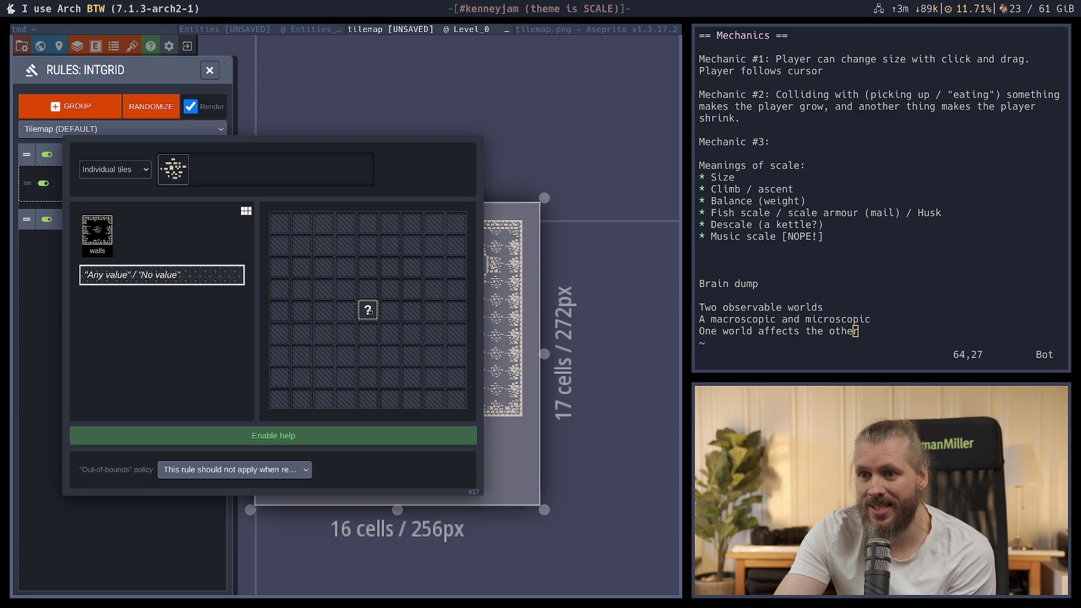
pyautogui.click(370, 313)
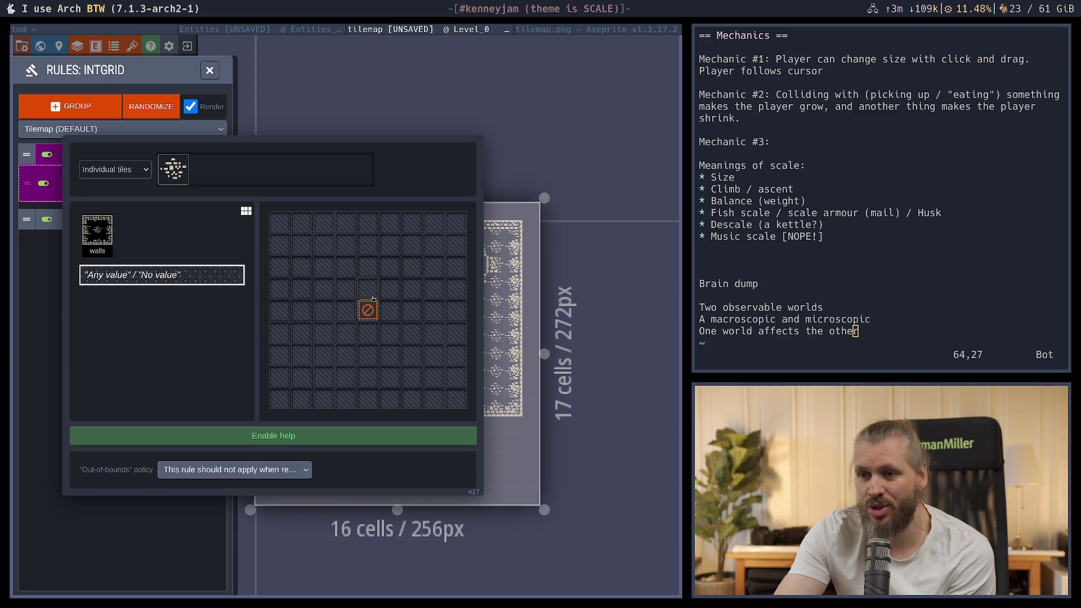
pyautogui.click(371, 289)
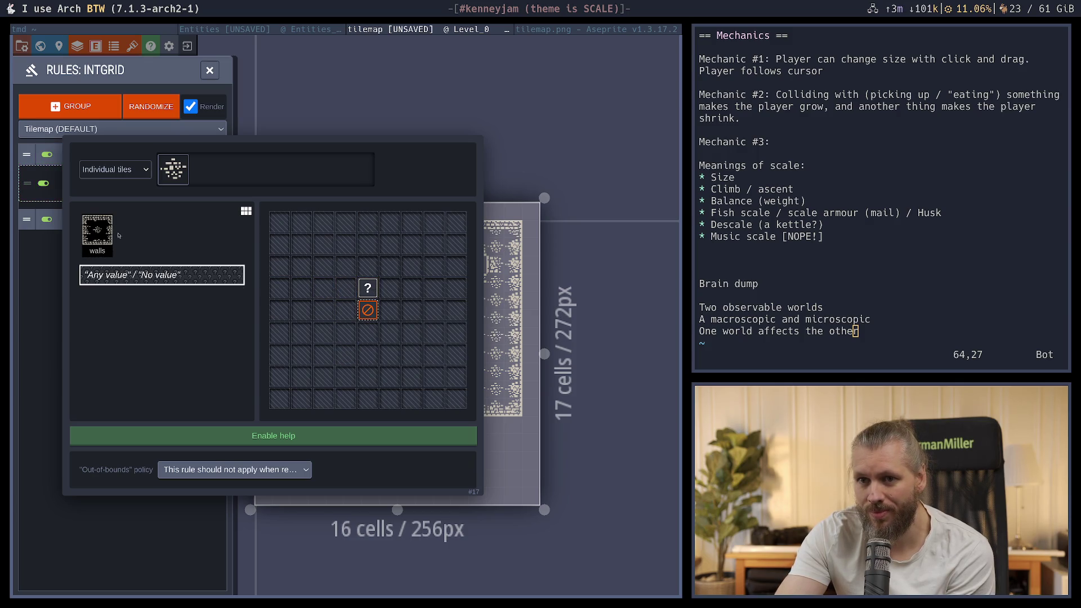
pyautogui.click(99, 230)
pyautogui.click(367, 288)
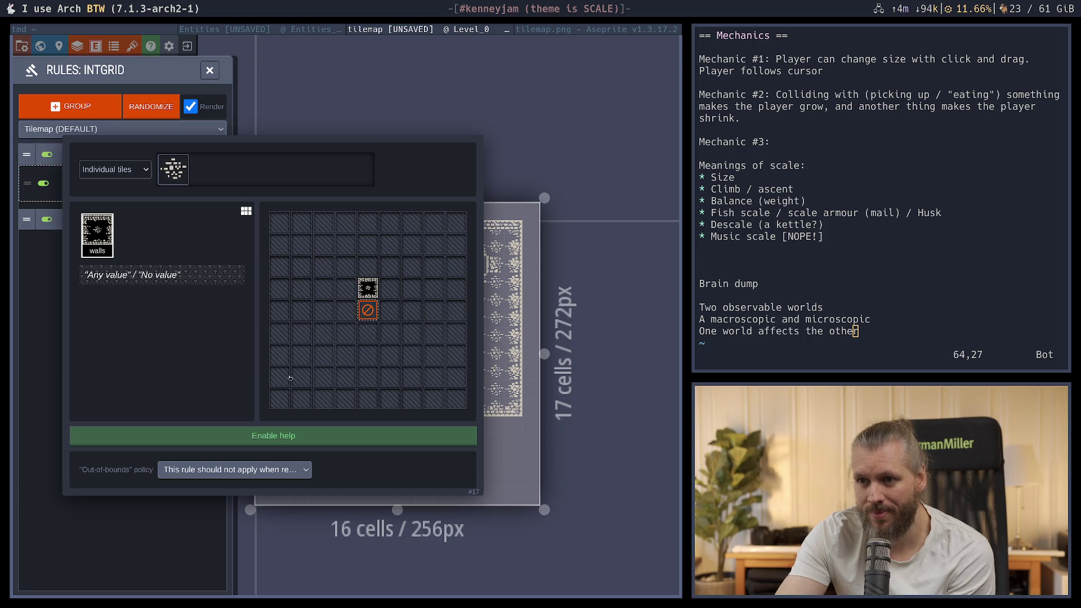
pyautogui.click(131, 541)
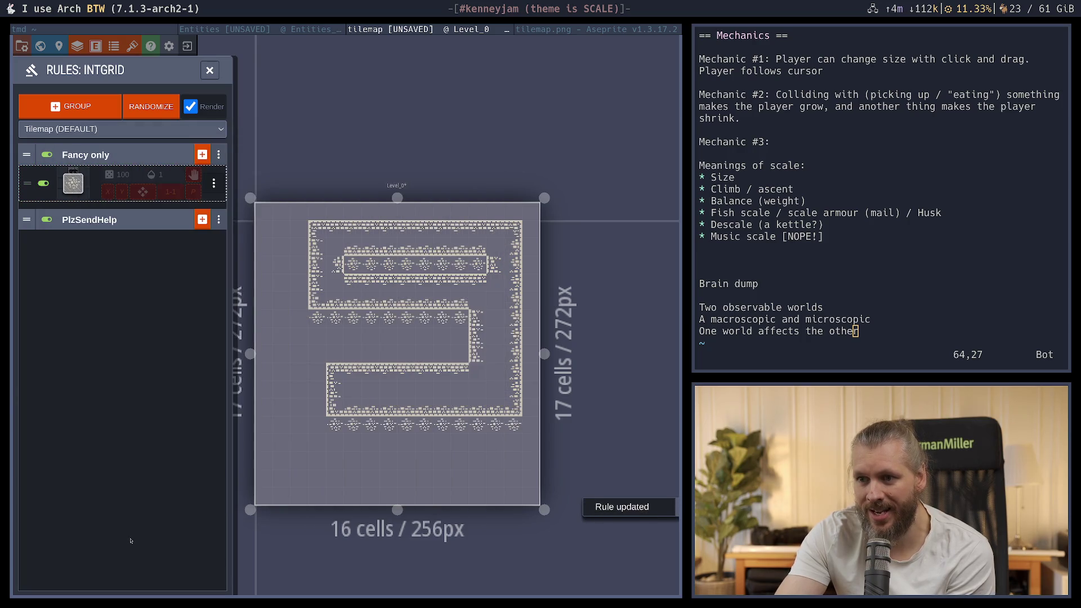
# Add a 'no wall below centre' condition to the Fancy only rule and preview it
pyautogui.click(74, 183)
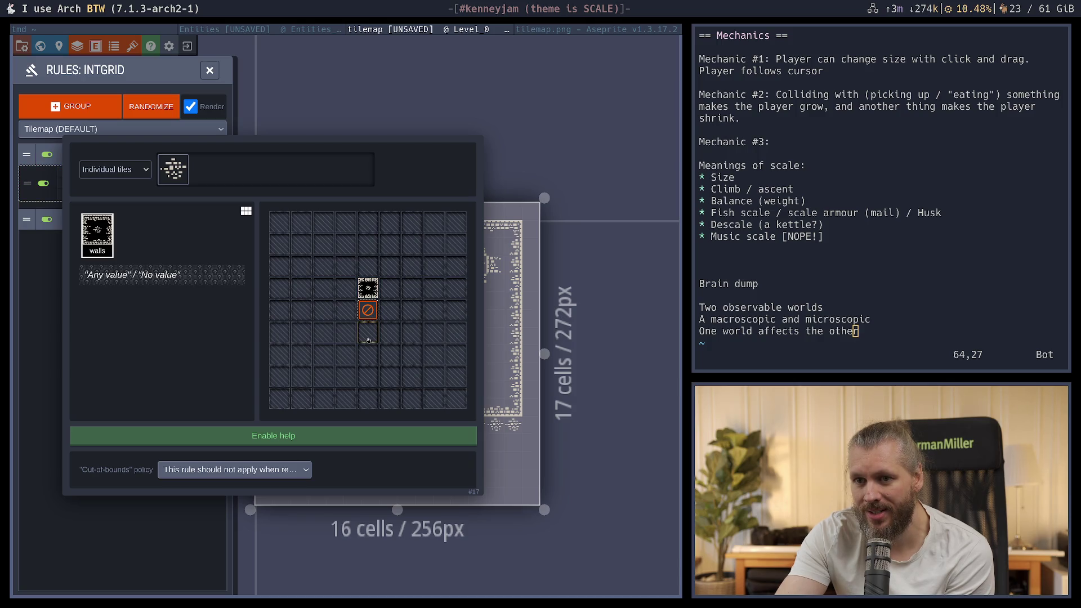
pyautogui.click(162, 275)
pyautogui.rightClick(367, 332)
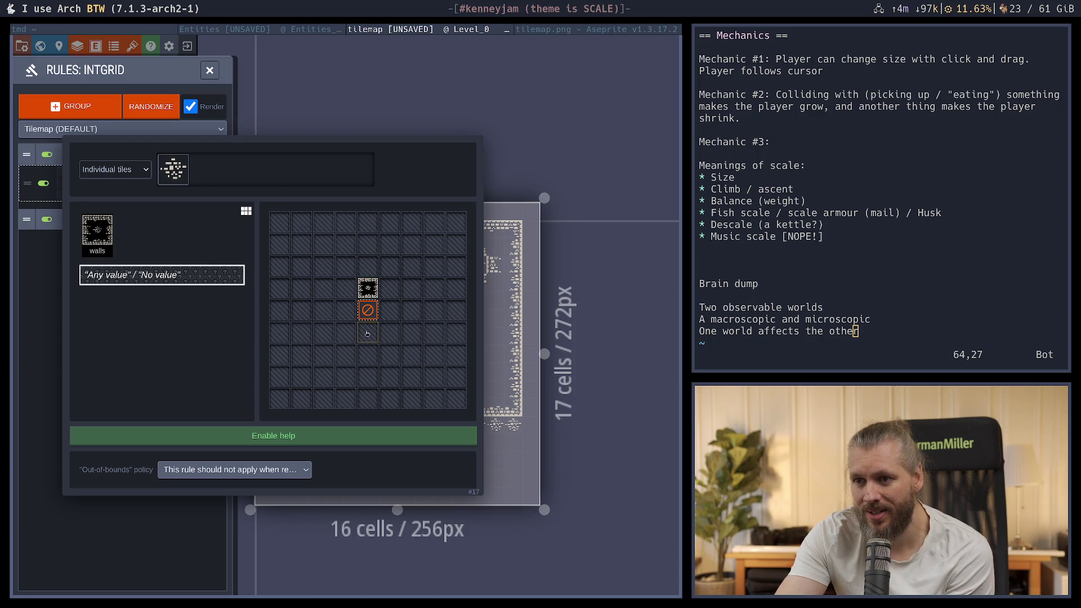
pyautogui.click(143, 532)
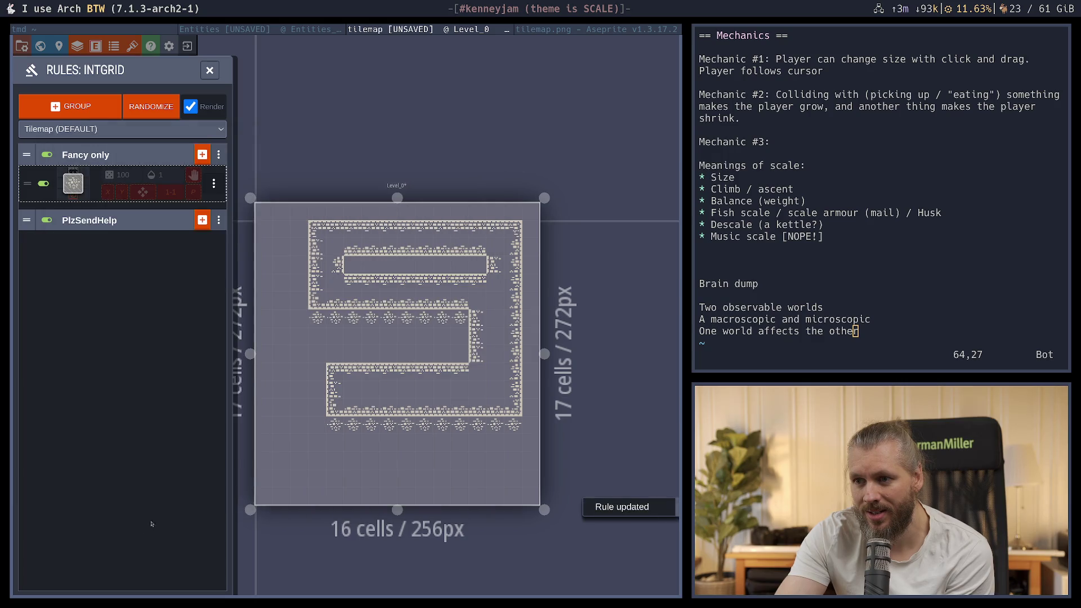
# Swap the below-centre condition for a 'no wall right of centre' condition, apply, and close the rules
pyautogui.click(73, 183)
pyautogui.rightClick(367, 333)
pyautogui.click(390, 310)
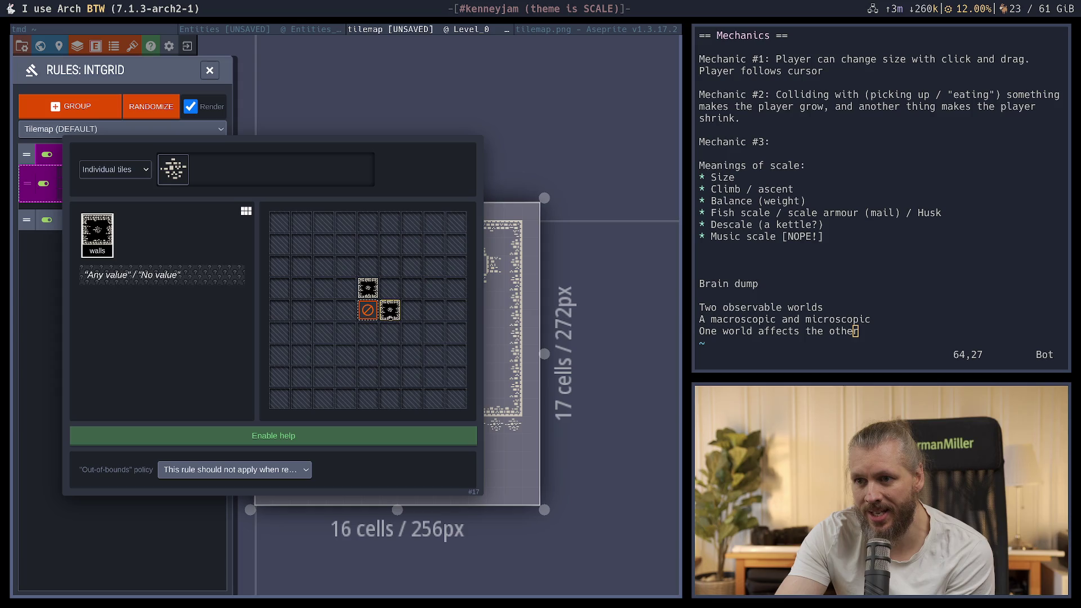
pyautogui.click(389, 311)
pyautogui.rightClick(389, 310)
pyautogui.rightClick(389, 311)
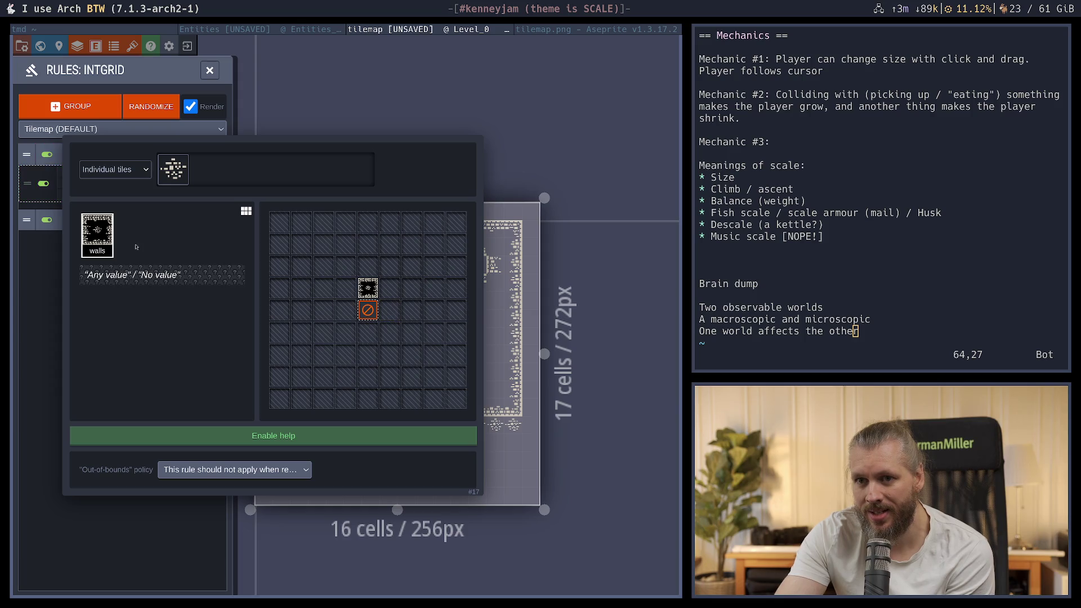
pyautogui.rightClick(389, 309)
pyautogui.click(123, 532)
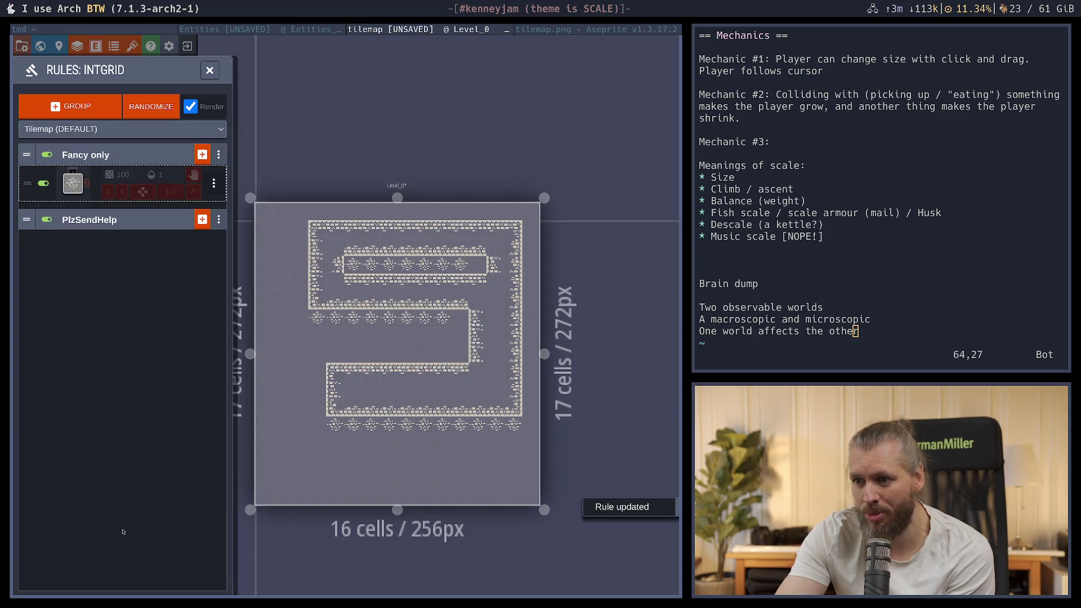
pyautogui.click(73, 183)
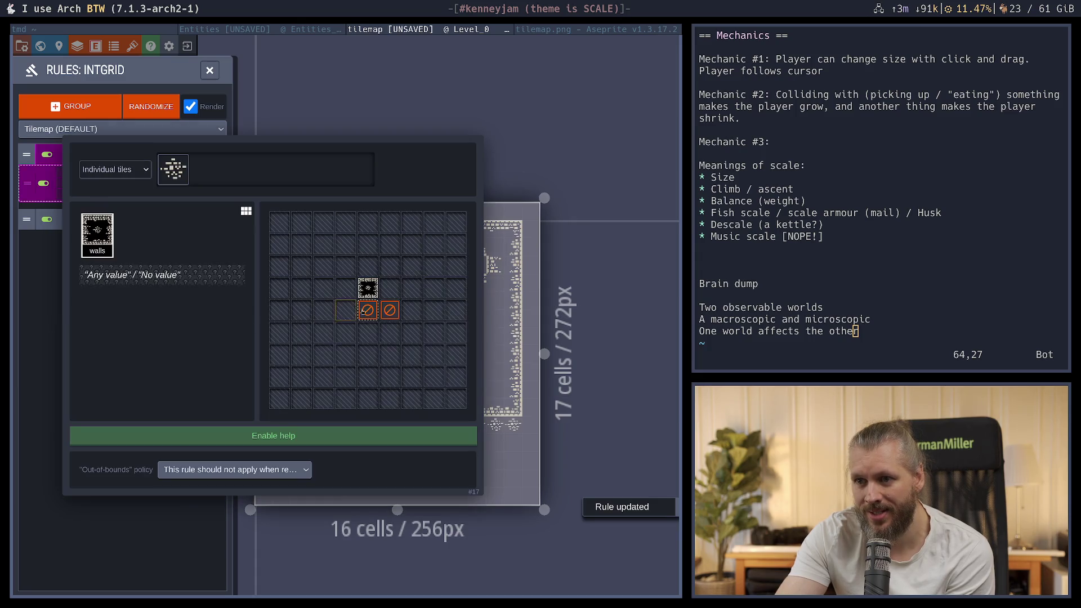
pyautogui.click(371, 515)
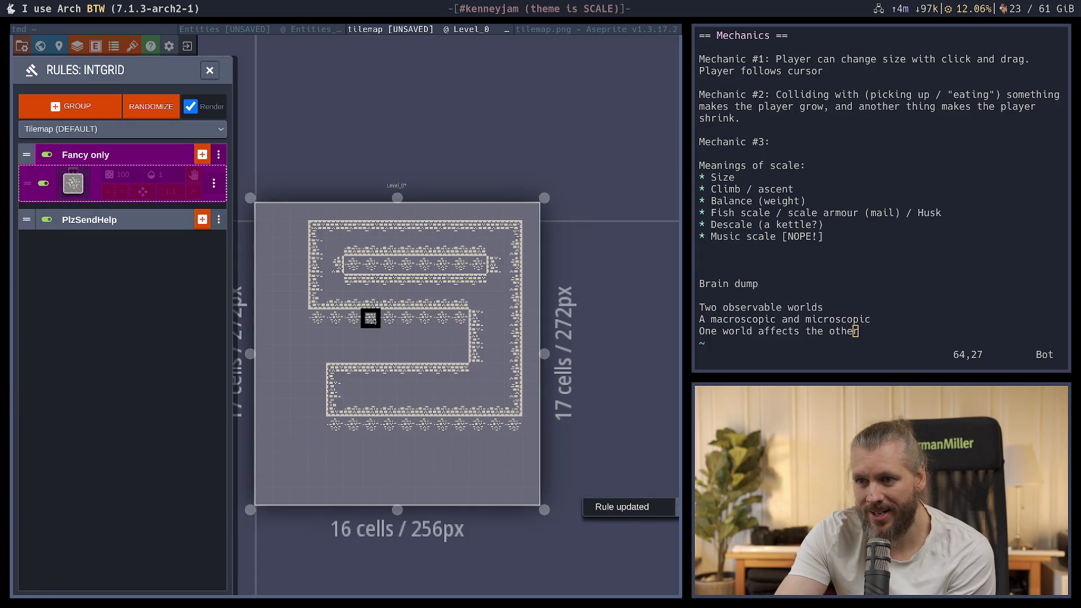
pyautogui.press('Escape')
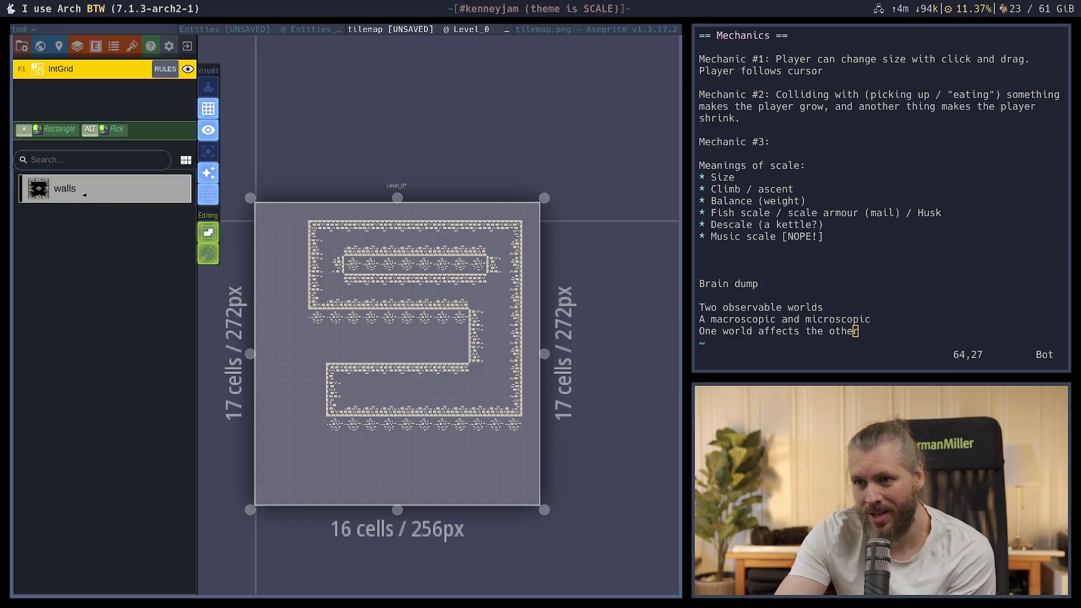
# Resize Level_0 to 19 × 22 cells and move the Fancy only rule's wall condition below centre
pyautogui.moveTo(397, 198); pyautogui.dragTo(397, 108)
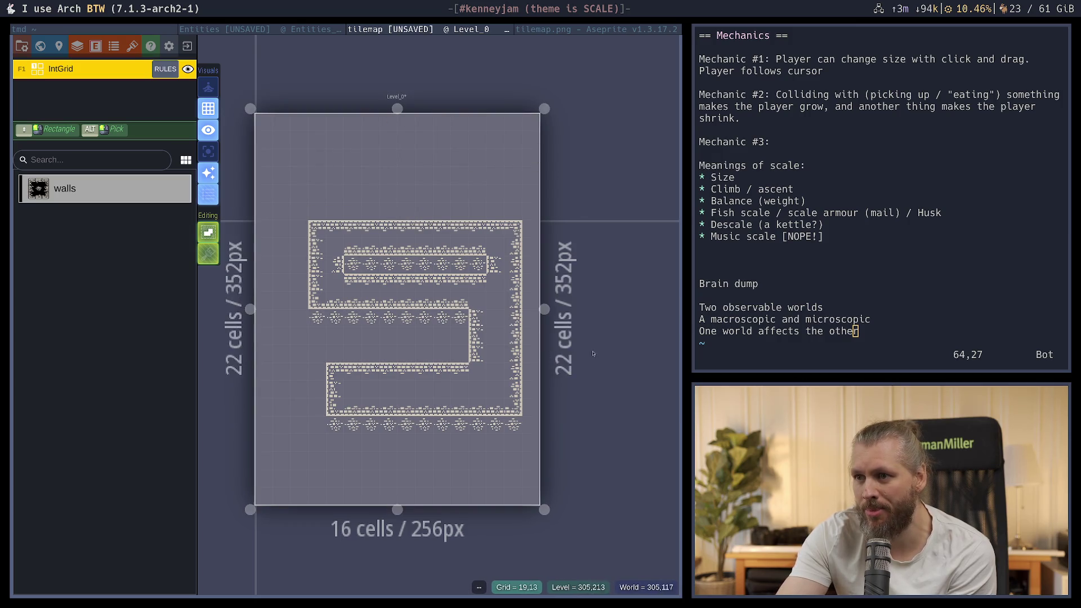
pyautogui.moveTo(544, 309); pyautogui.dragTo(598, 309)
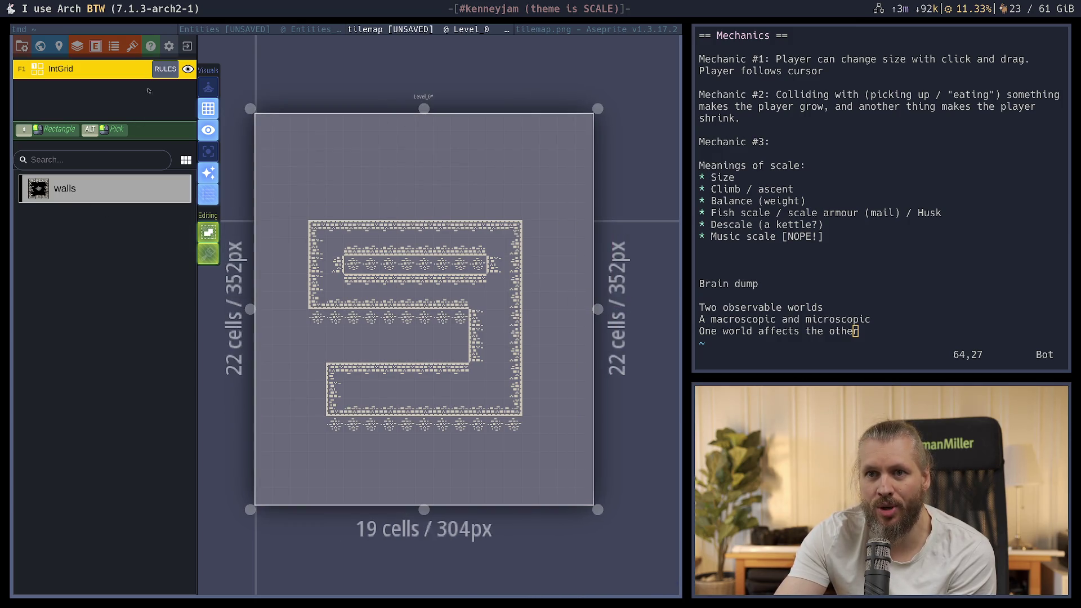
pyautogui.click(165, 69)
pyautogui.click(72, 183)
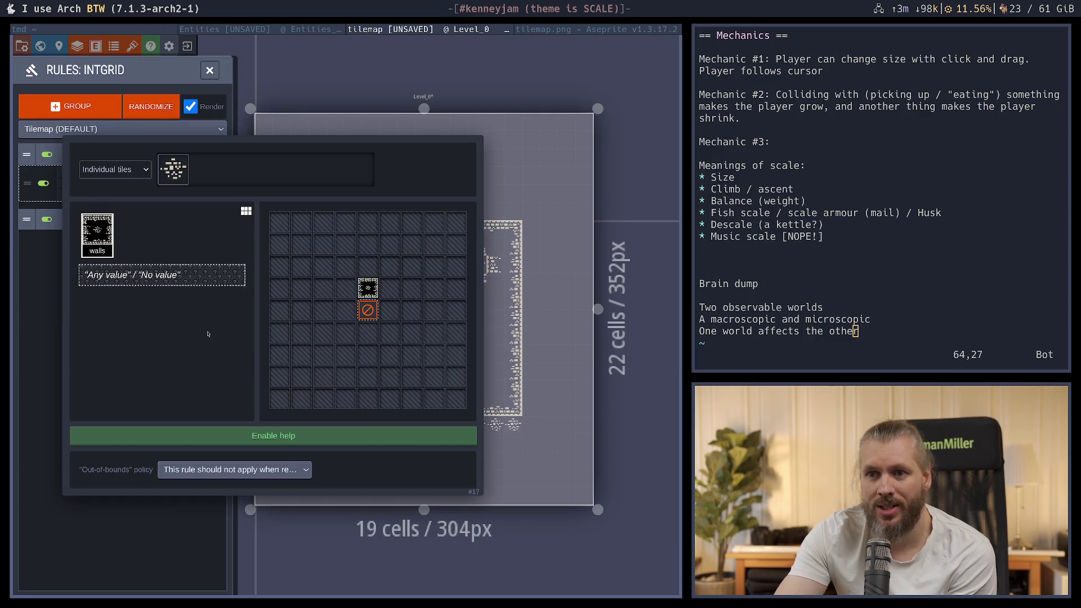
pyautogui.click(367, 288)
pyautogui.click(368, 332)
pyautogui.click(129, 514)
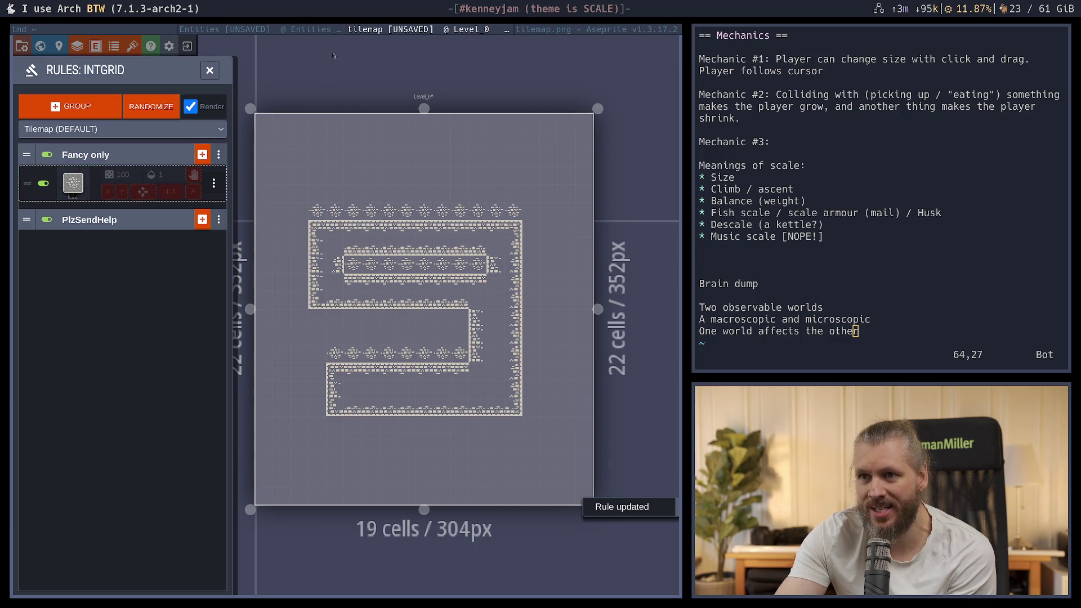
# Disable the Fancy only decoration rule and save the LDtk tilemap project
pyautogui.click(210, 69)
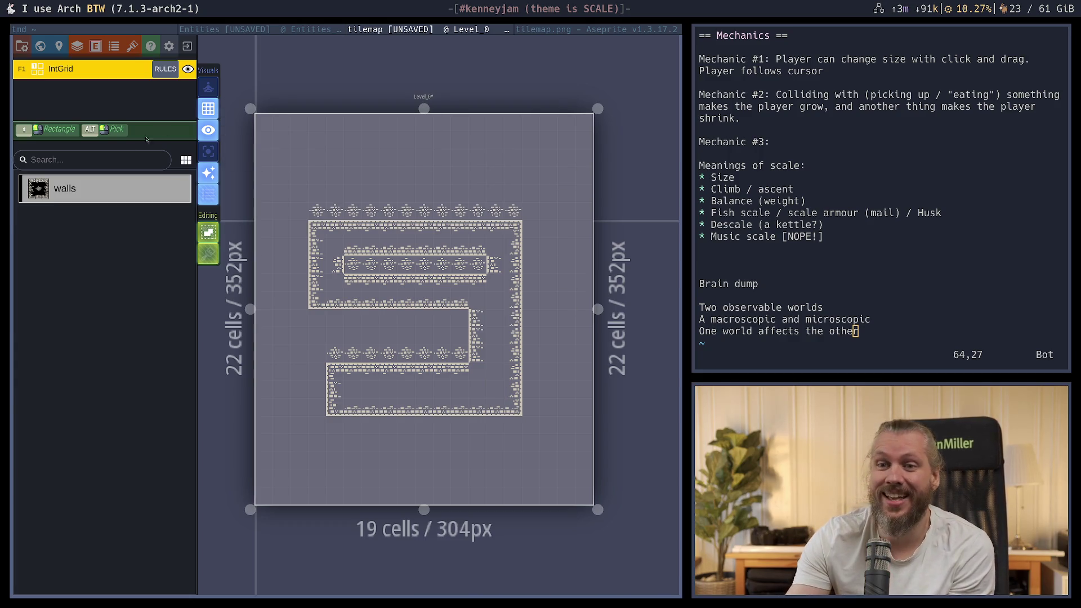
pyautogui.click(165, 69)
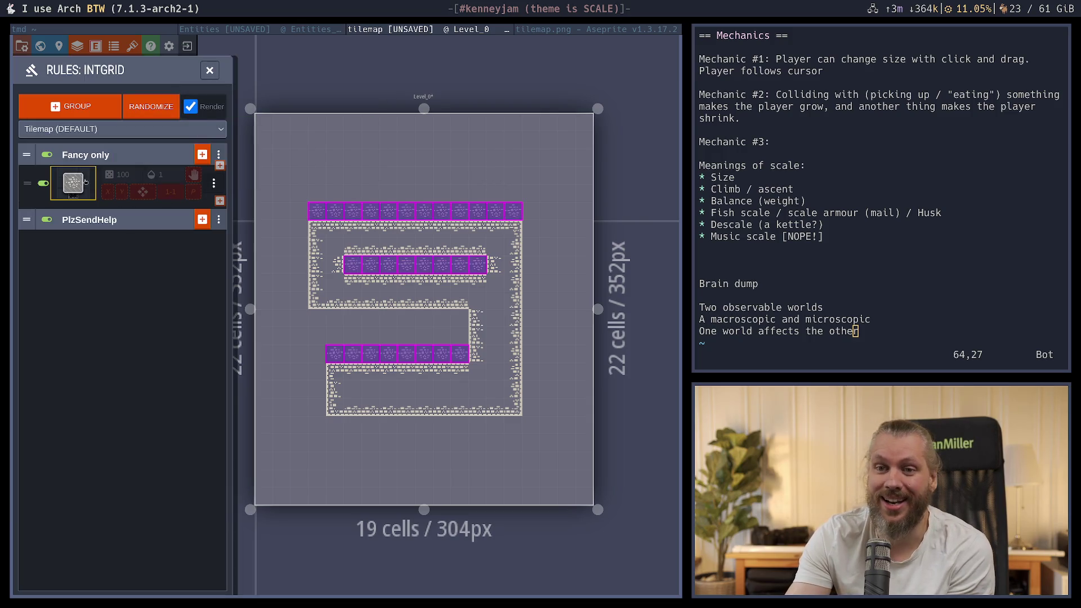
pyautogui.click(44, 183)
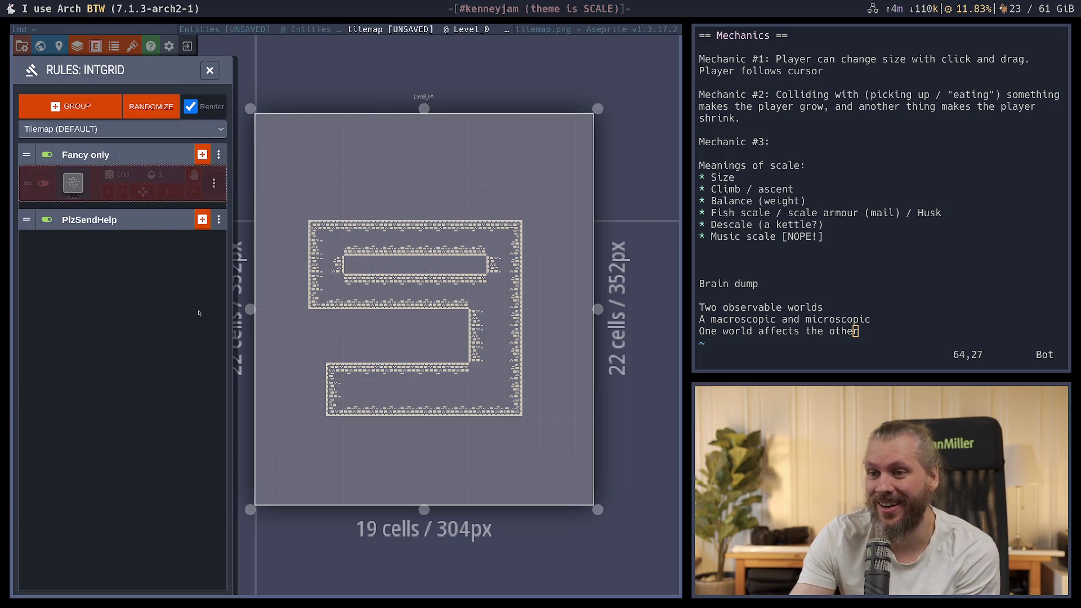
pyautogui.hotkey('ctrl', 's')
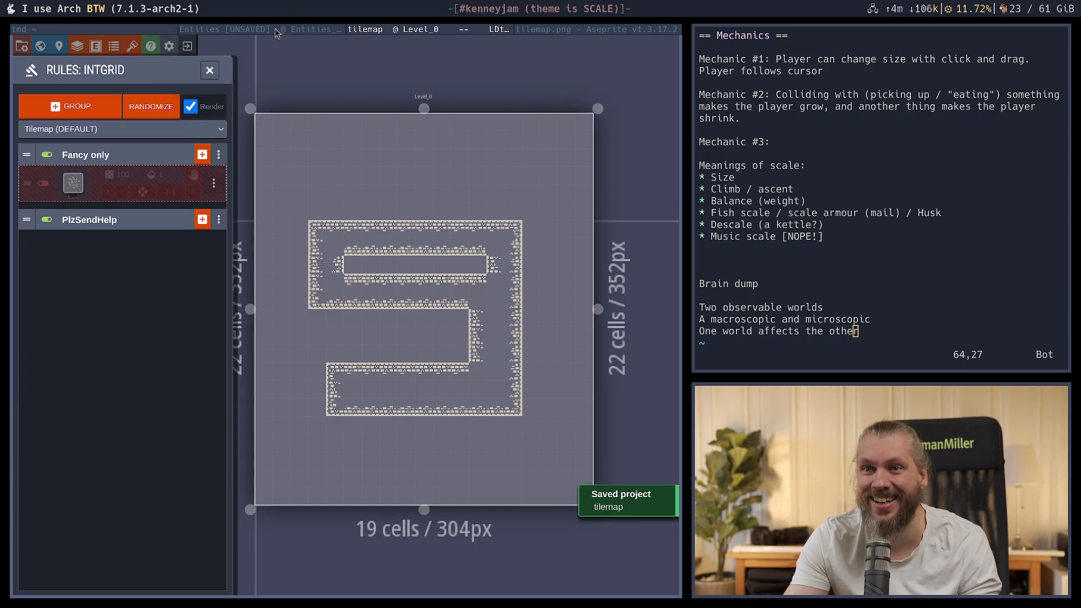
# Run ':Cargo run' from the Vim terminal with main.rs to launch the game
pyautogui.click(274, 29)
pyautogui.click(146, 30)
pyautogui.write(':Cargo run')
pyautogui.press('Return')
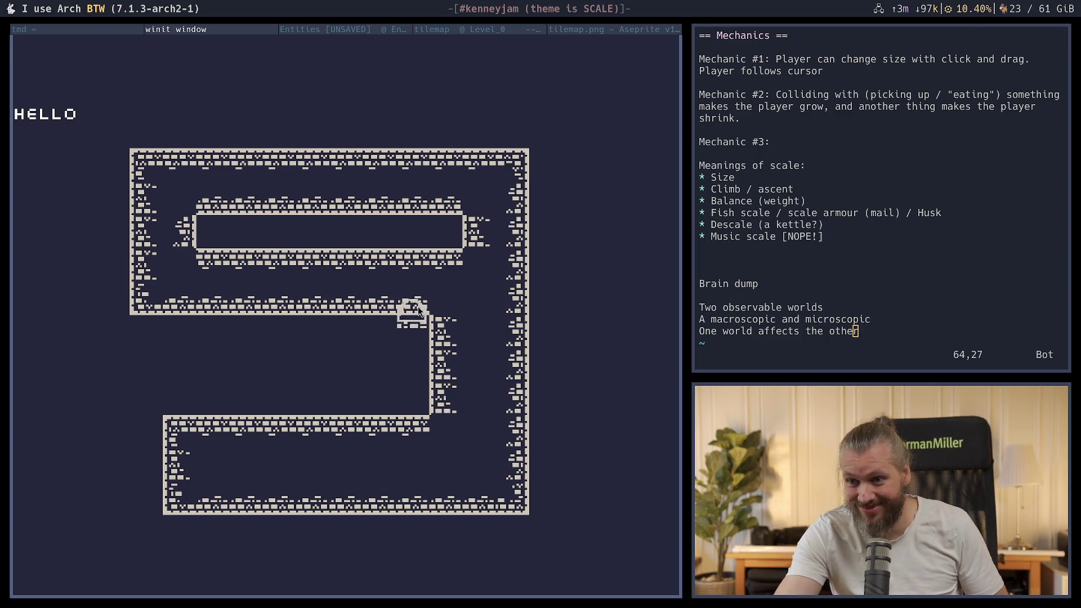
# Drag in the winit game window to enlarge the player sprite several times over
pyautogui.moveTo(329, 356)
pyautogui.mouseDown()
pyautogui.moveTo(377, 392)
pyautogui.moveTo(341, 359)
pyautogui.mouseUp()
# Quit the running game, dismiss the build output, and save main.rs with :w
pyautogui.press('Escape')
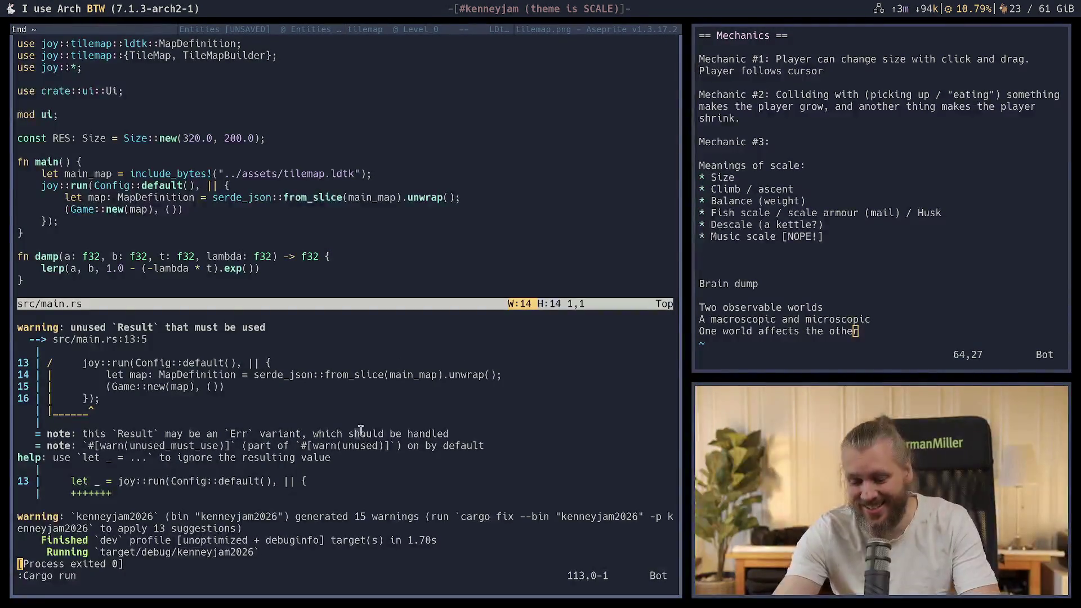
pyautogui.press('Return')
pyautogui.write(':w')
pyautogui.press('Return')
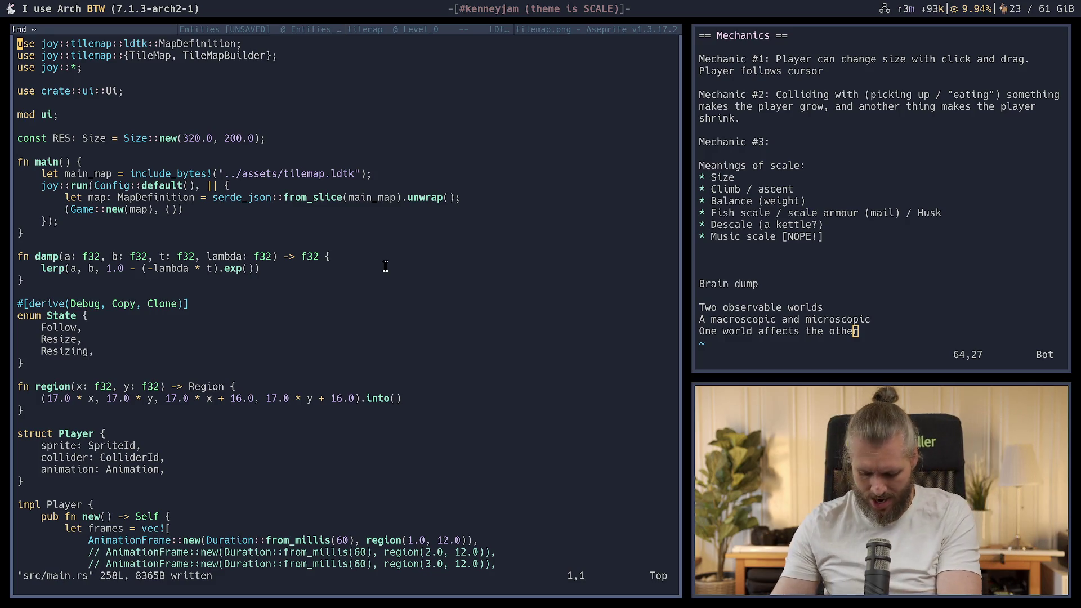
# Check the tilemap project and main.rs tabs, then launch a new Firefox window
pyautogui.click(387, 30)
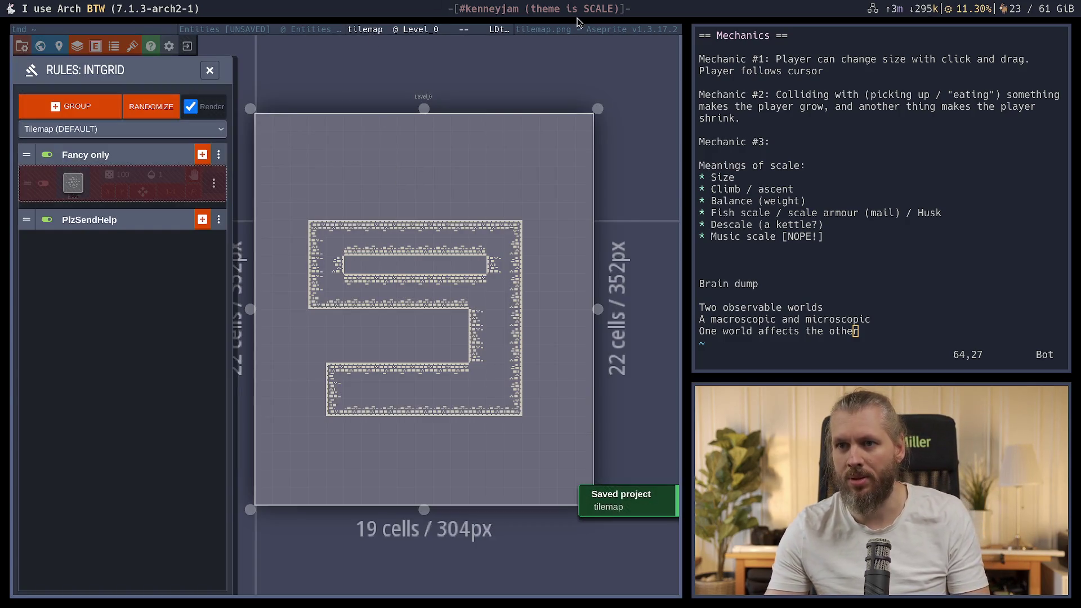
pyautogui.click(577, 29)
pyautogui.click(225, 30)
pyautogui.click(23, 29)
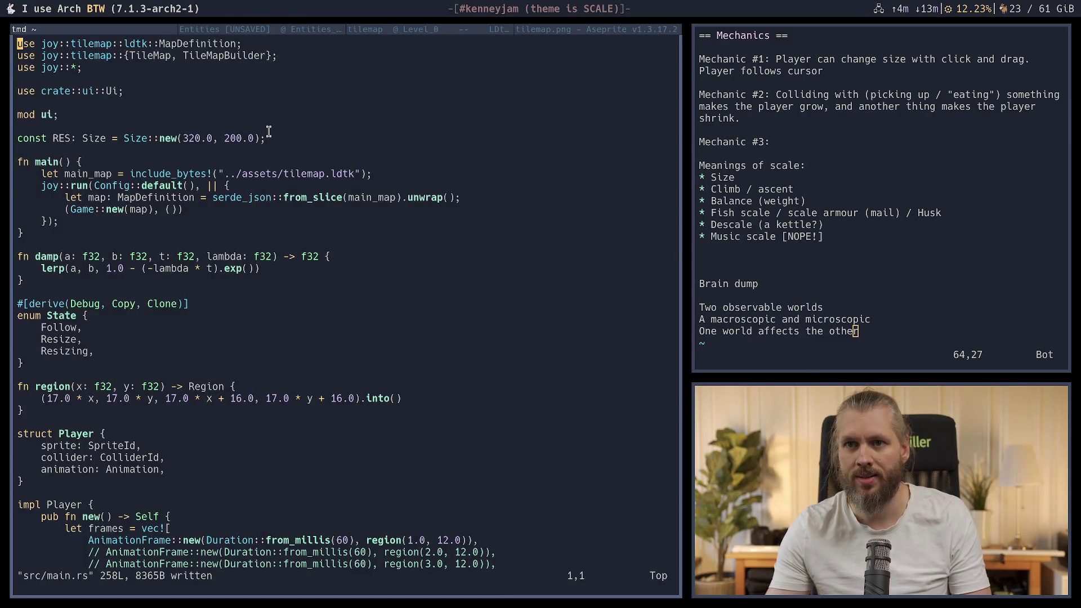
pyautogui.press('super+d')
pyautogui.press('Return')
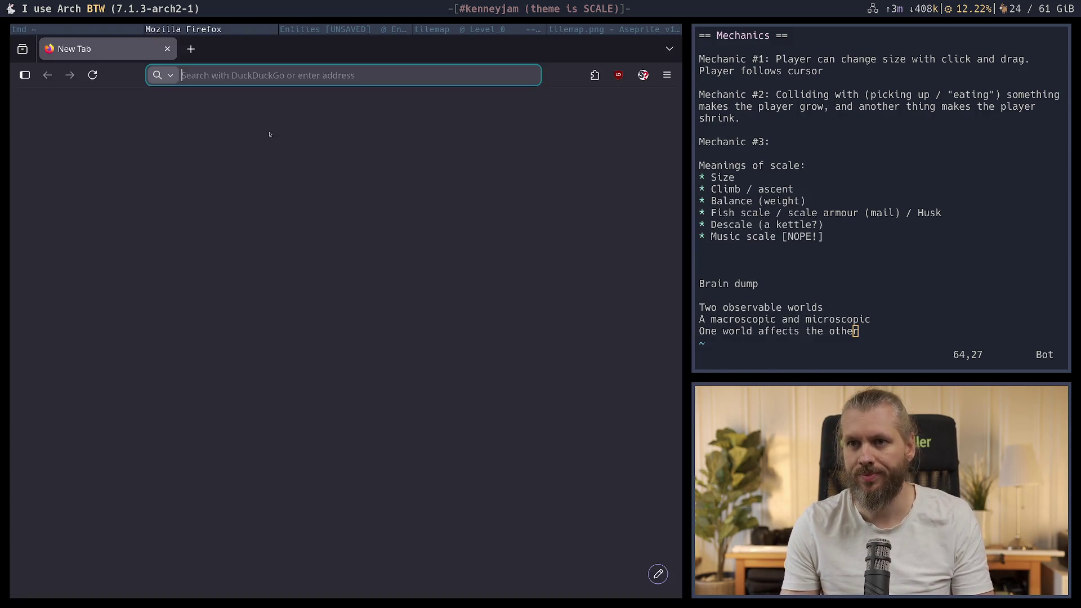
# Go to the Gamedle classic page at gamedle.wtf/classic
pyautogui.write('gamedle/wt')
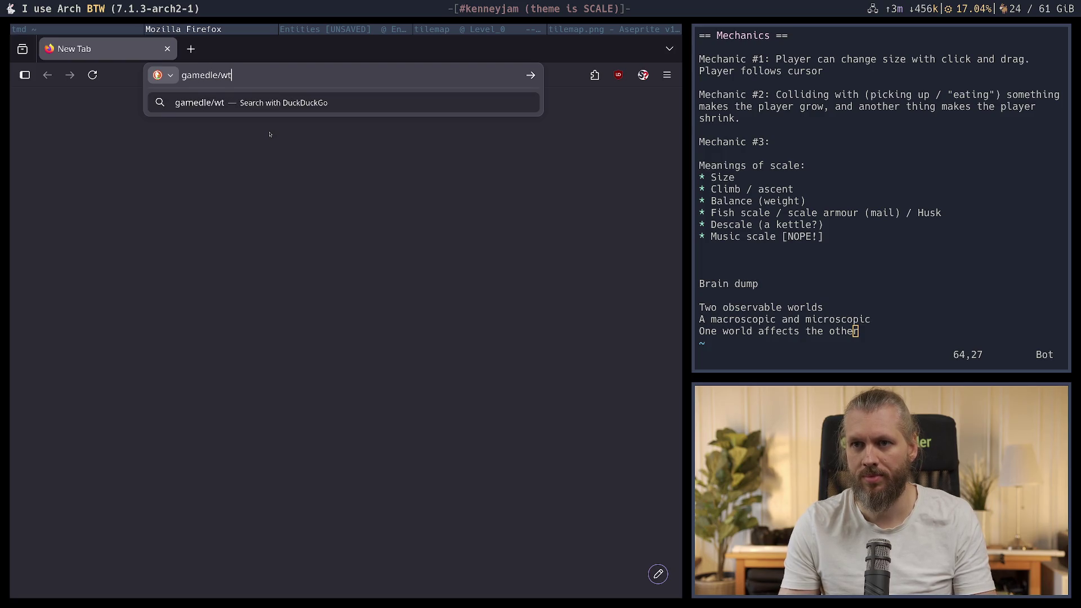
pyautogui.press('BackSpace')
pyautogui.press('BackSpace')
pyautogui.press('BackSpace')
pyautogui.write('.wtf/classic')
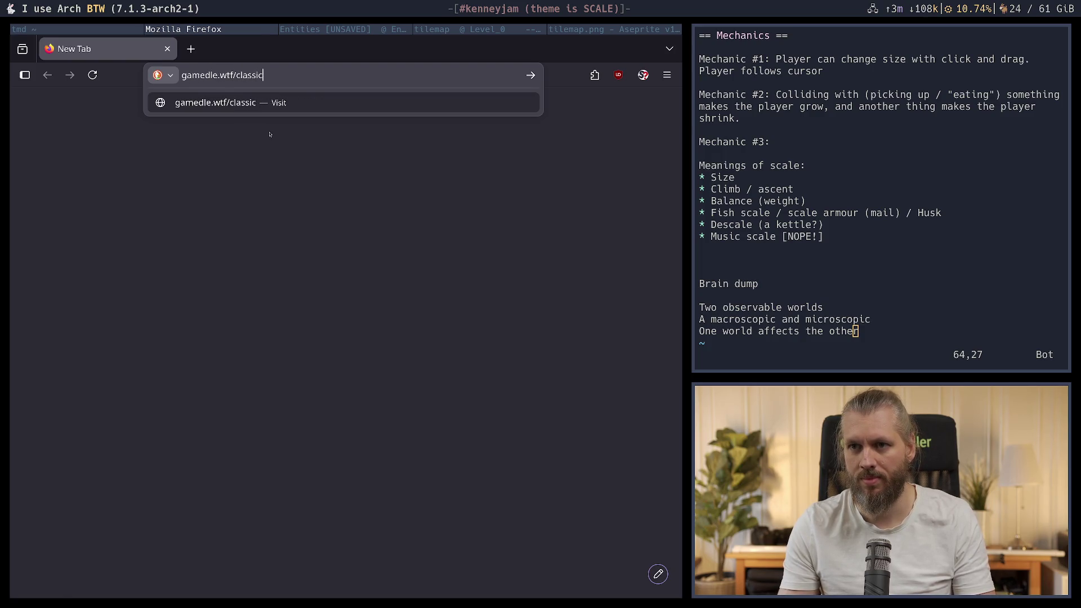
pyautogui.press('Return')
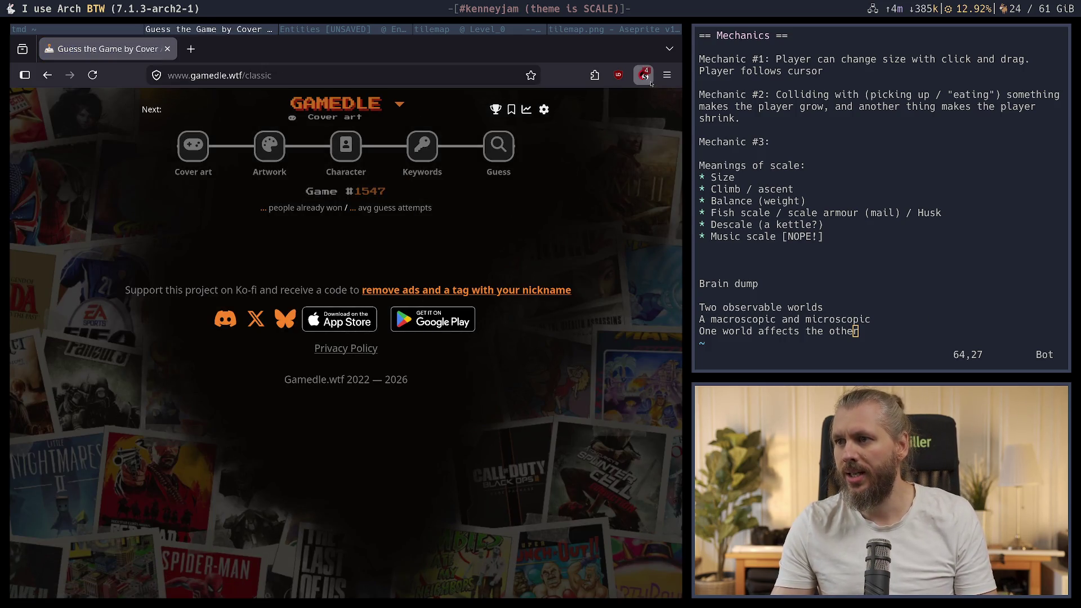
# Temporarily trust unpkg.com in NoScript and reload the page
pyautogui.click(648, 79)
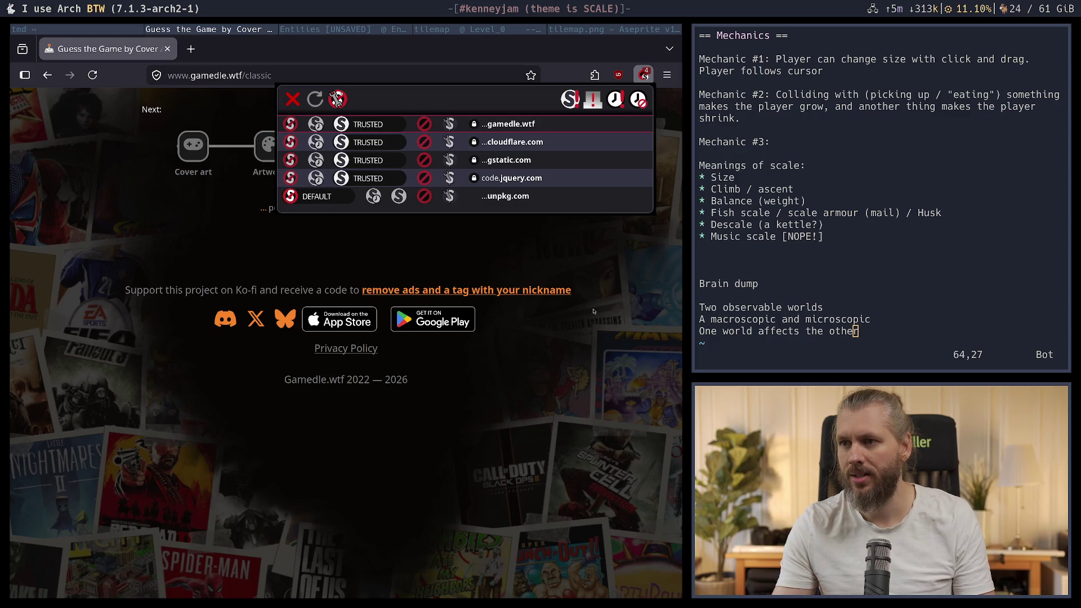
pyautogui.click(374, 196)
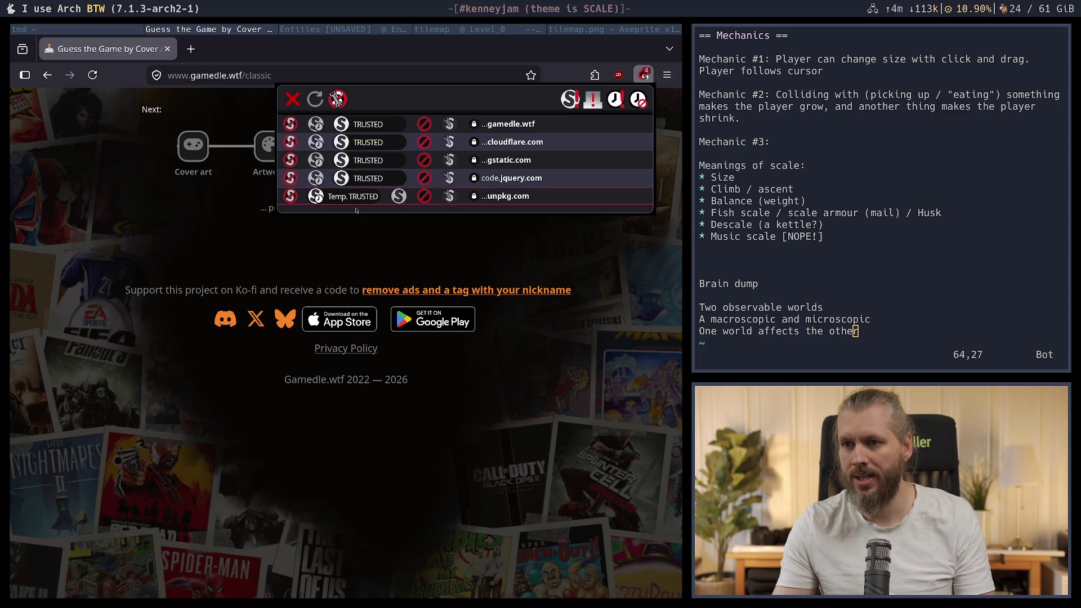
pyautogui.click(337, 100)
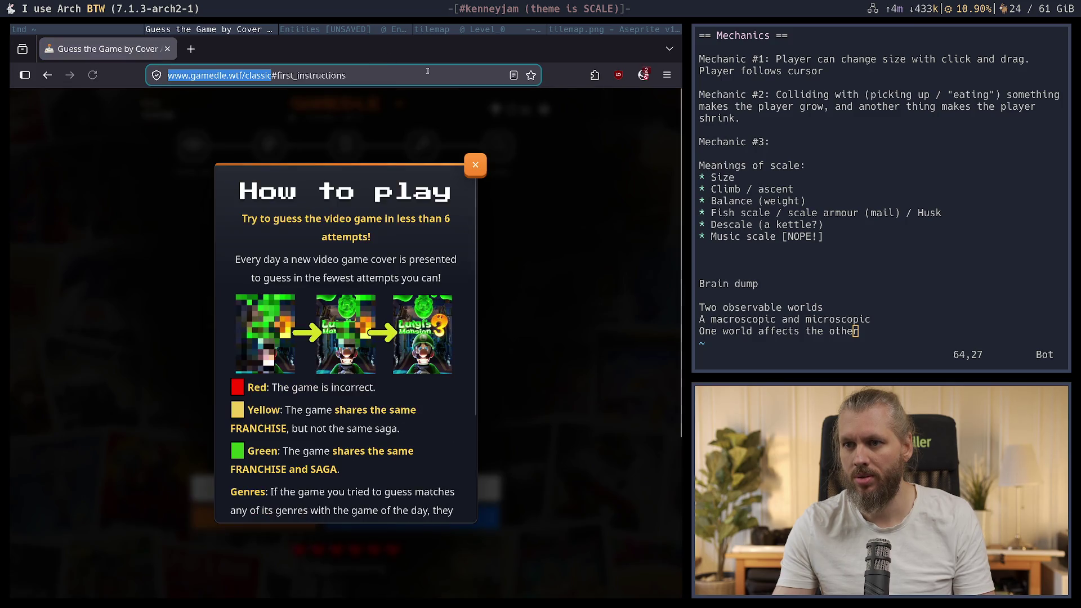
# Dismiss How to play and guess Uncharted 2: Among Thieves, then Uncharted: Drake's Fortune
pyautogui.click(482, 158)
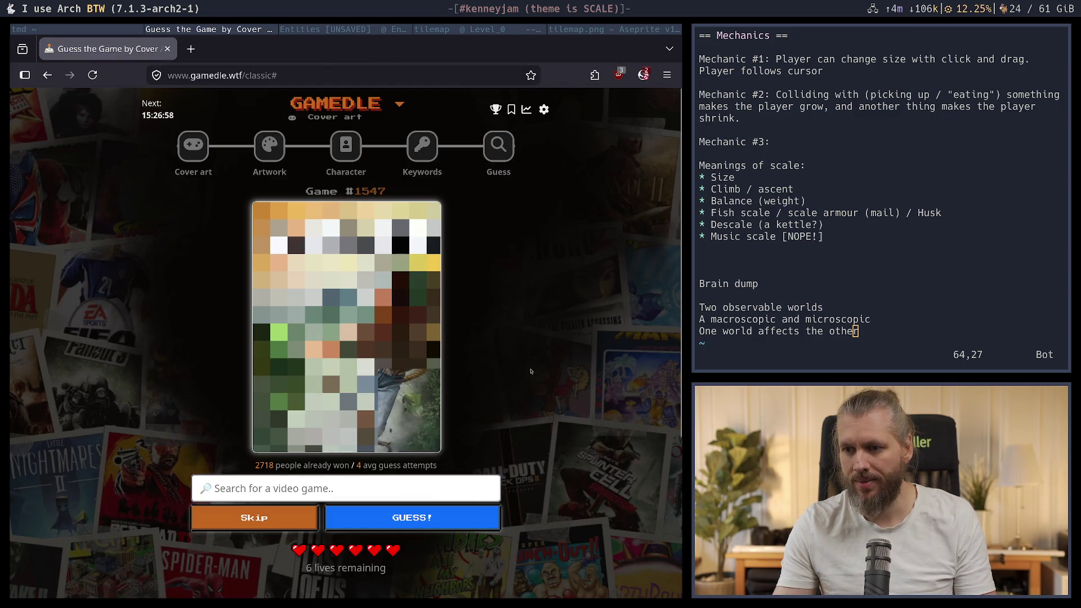
pyautogui.write('unchar')
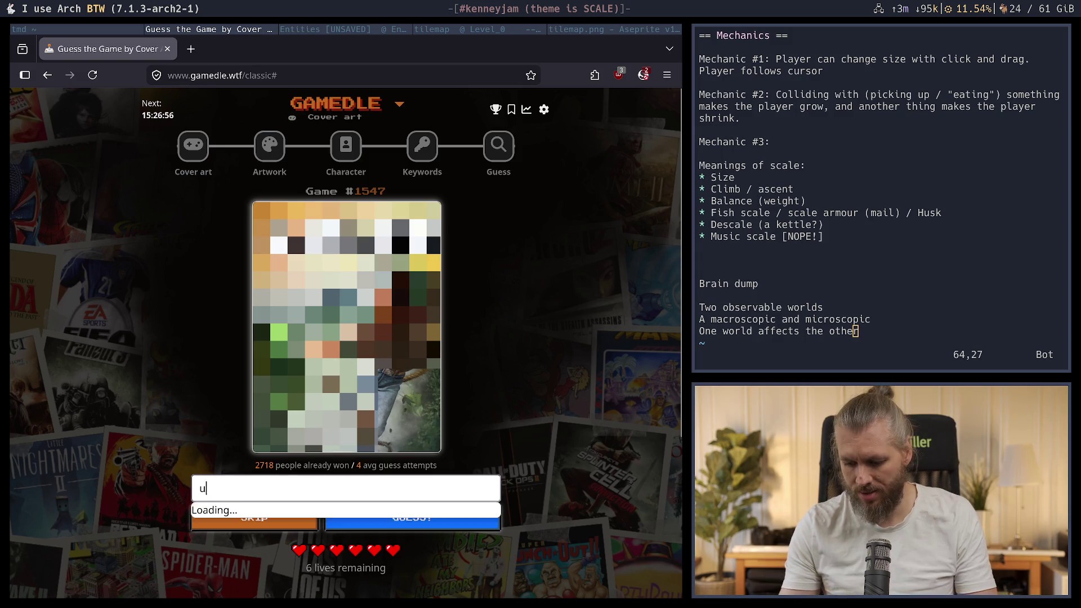
pyautogui.click(404, 517)
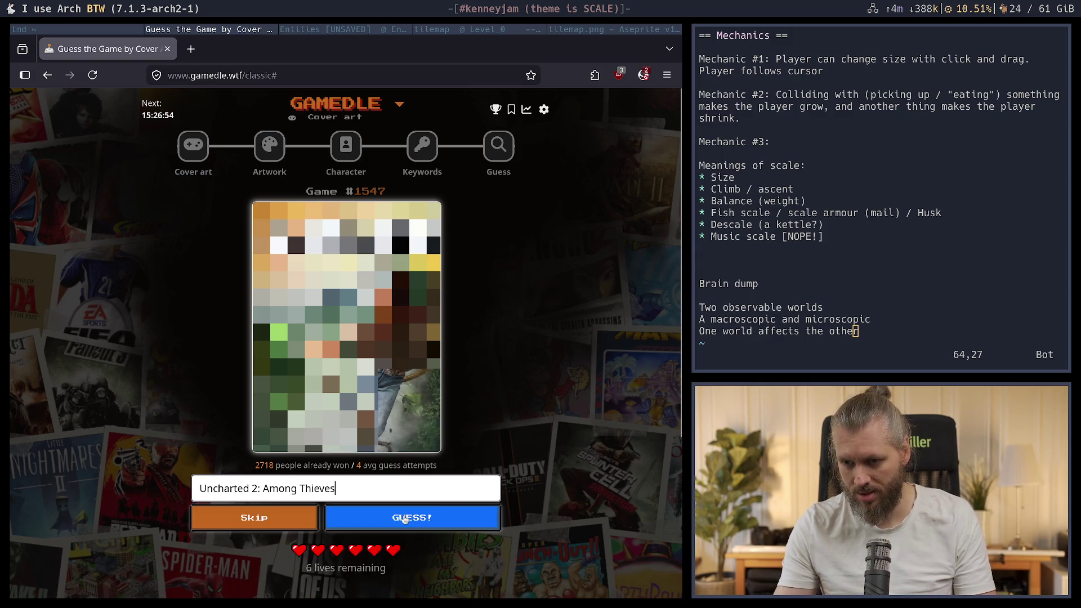
pyautogui.click(429, 518)
pyautogui.scroll(-3, 387, 417)
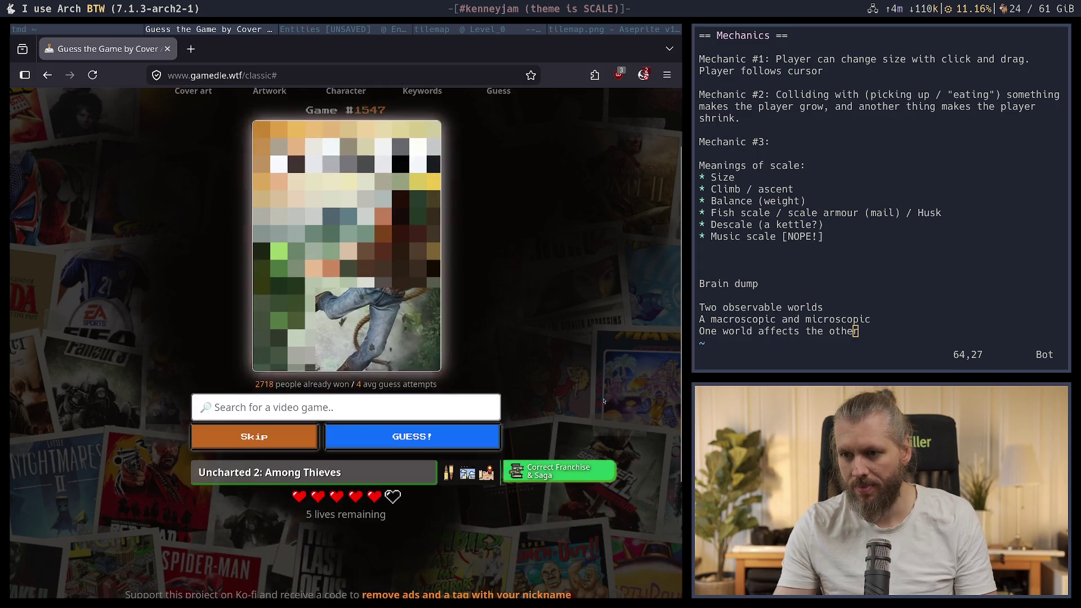
pyautogui.write('uncharte')
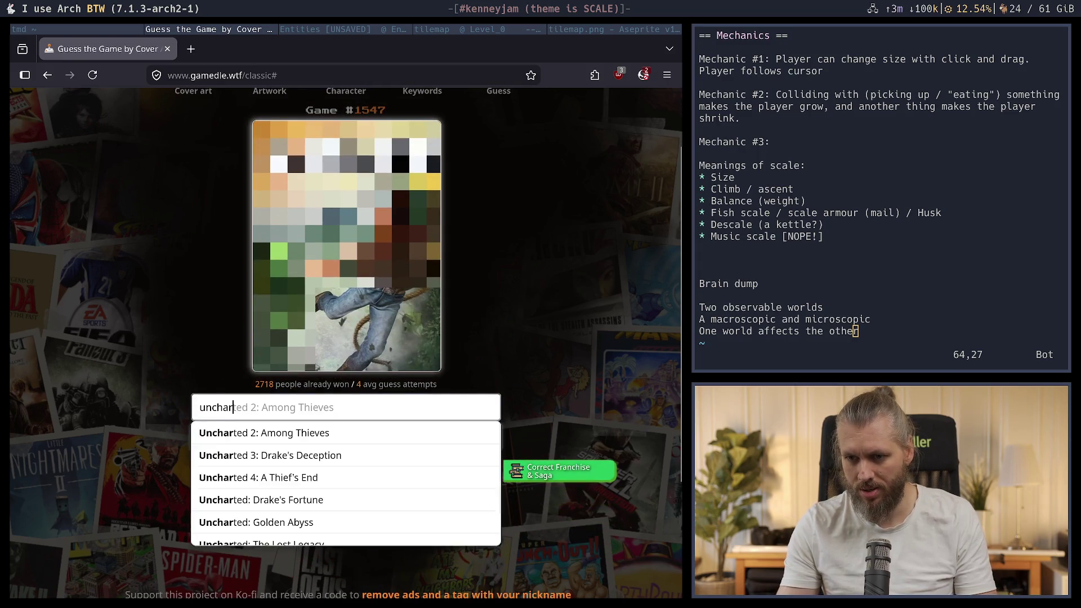
pyautogui.press('BackSpace')
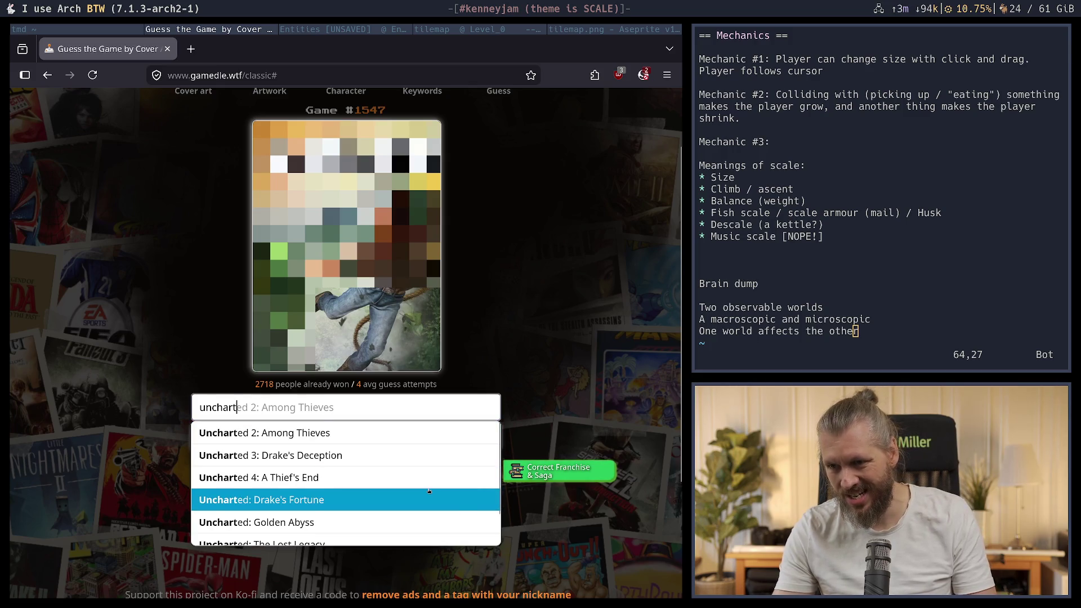
pyautogui.click(439, 500)
pyautogui.click(429, 438)
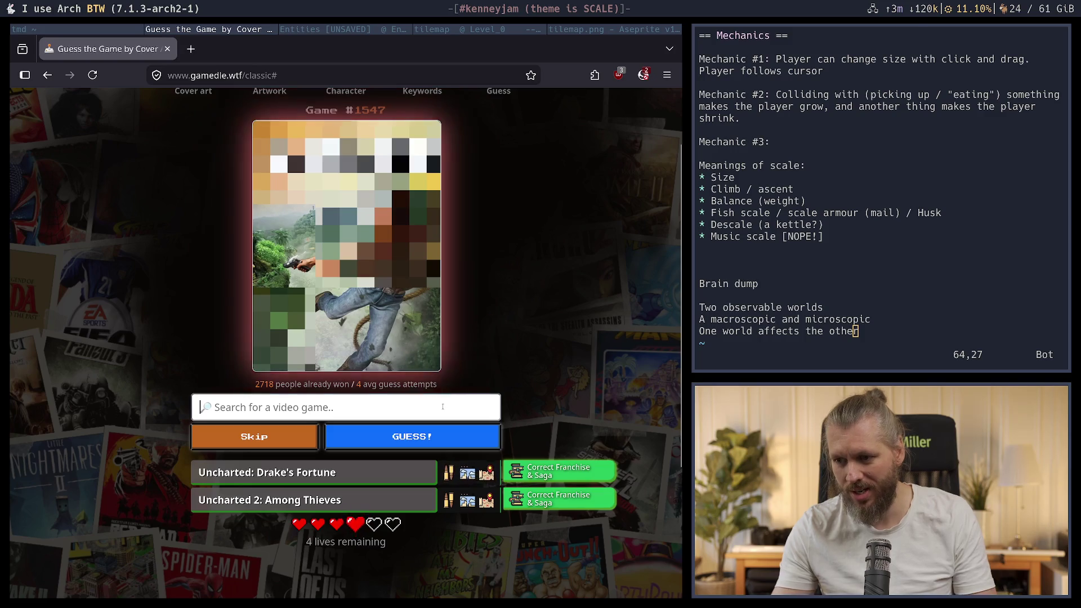
# Guess Uncharted: The Nathan Drake Collection, then Uncharted 4: A Thief's End
pyautogui.write('unchar')
pyautogui.scroll(-4, 427, 458)
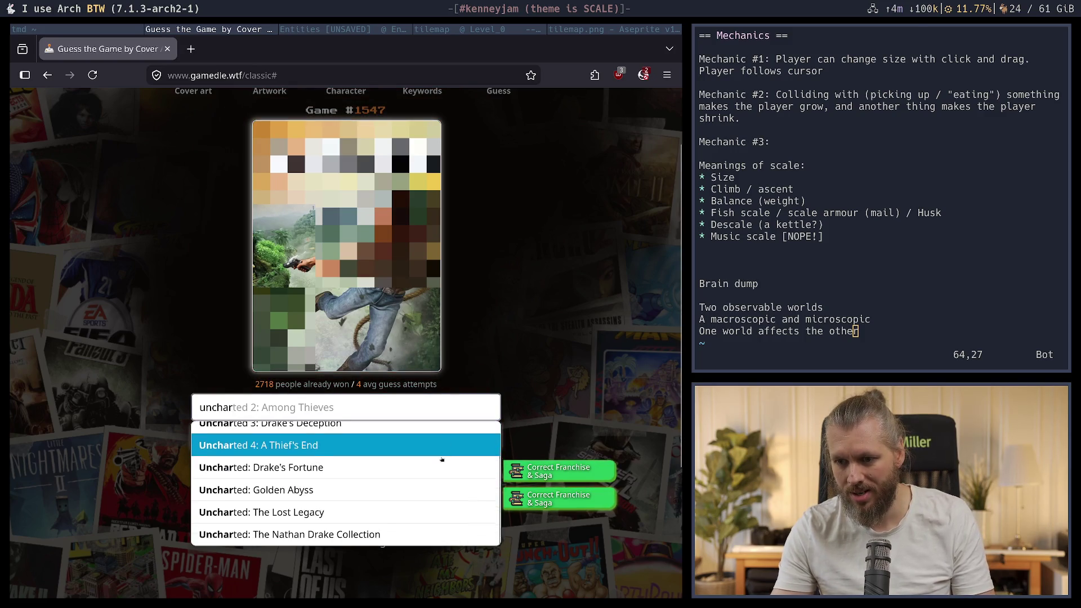
pyautogui.click(414, 463)
pyautogui.click(412, 355)
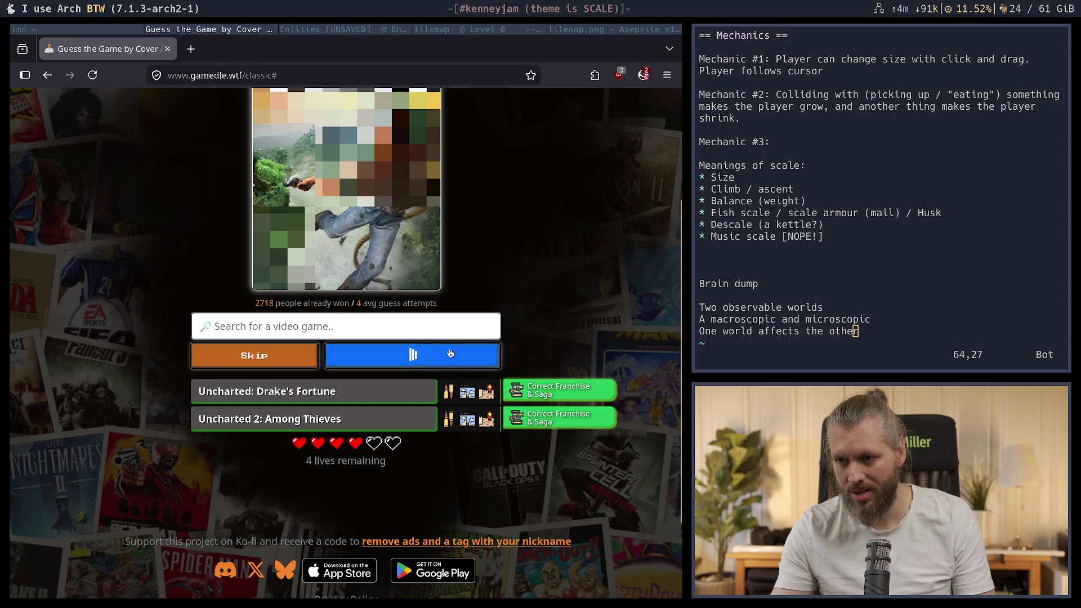
pyautogui.write('unchar')
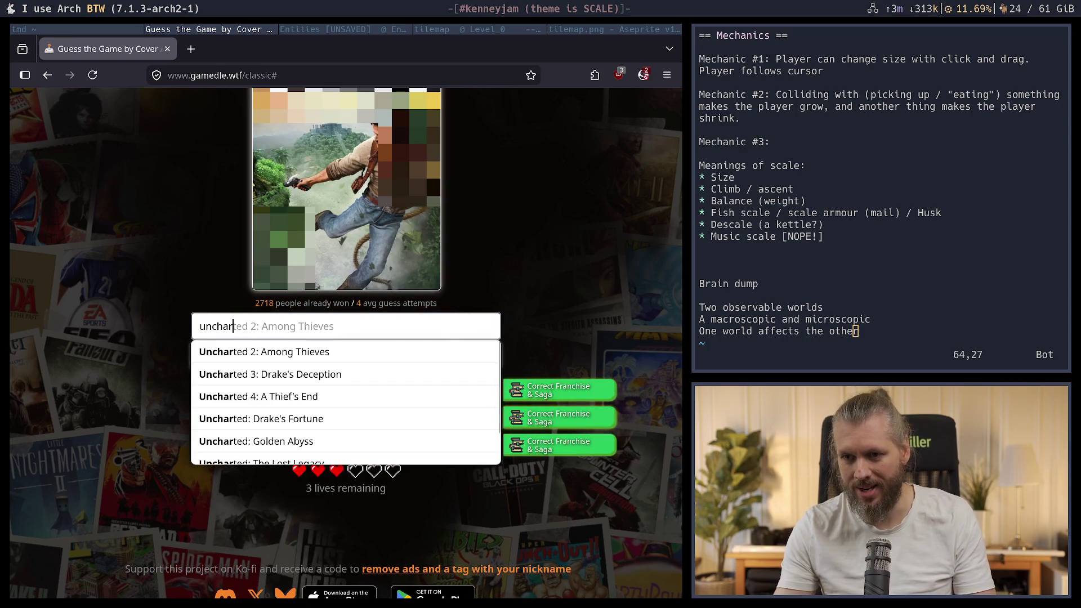
pyautogui.scroll(3, 426, 487)
pyautogui.scroll(-2, 426, 488)
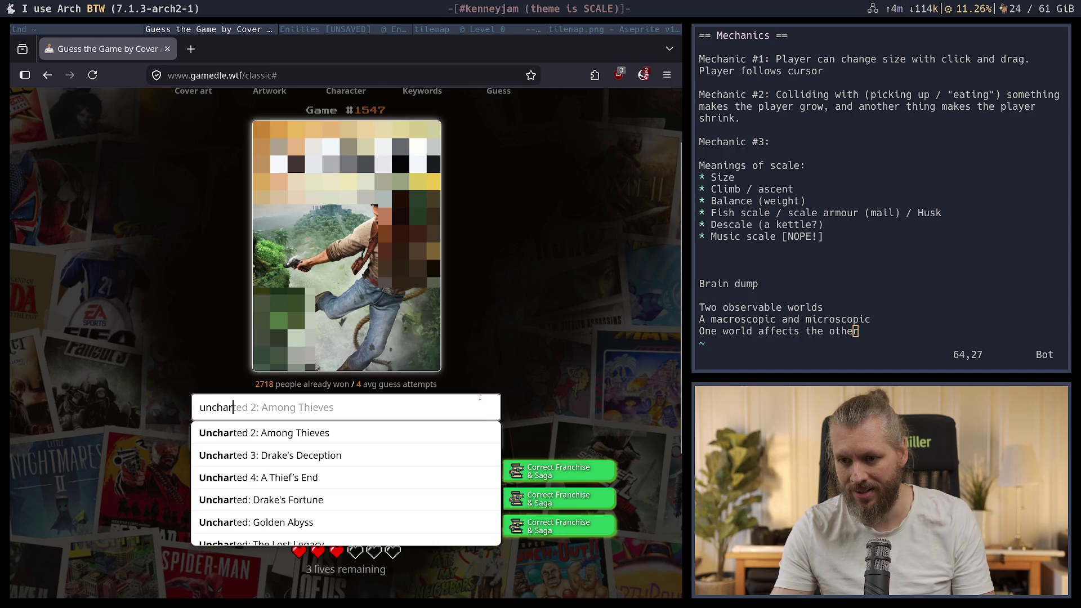
pyautogui.click(343, 477)
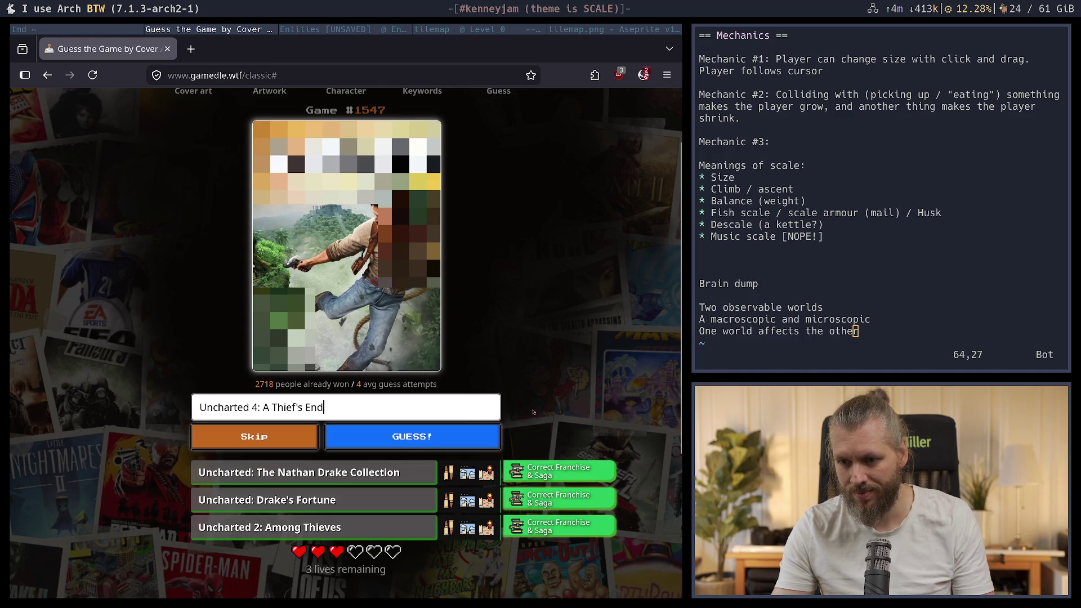
pyautogui.click(428, 437)
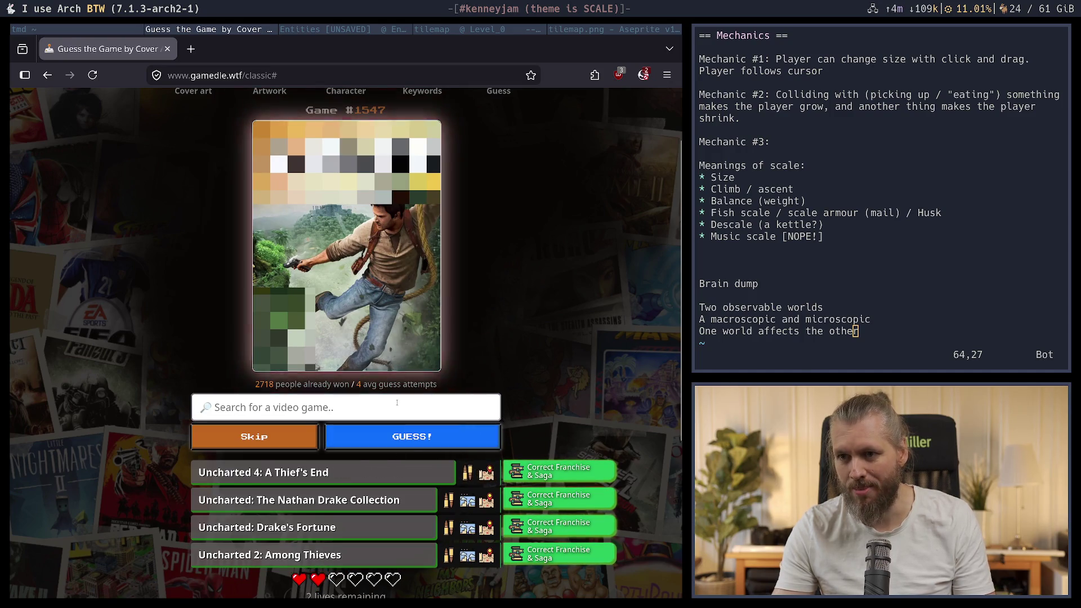
# Submit Uncharted: Golden Abyss as the winning guess and move to the Artwork puzzle
pyautogui.write('unchar')
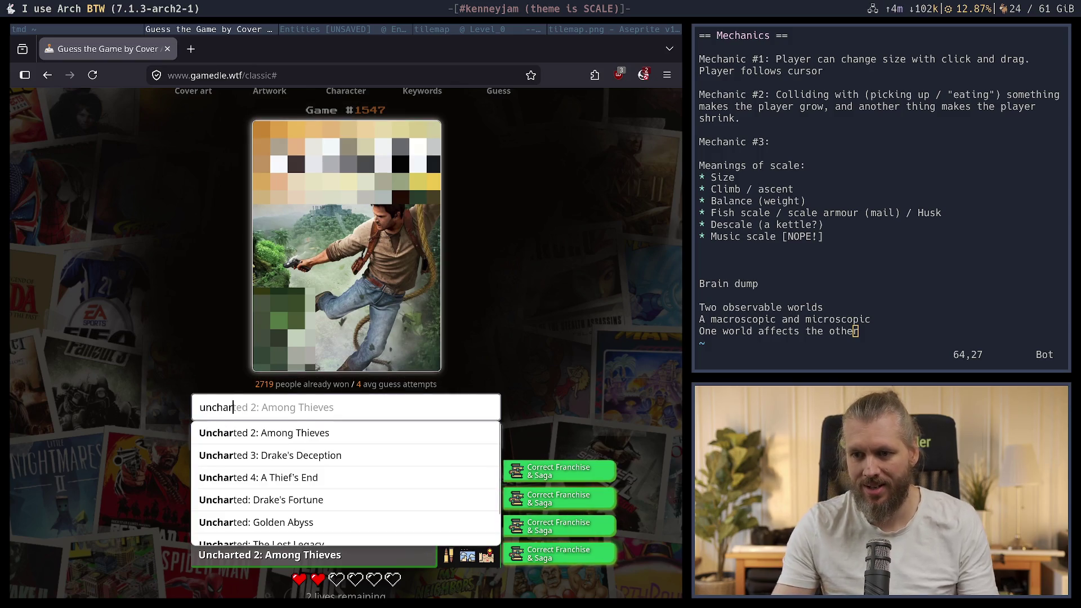
pyautogui.click(453, 522)
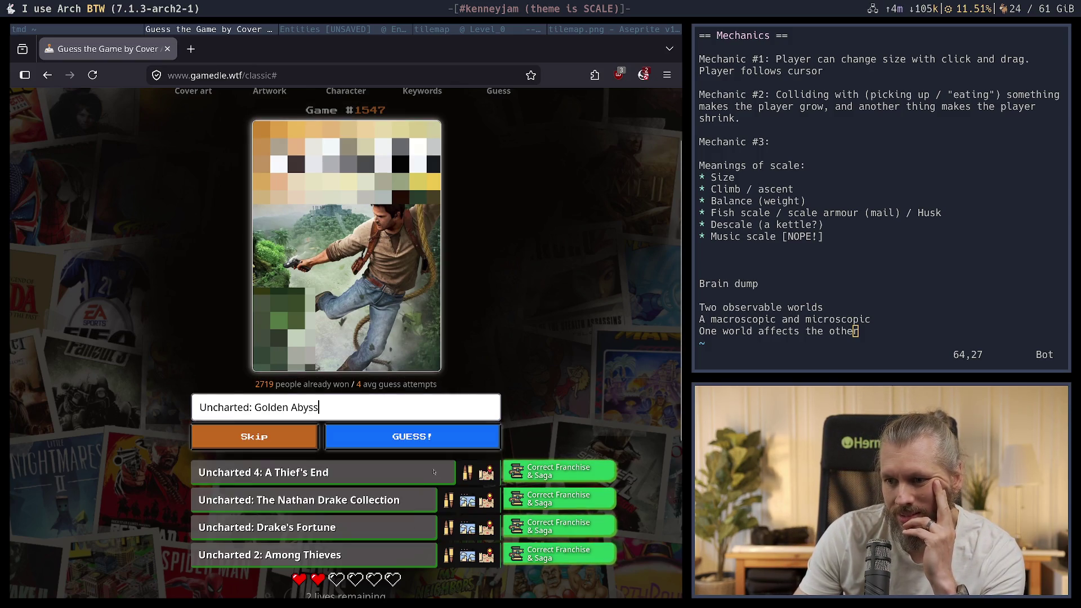
pyautogui.click(427, 437)
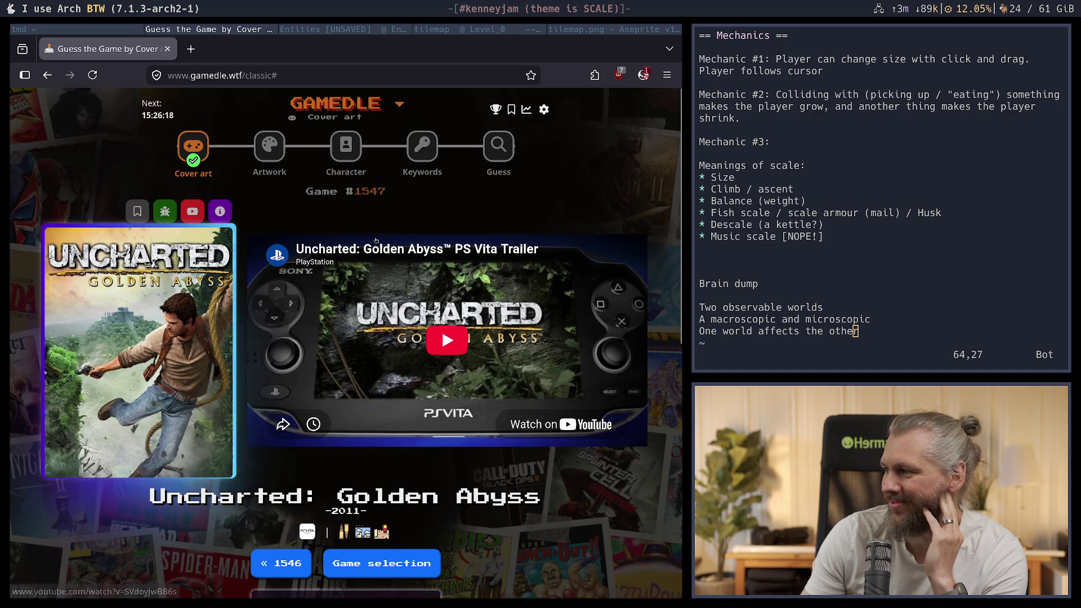
pyautogui.click(270, 148)
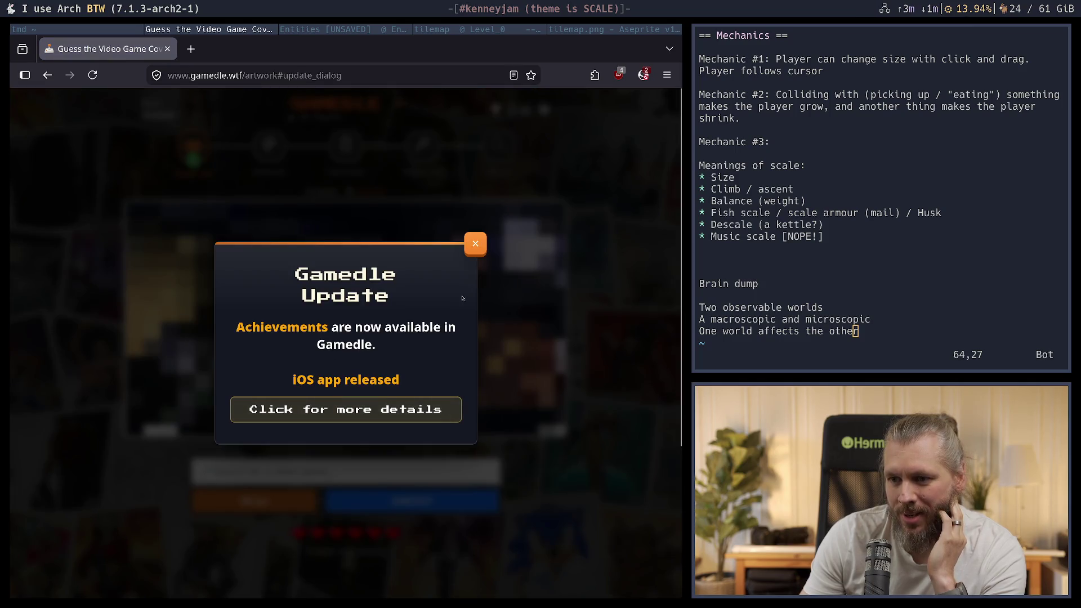
# Dismiss the Gamedle Update notice, skip the first artwork clue, and start searching 'solari'
pyautogui.click(476, 243)
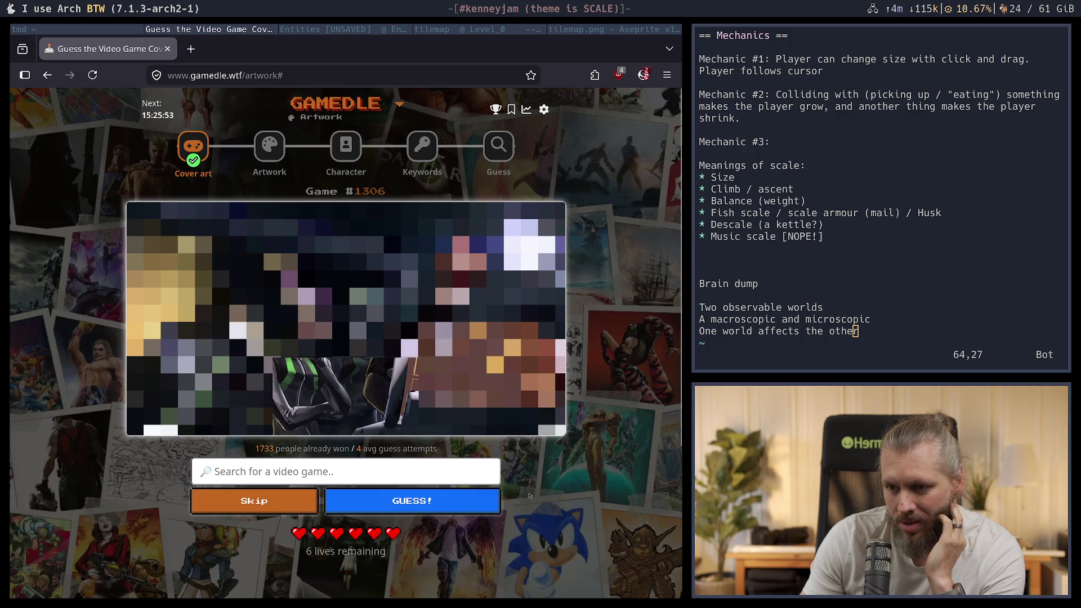
pyautogui.click(278, 505)
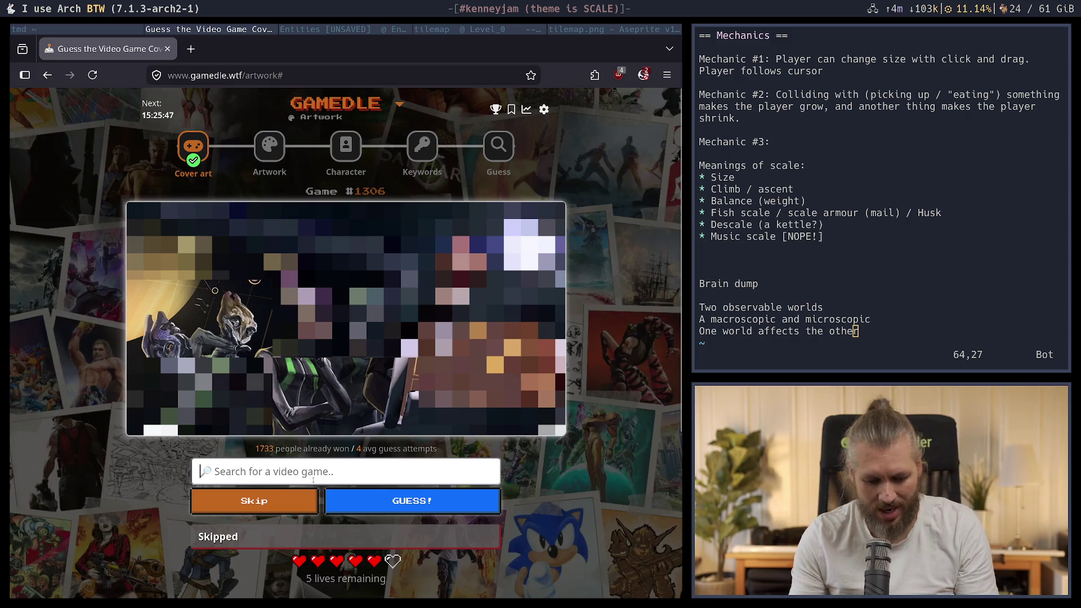
pyautogui.write('solari')
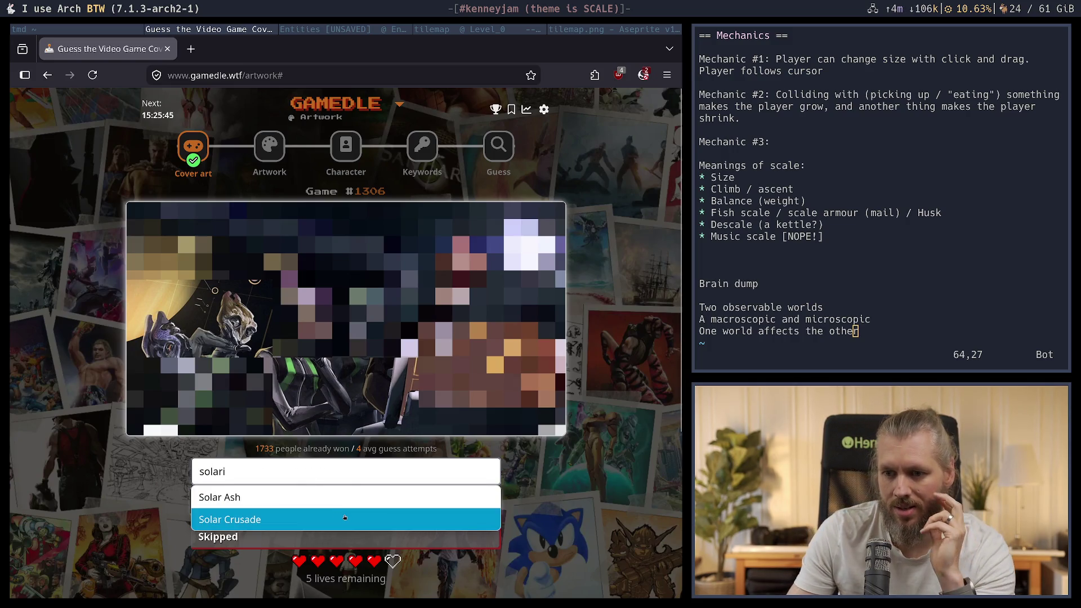
pyautogui.press('BackSpace')
pyautogui.press('BackSpace')
pyautogui.press('BackSpace')
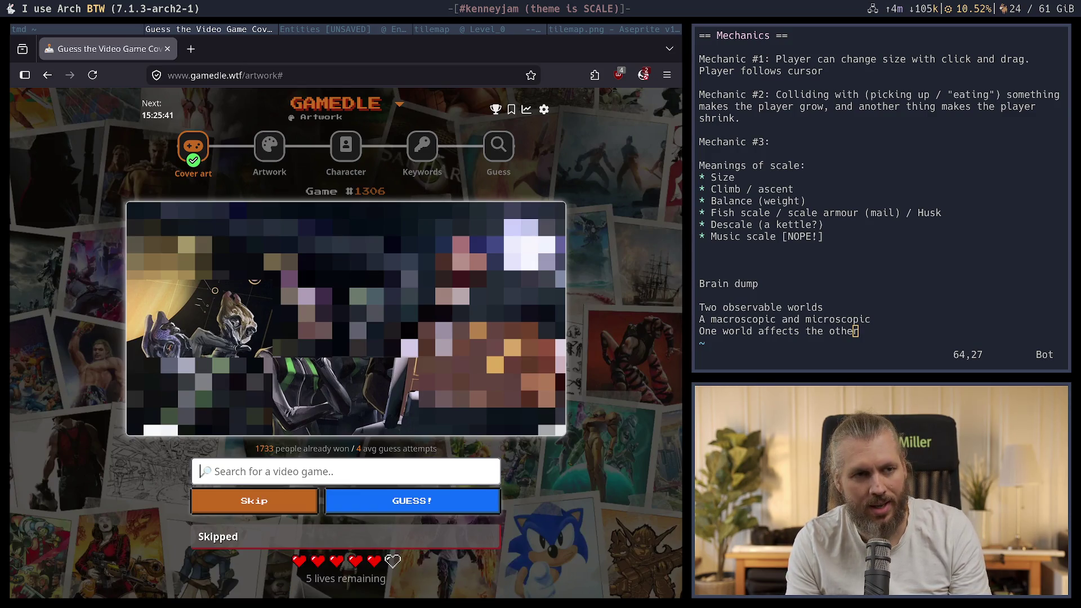
# Type 'solaris', clear the search, and hold Skip to skip a second attempt
pyautogui.write('sol')
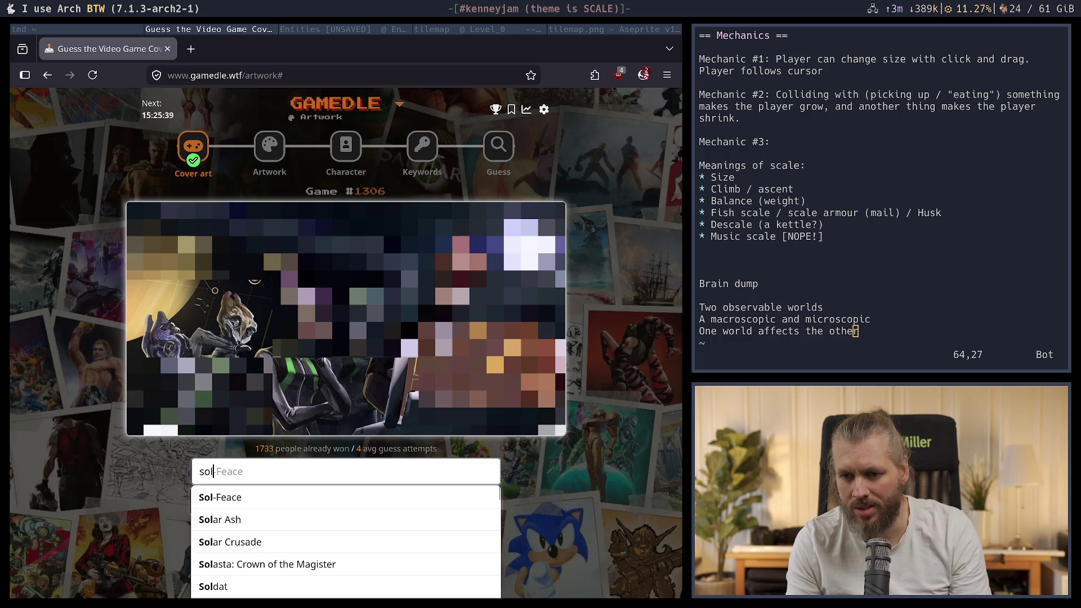
pyautogui.write('aris')
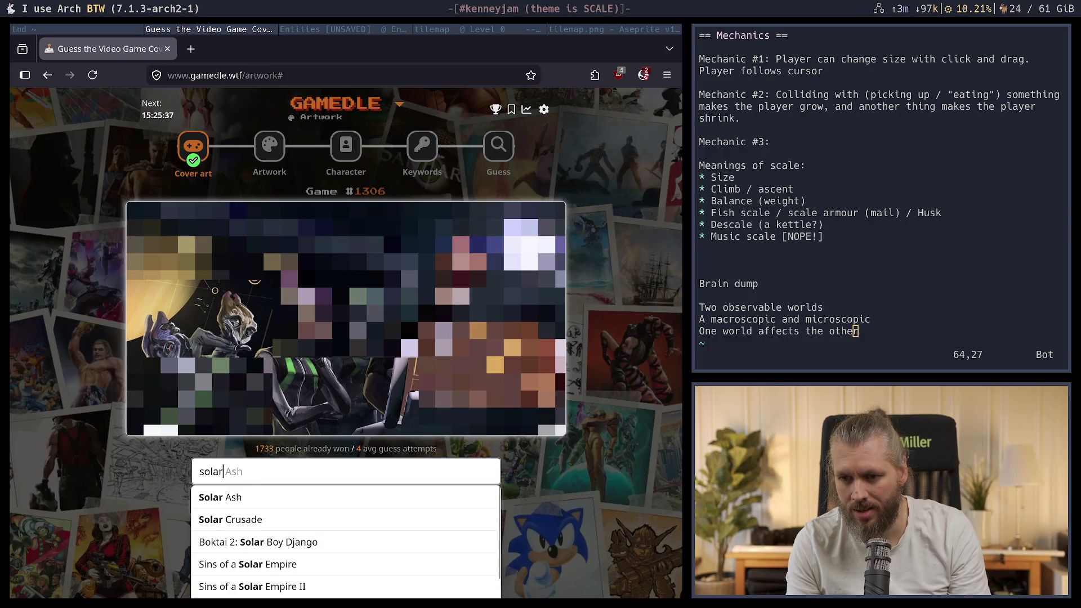
pyautogui.hotkey('ctrl', 'a')
pyautogui.press('BackSpace')
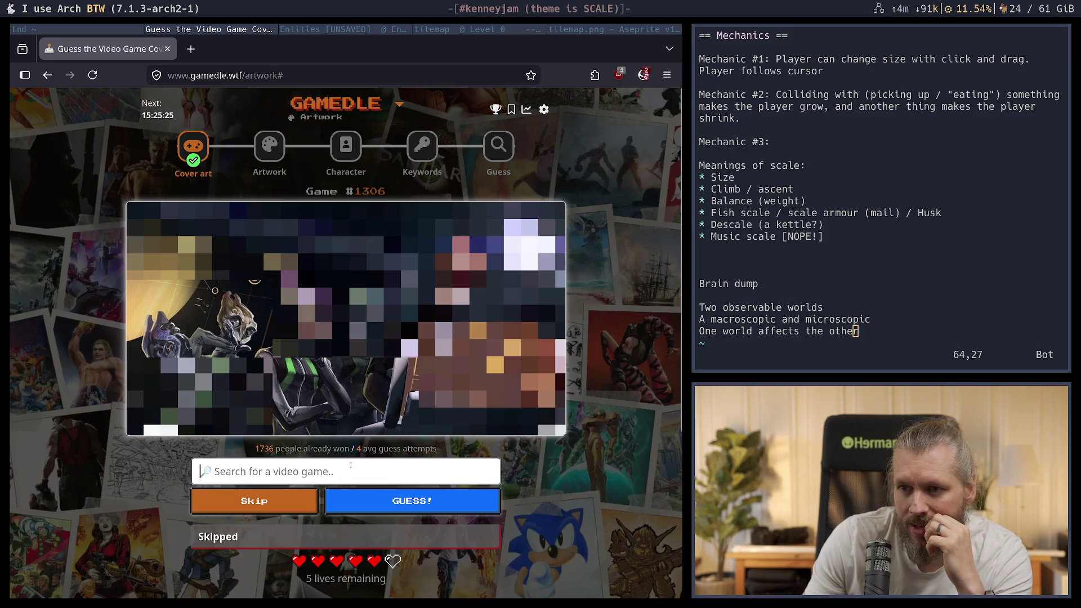
pyautogui.click(292, 501)
pyautogui.moveTo(292, 501); pyautogui.dragTo(292, 502)
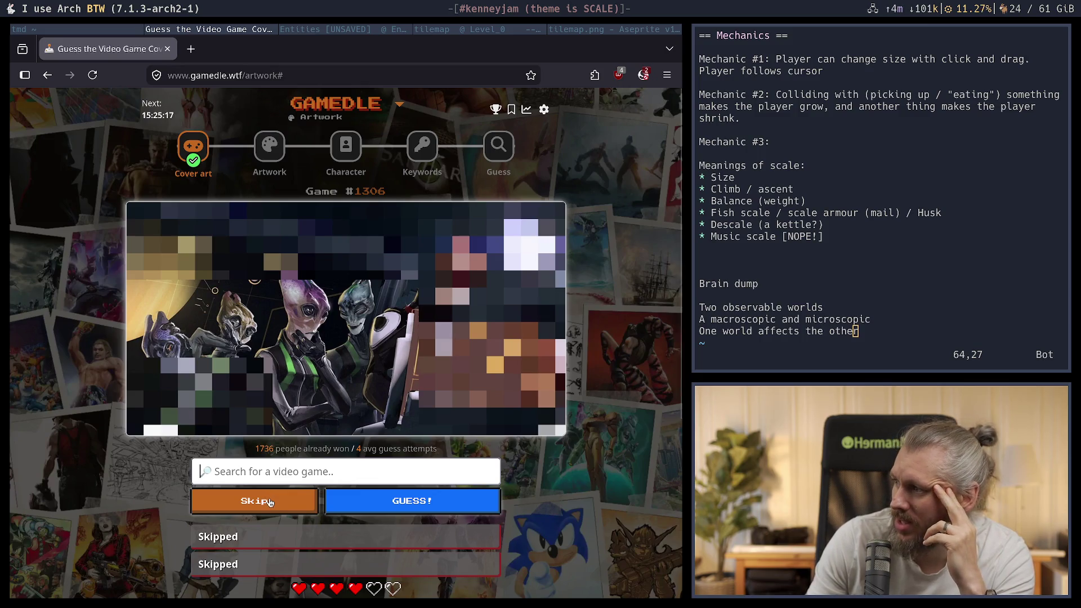
# Hold Skip for the last attempts to reveal the full Mass Effect: Andromeda artwork
pyautogui.moveTo(271, 502); pyautogui.dragTo(270, 502)
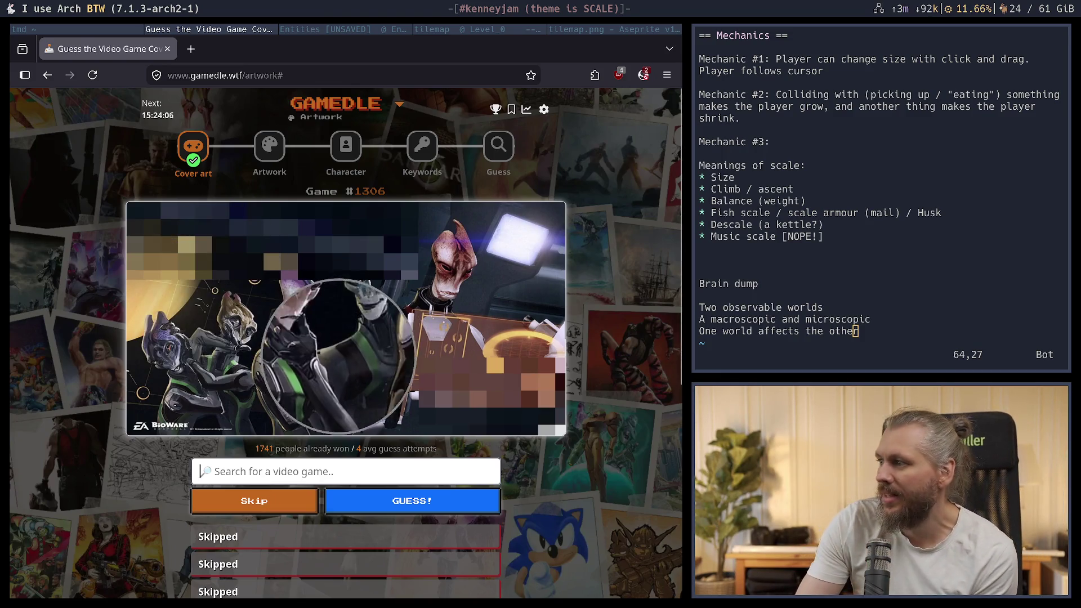
pyautogui.moveTo(270, 503); pyautogui.dragTo(290, 501)
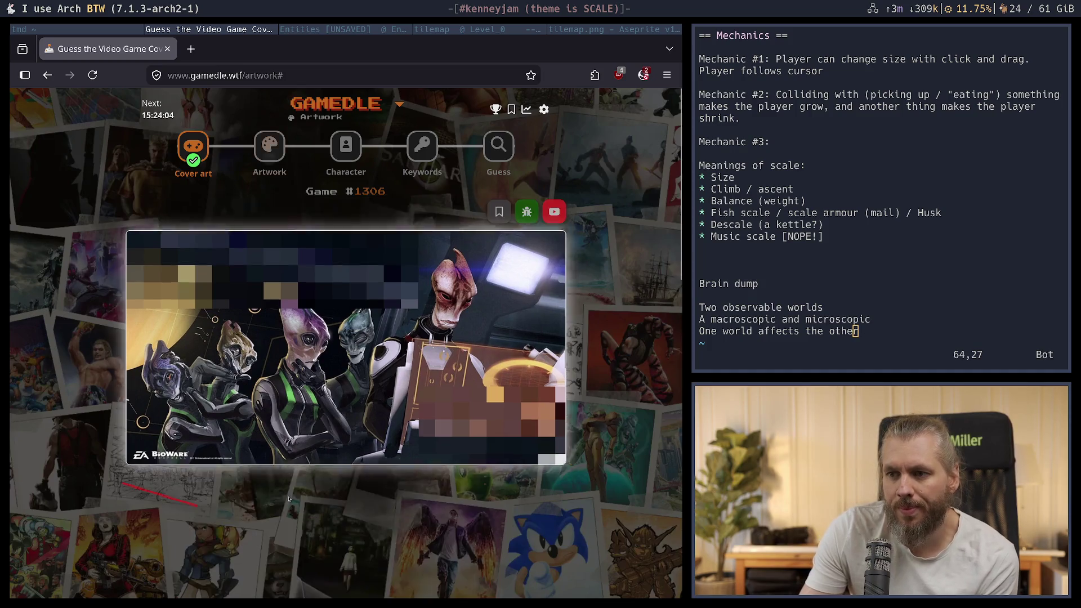
pyautogui.scroll(-3, 607, 285)
pyautogui.scroll(-5, 607, 285)
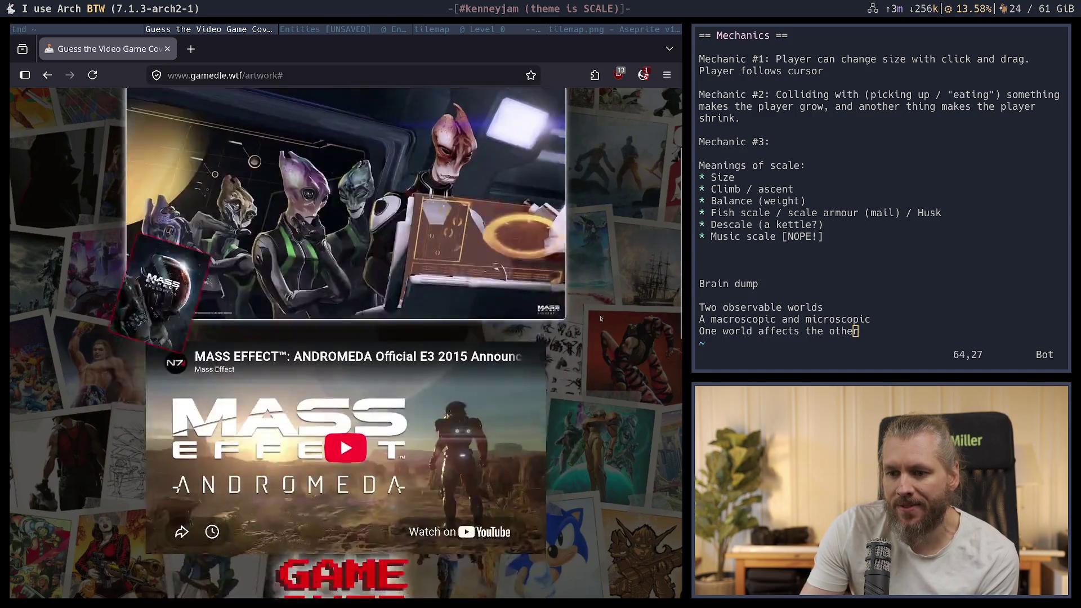
pyautogui.scroll(7, 606, 285)
# Open the daily Character round, skip the first attempt, and search 'world'
pyautogui.click(345, 145)
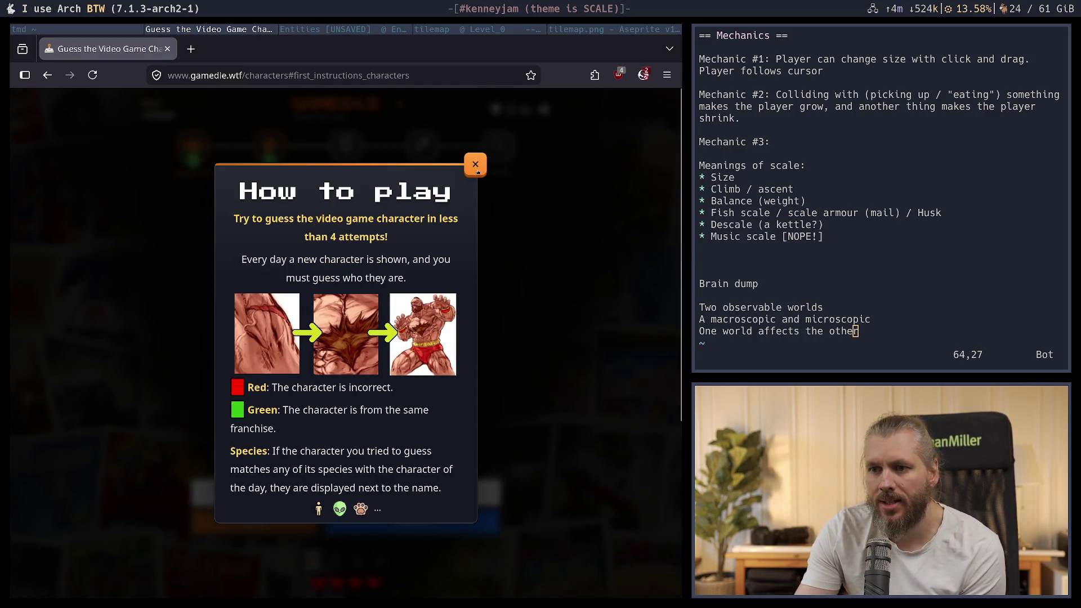
pyautogui.click(476, 165)
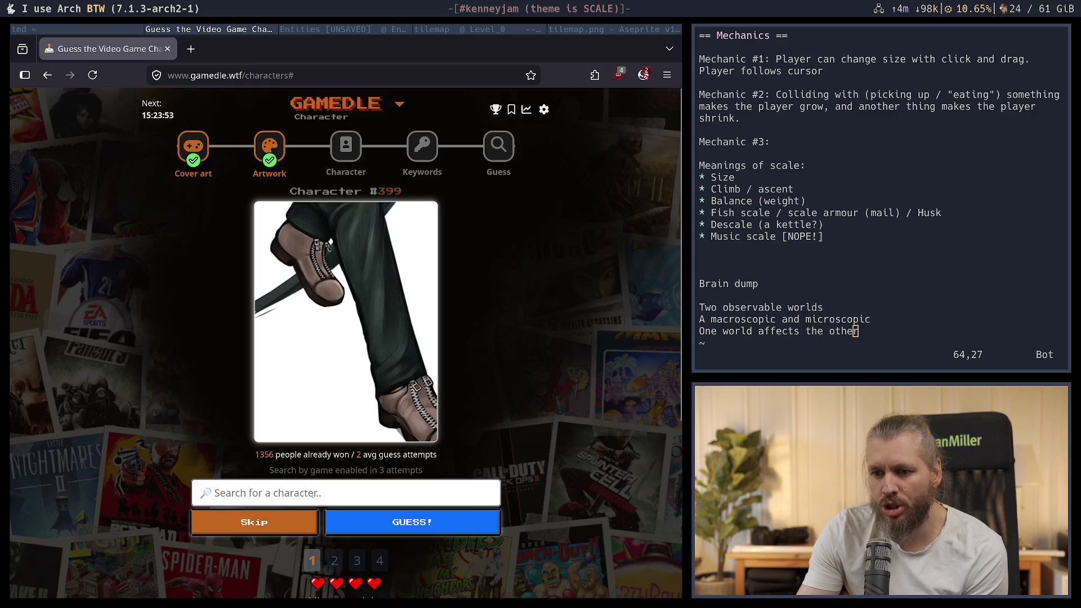
pyautogui.click(254, 522)
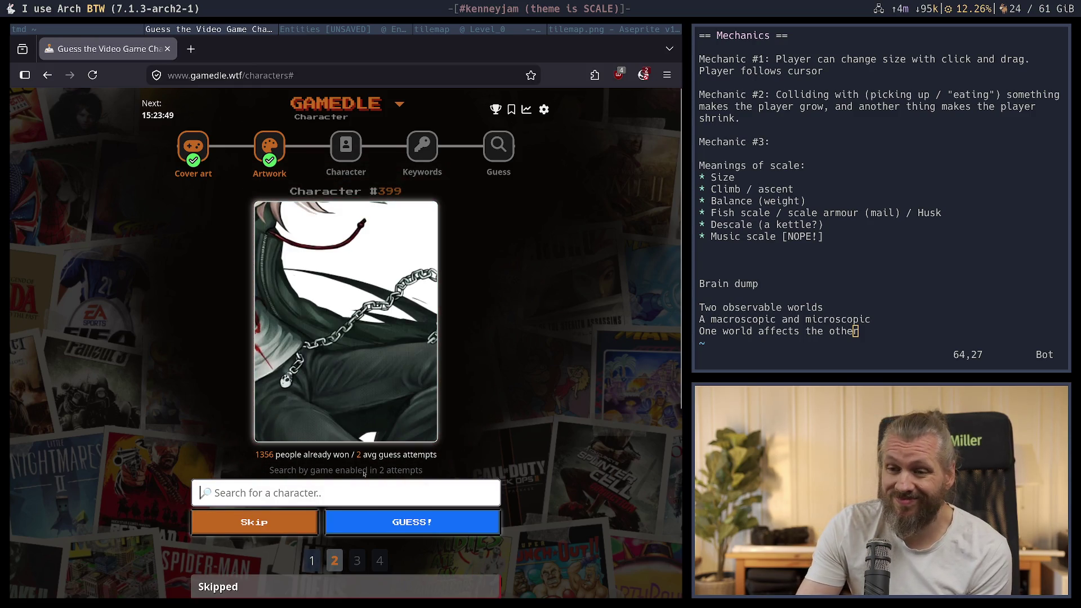
pyautogui.click(305, 500)
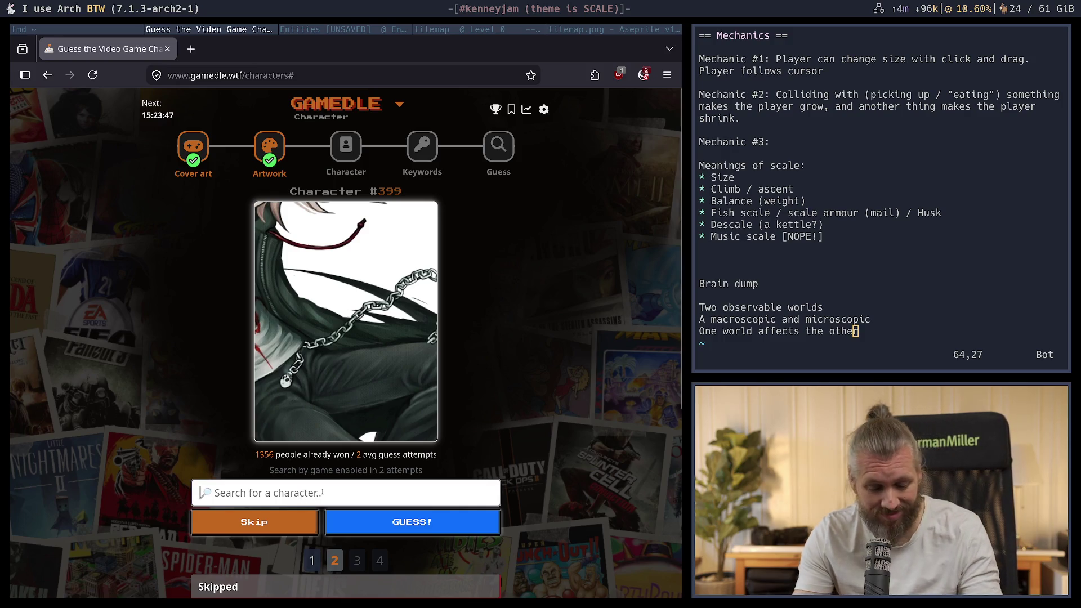
pyautogui.write('world')
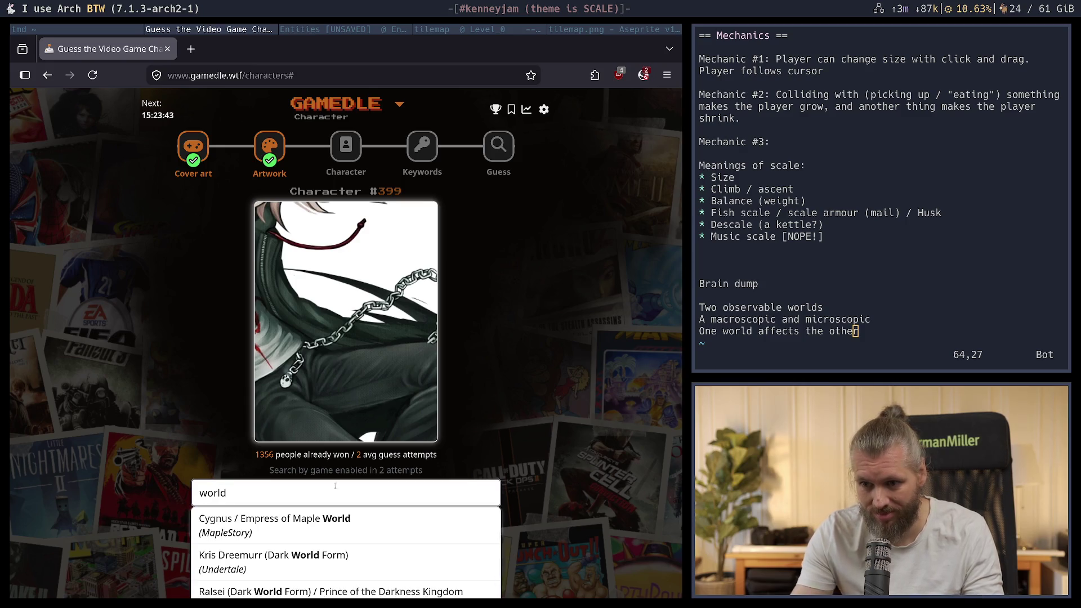
pyautogui.scroll(-2, 425, 426)
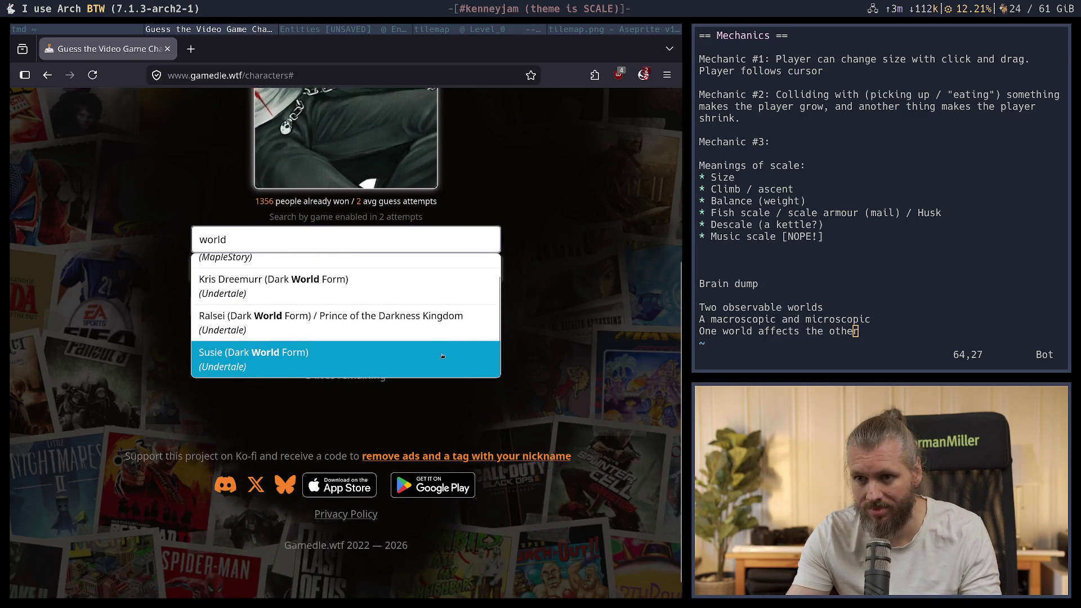
pyautogui.click(260, 245)
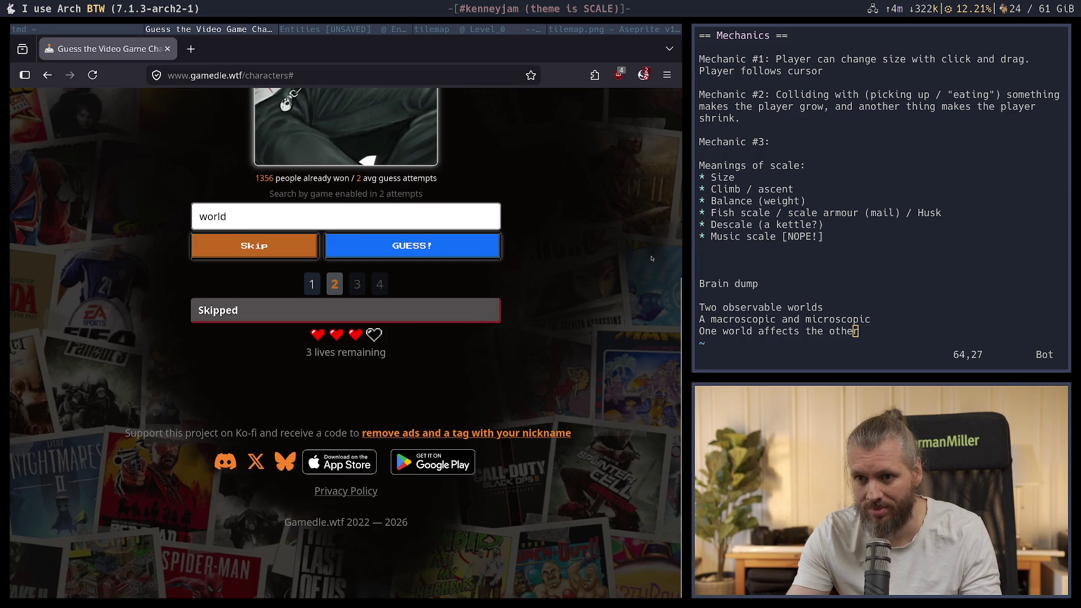
# Skip the second and third character attempts to reveal more of the art
pyautogui.click(253, 246)
pyautogui.scroll(2, 639, 259)
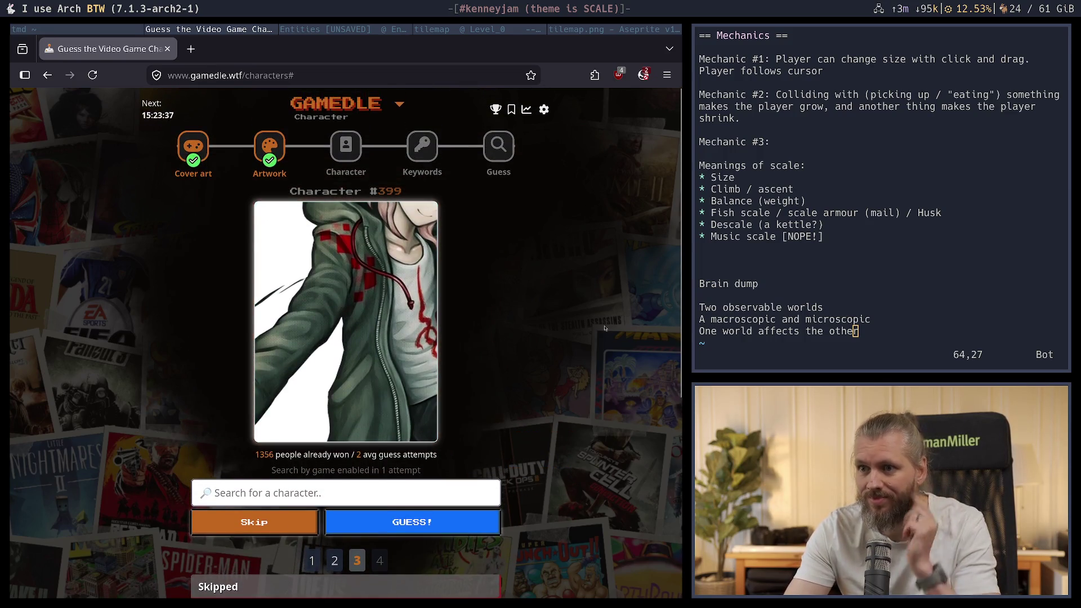
pyautogui.moveTo(271, 524); pyautogui.dragTo(271, 524)
pyautogui.scroll(-3, 584, 366)
pyautogui.scroll(-2, 584, 367)
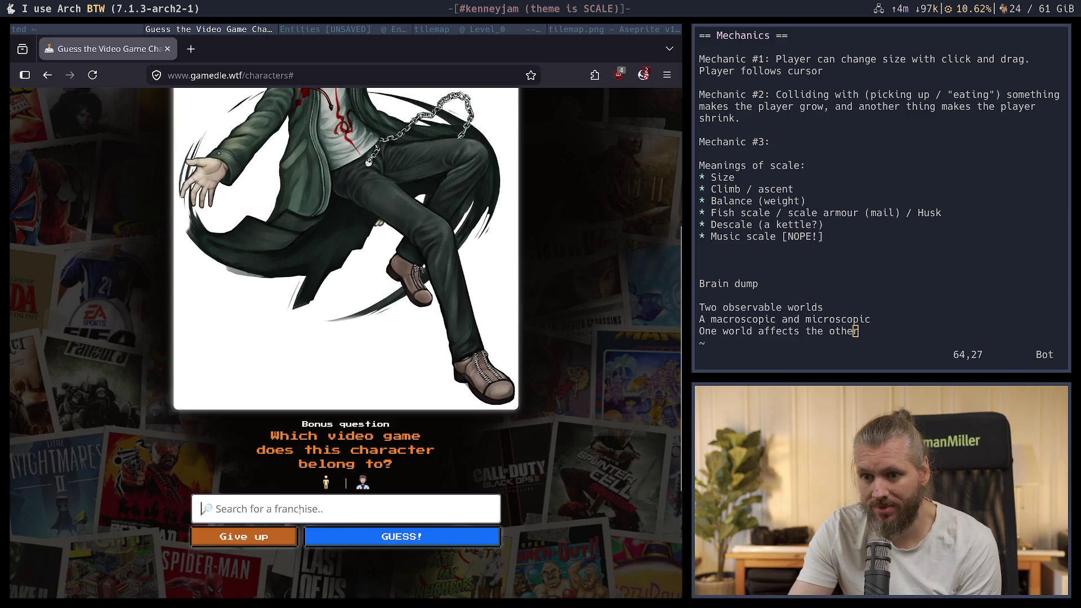
pyautogui.scroll(4, 583, 355)
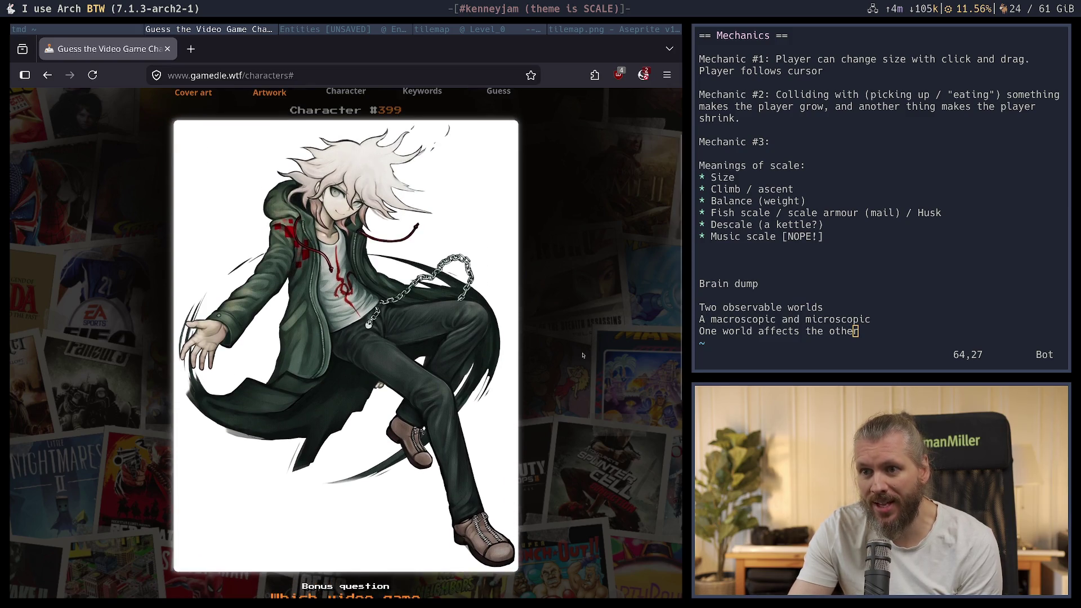
pyautogui.scroll(-4, 584, 355)
pyautogui.scroll(4, 580, 363)
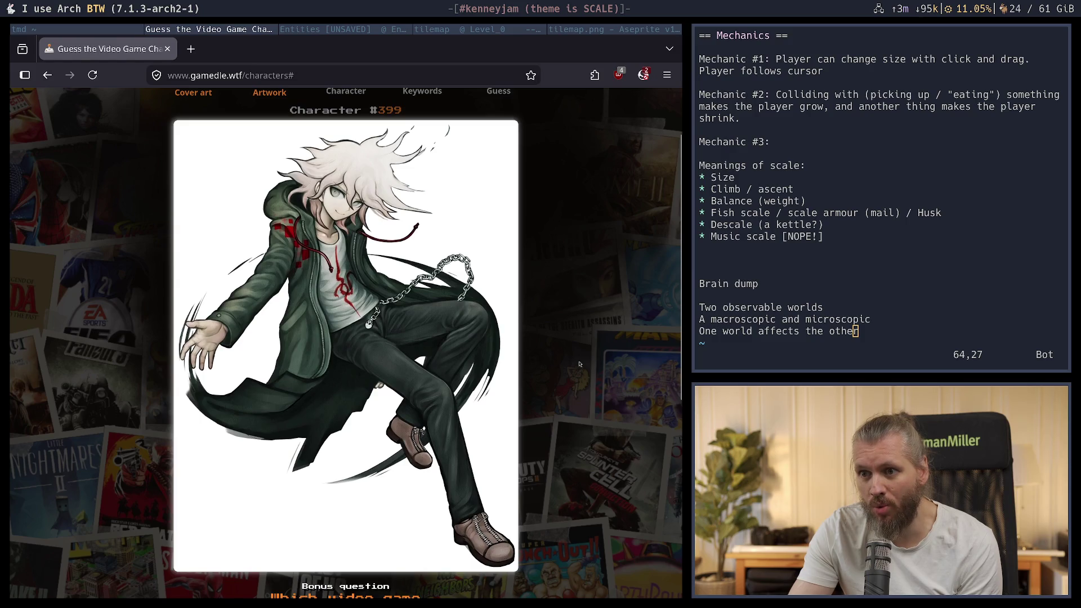
pyautogui.scroll(-6, 584, 363)
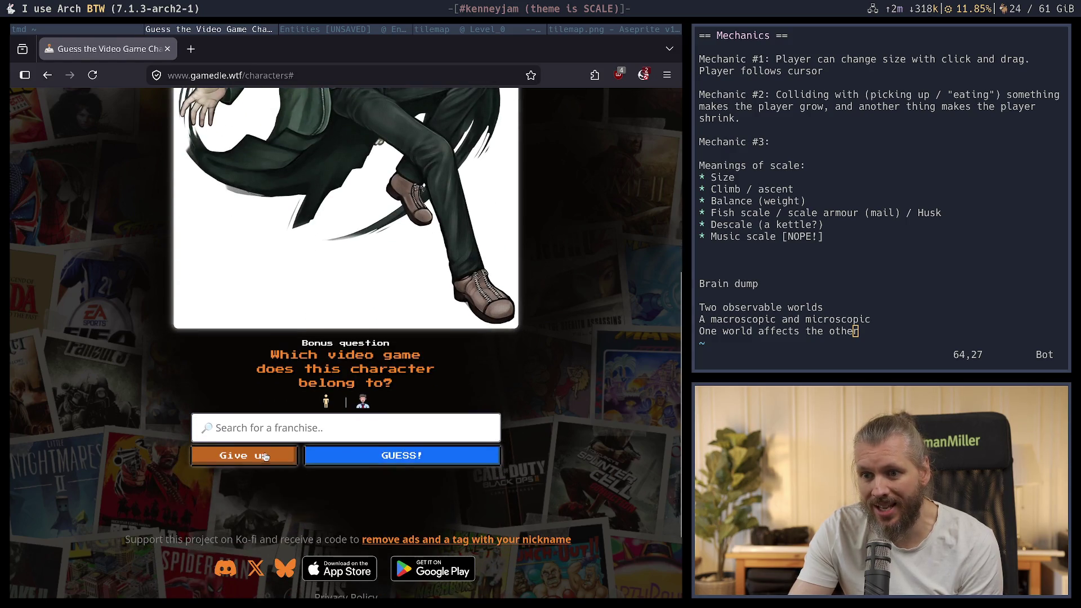
# Give up to reveal Nagito Komaeda from Danganronpa, then close the browser window
pyautogui.click(243, 455)
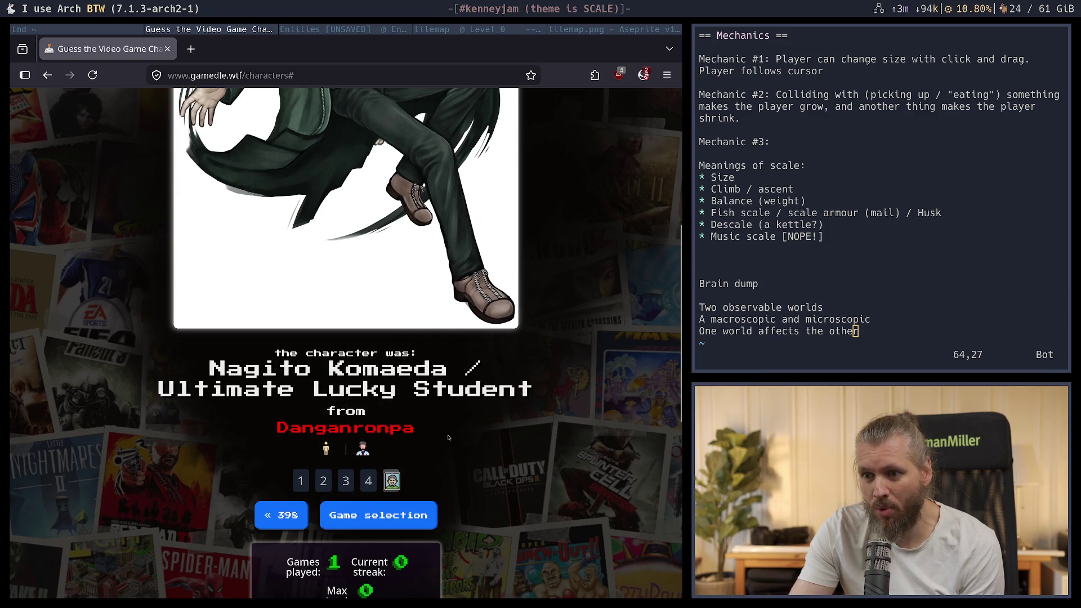
pyautogui.scroll(-4, 569, 414)
pyautogui.scroll(4, 568, 415)
pyautogui.scroll(7, 568, 414)
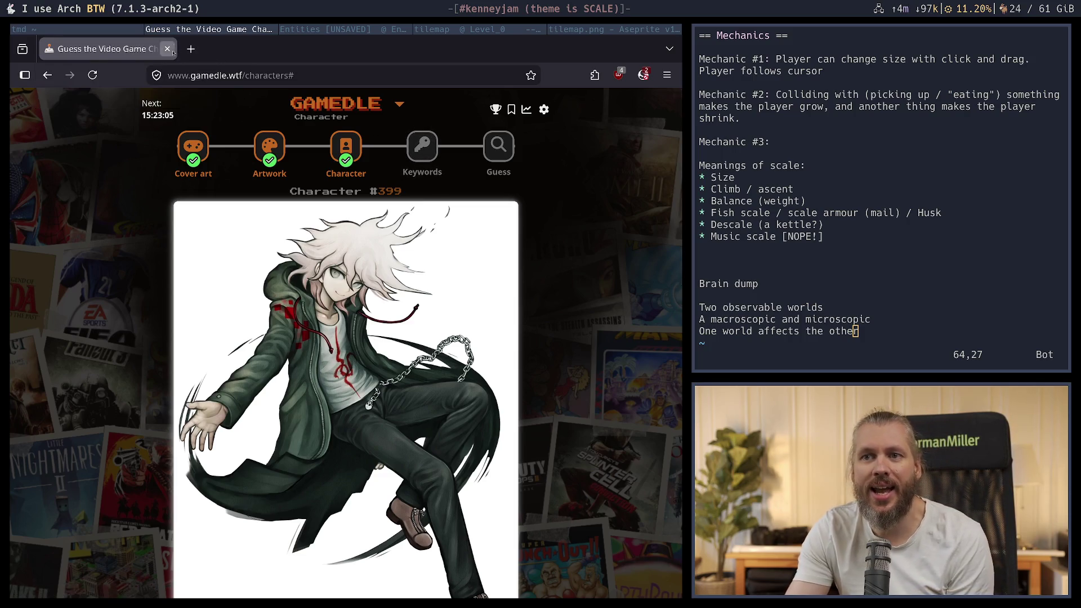
pyautogui.click(167, 49)
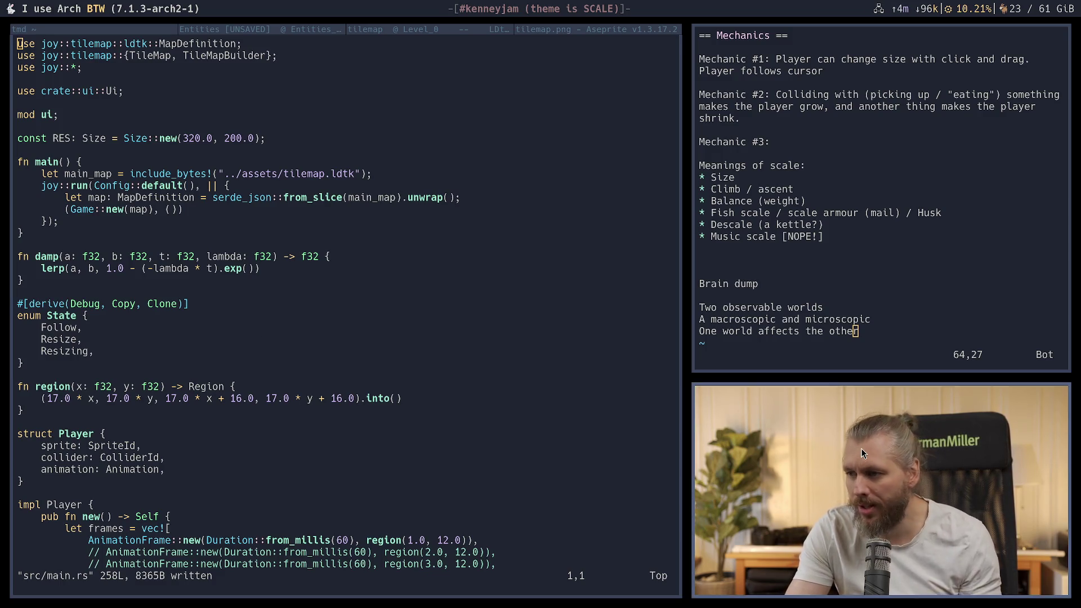
# Stretch the notes pane to full height, then open a new terminal pane in the temp/afk folder
pyautogui.moveTo(860, 448)
pyautogui.mouseDown()
pyautogui.moveTo(499, 346)
pyautogui.moveTo(606, 319)
pyautogui.moveTo(784, 134)
pyautogui.moveTo(788, 0)
pyautogui.mouseUp()
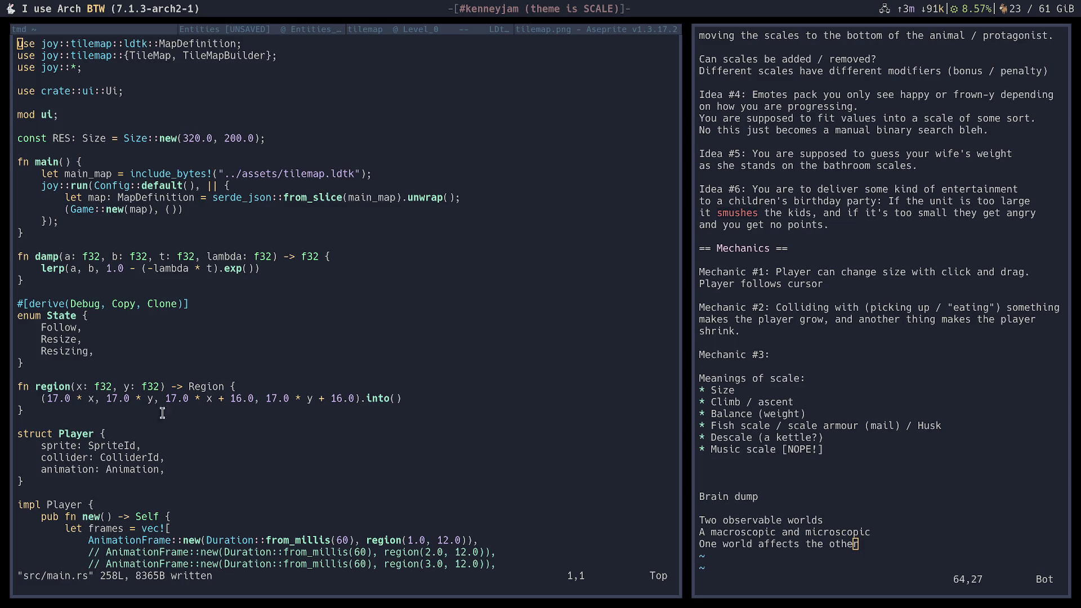
pyautogui.press('super+Return')
pyautogui.write('j')
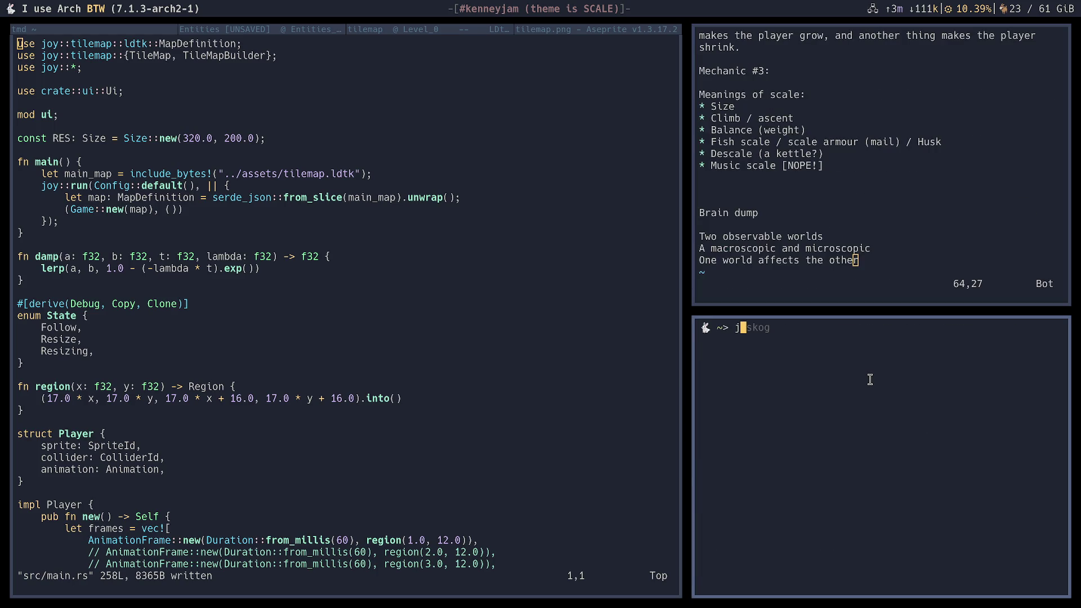
pyautogui.write(' temp')
pyautogui.press('Return')
pyautogui.write('cd afk/')
pyautogui.press('Return')
# Run ./target/debug/afk -m 10 "eating food" to start the 10-minute countdown
pyautogui.write('./ta')
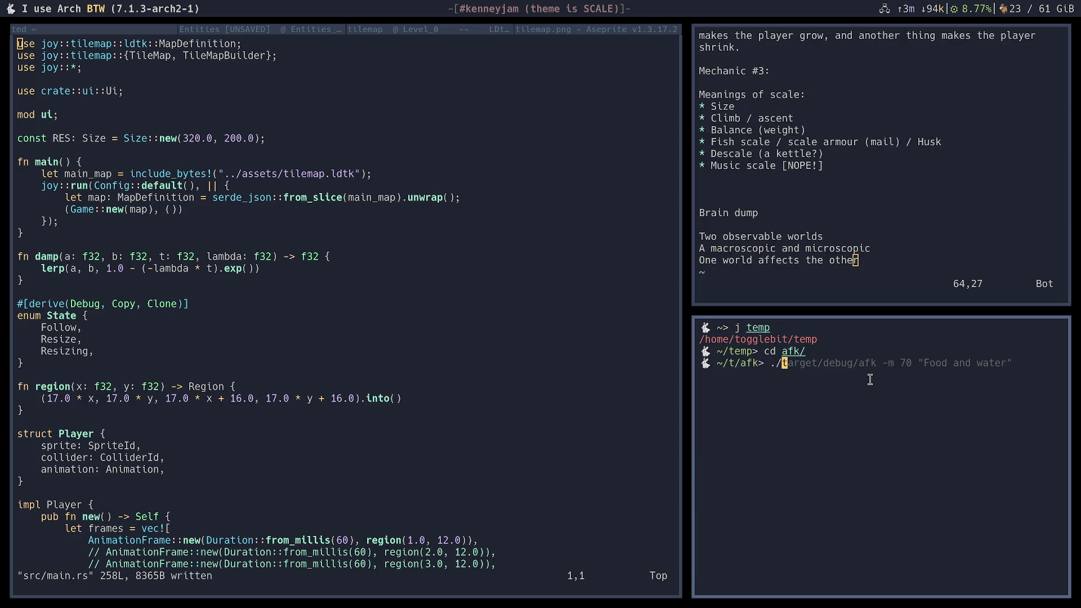
pyautogui.press('Right')
pyautogui.hotkey('ctrl', 'w')
pyautogui.hotkey('ctrl', 'w')
pyautogui.hotkey('ctrl', 'w')
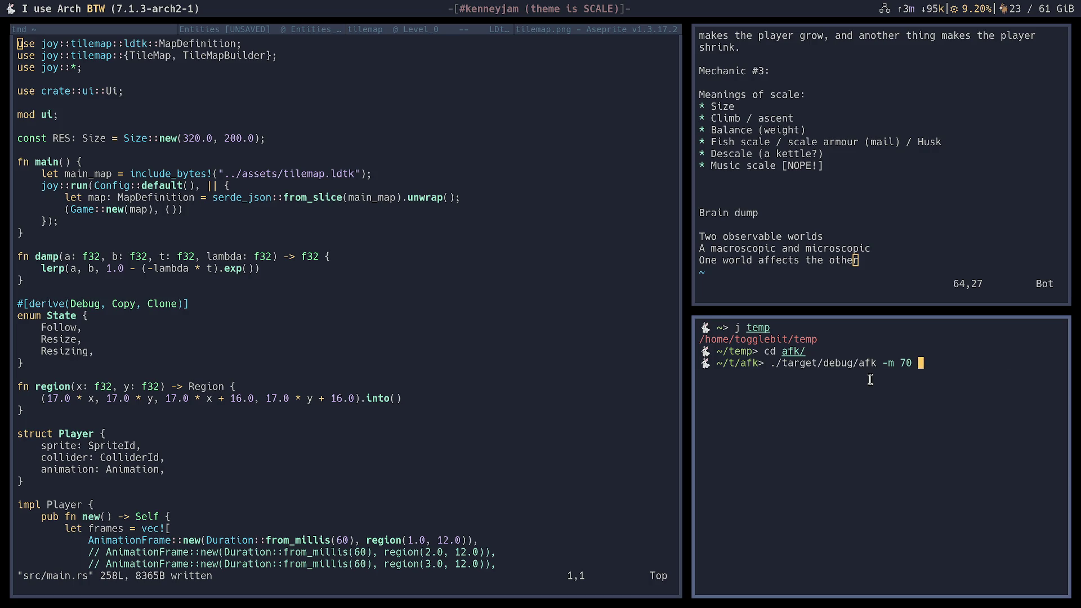
pyautogui.write('10 "')
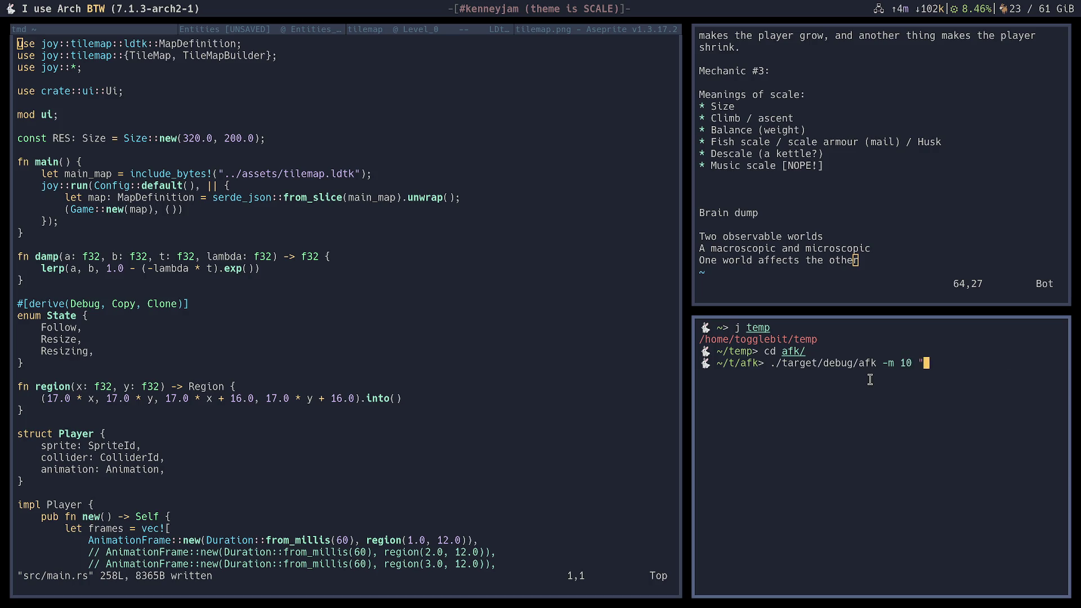
pyautogui.write('eating food"')
pyautogui.press('Return')
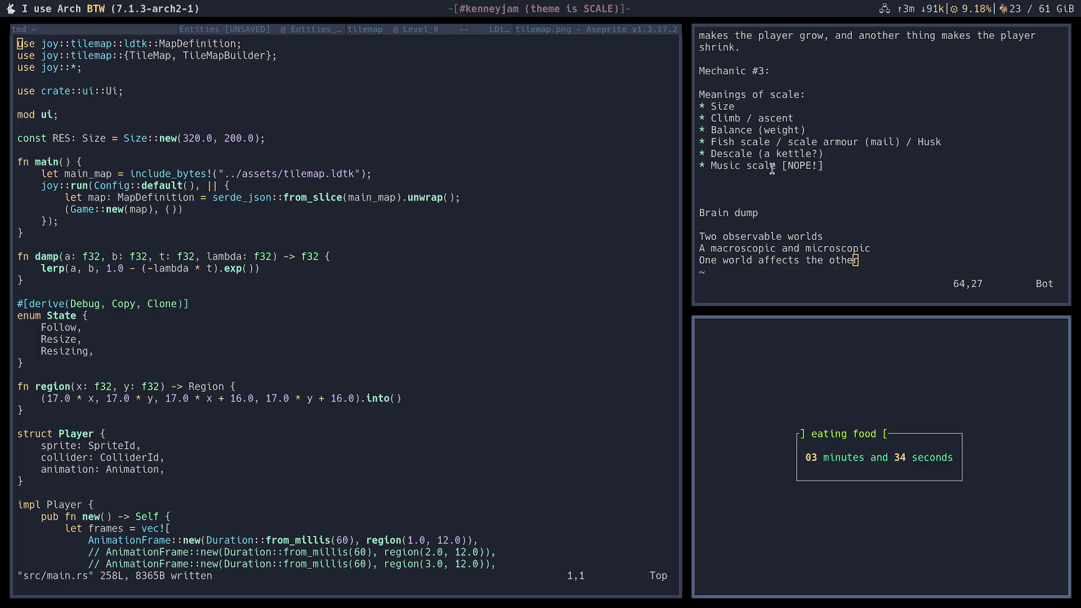
# Quit the eating-food countdown timer, close its terminal, and run the resize-for-stream script ('res')
pyautogui.hotkey('ctrl', 'c')
pyautogui.hotkey('ctrl', 'd')
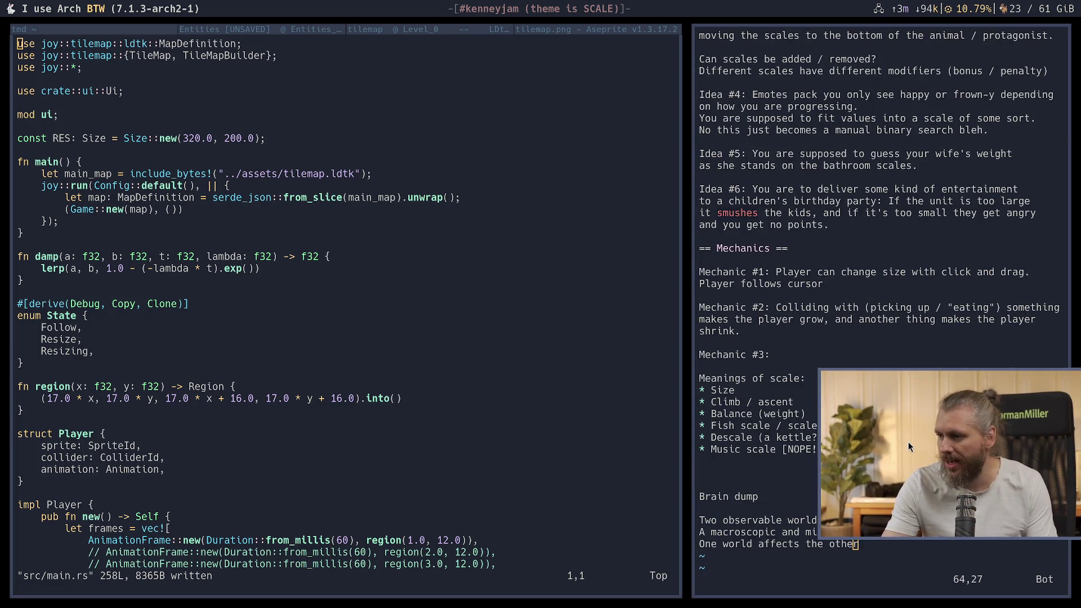
pyautogui.press('super+d')
pyautogui.write('res')
pyautogui.press('Return')
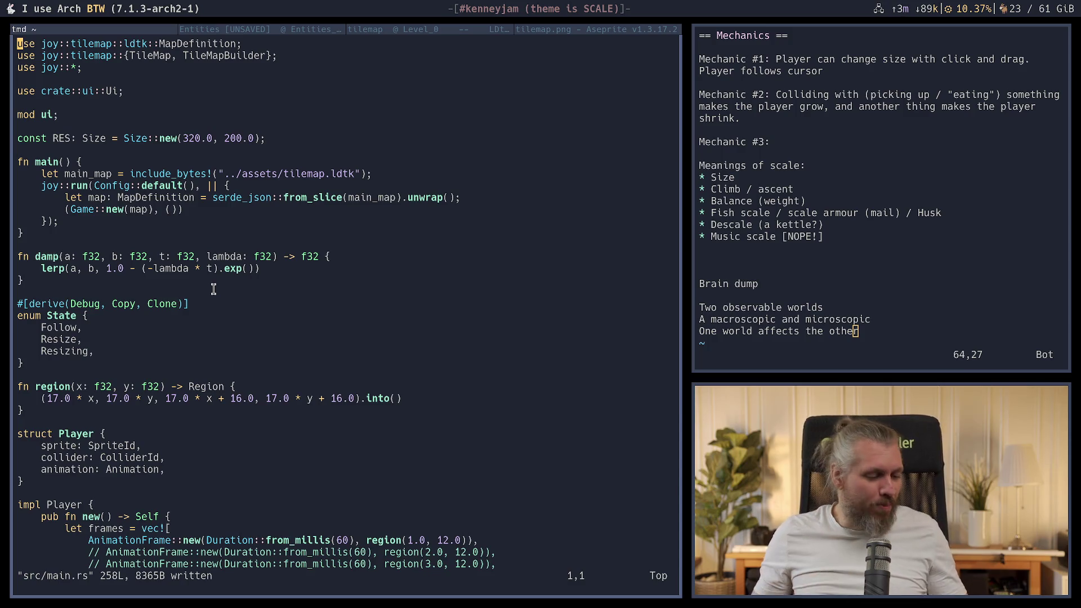
# Look over the LDtk tilemap level and its Entities view, then launch the web browser
pyautogui.click(369, 28)
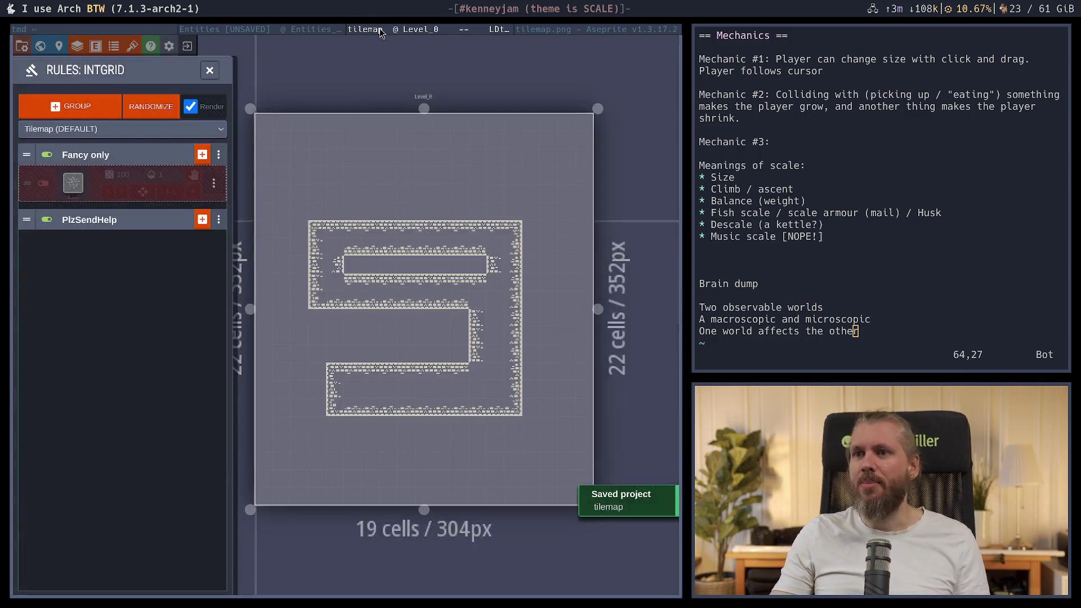
pyautogui.click(300, 32)
pyautogui.scroll(-3, 409, 31)
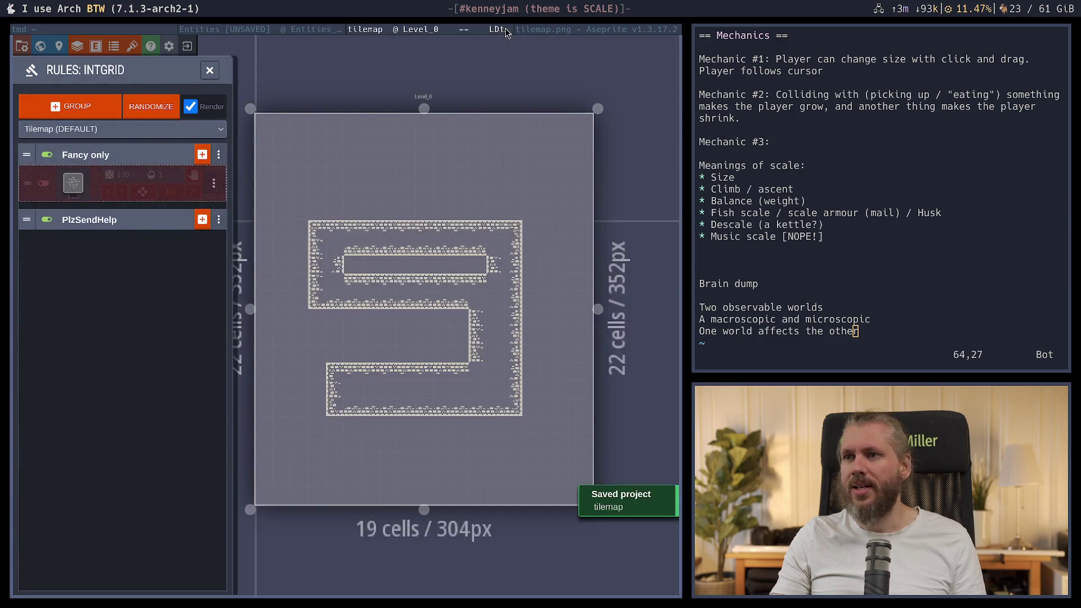
pyautogui.press('super+d')
pyautogui.press('Return')
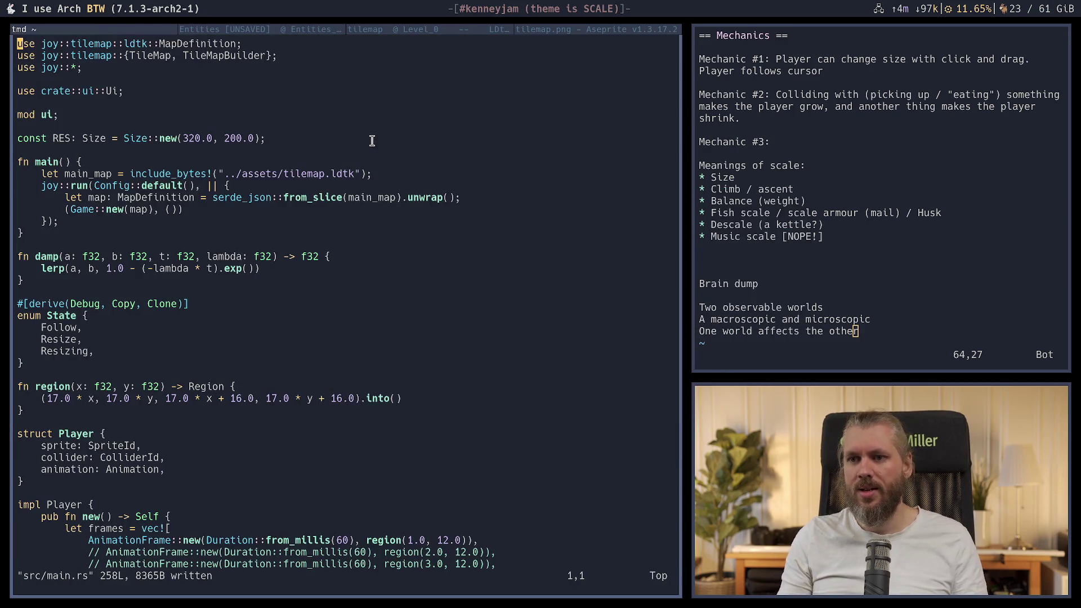
# Search 'ny times strands', open the Strands page, allow nytimes.com scripts, and start today's puzzle
pyautogui.write('ny times strands')
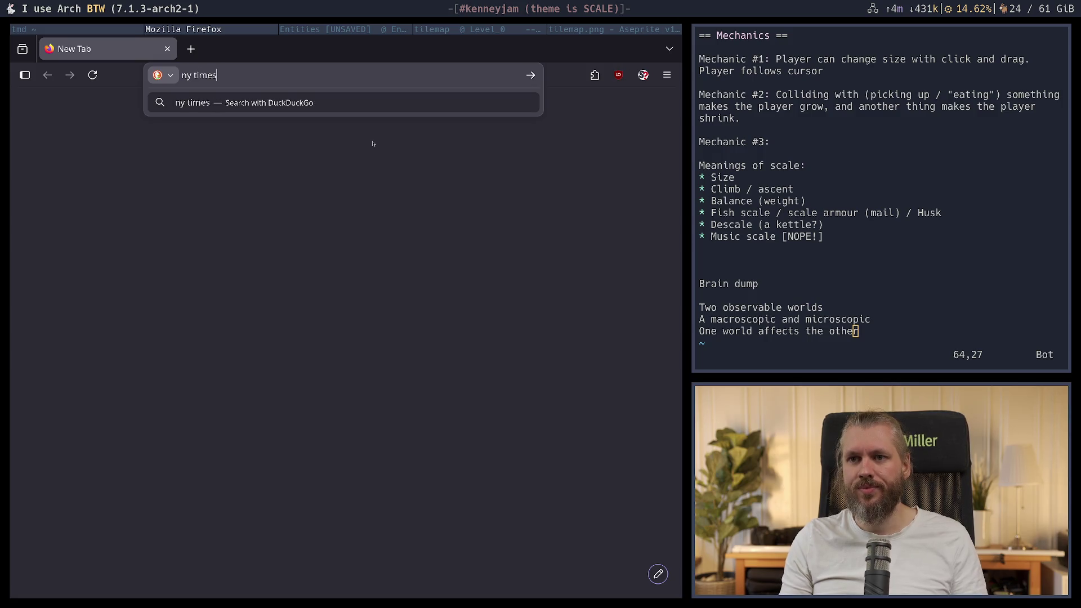
pyautogui.press('Return')
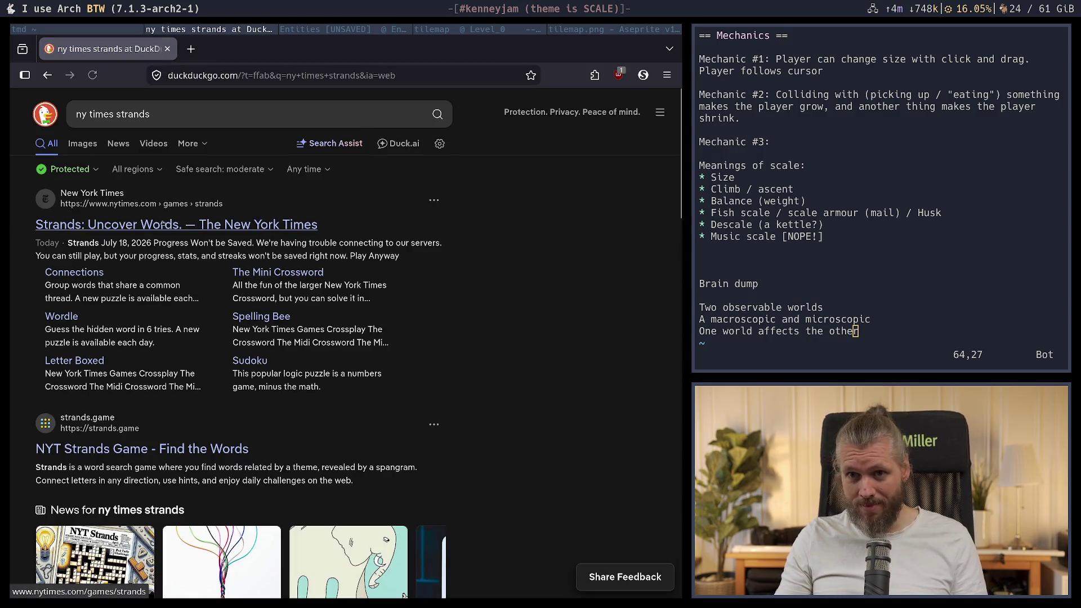
pyautogui.click(162, 224)
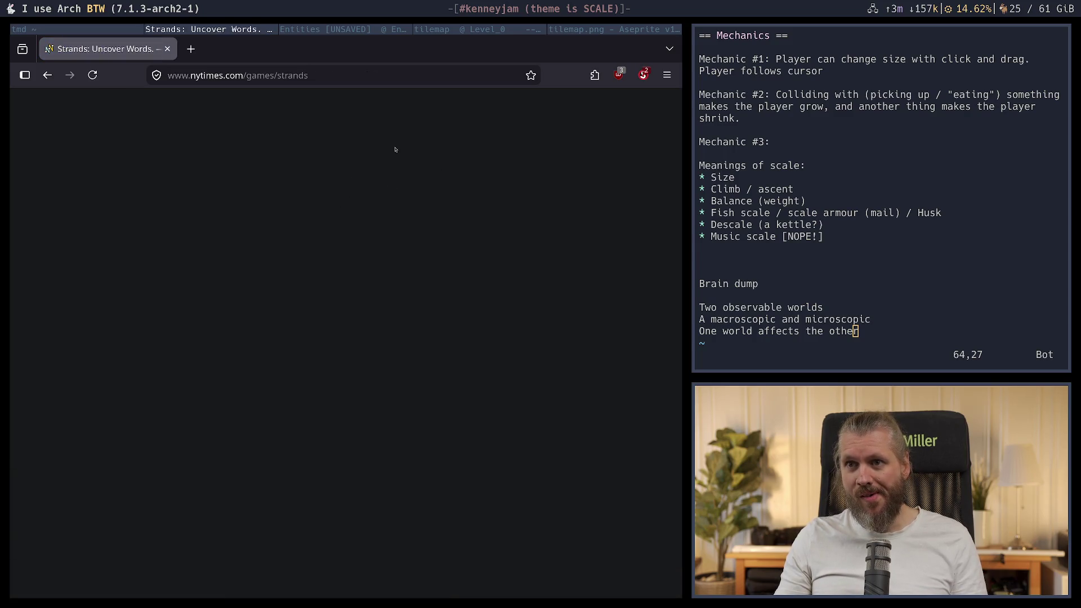
pyautogui.click(644, 75)
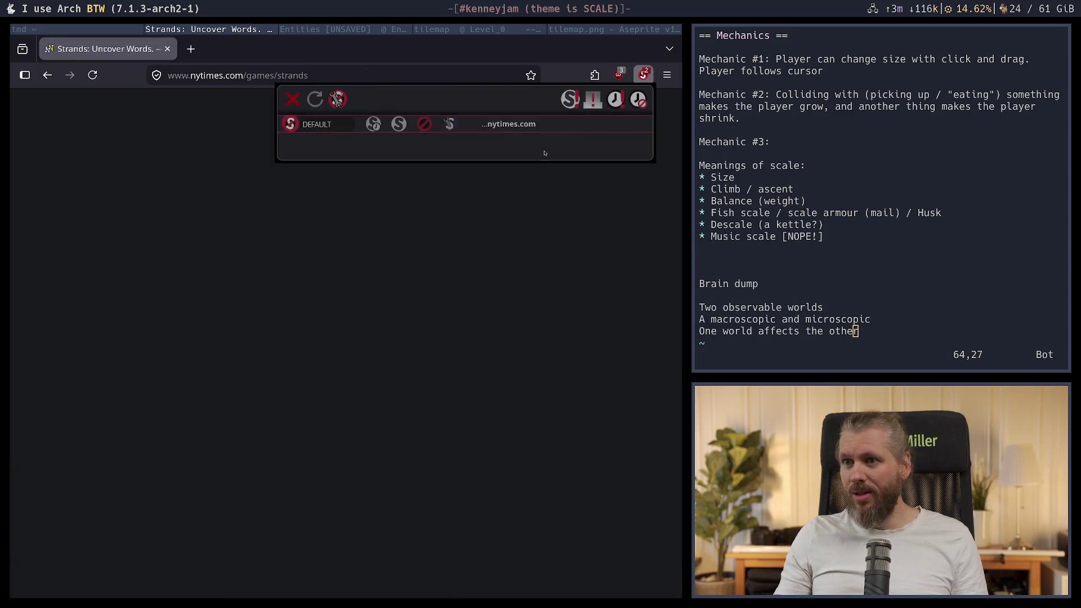
pyautogui.click(432, 220)
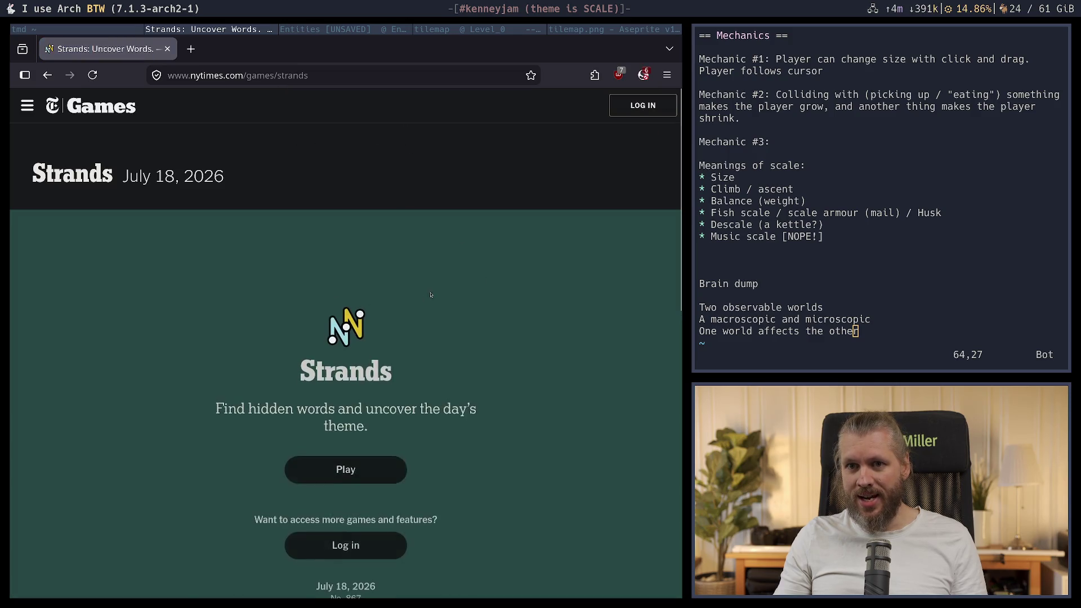
pyautogui.click(334, 451)
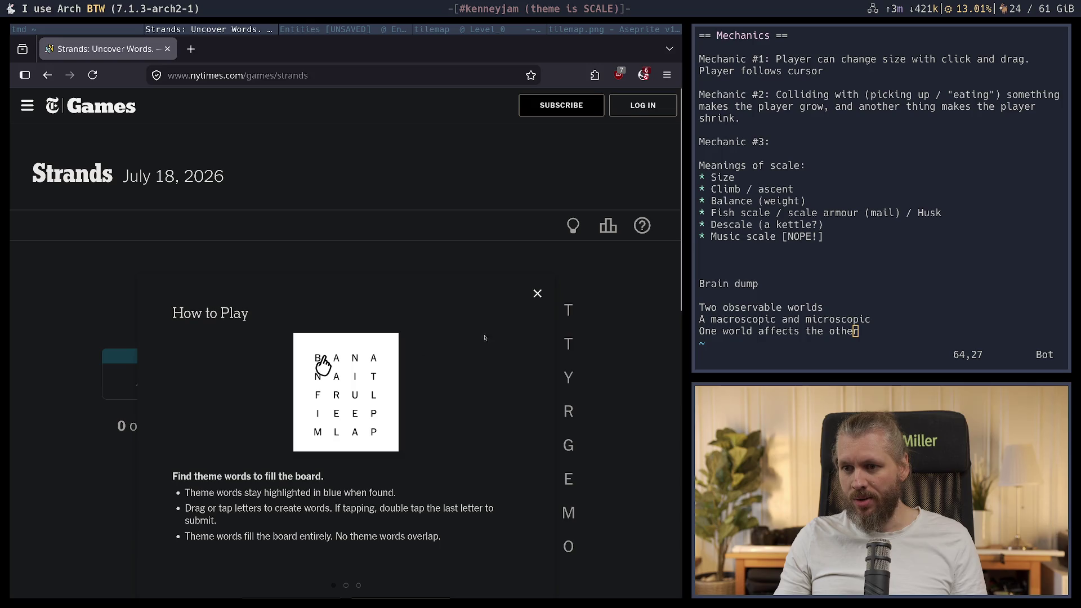
pyautogui.click(598, 333)
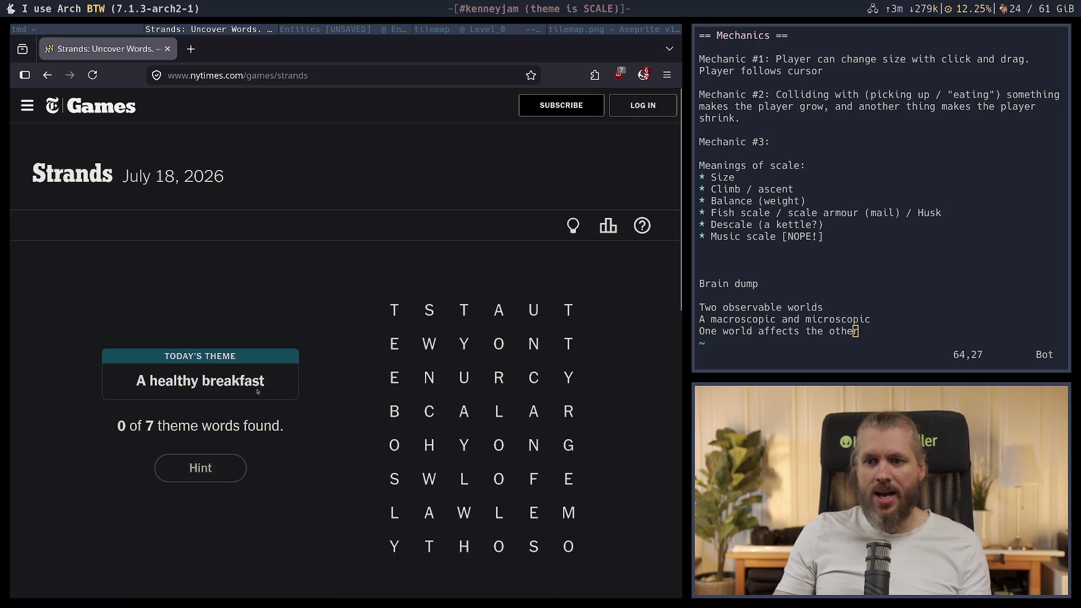
# Try candidate words starting from Y-O, plus WEEB, NUT and TAUNT, without finding a theme word
pyautogui.scroll(-3, 357, 345)
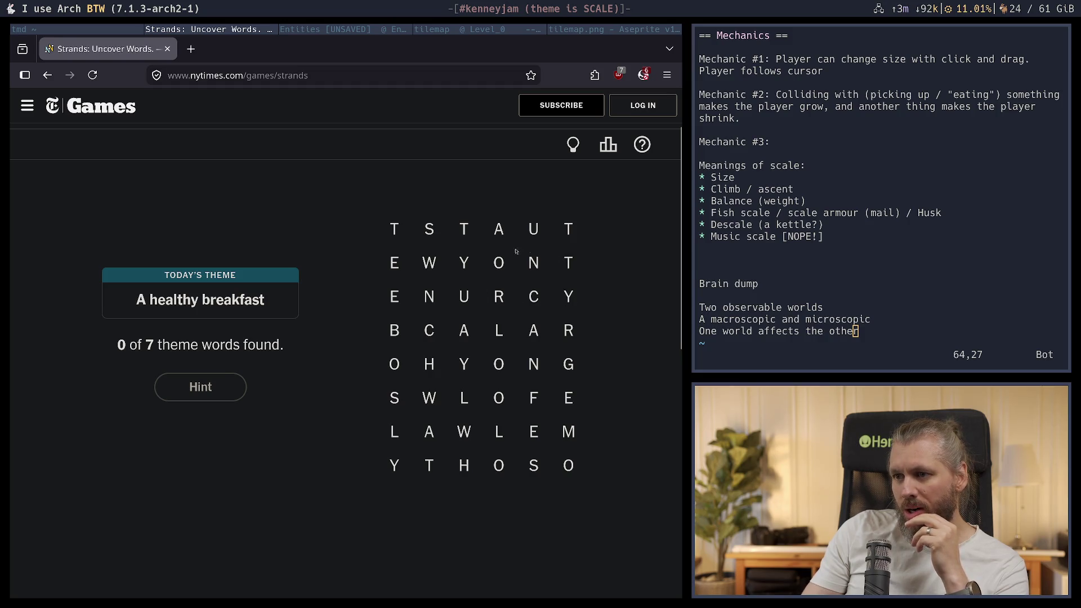
pyautogui.moveTo(464, 263); pyautogui.dragTo(498, 262)
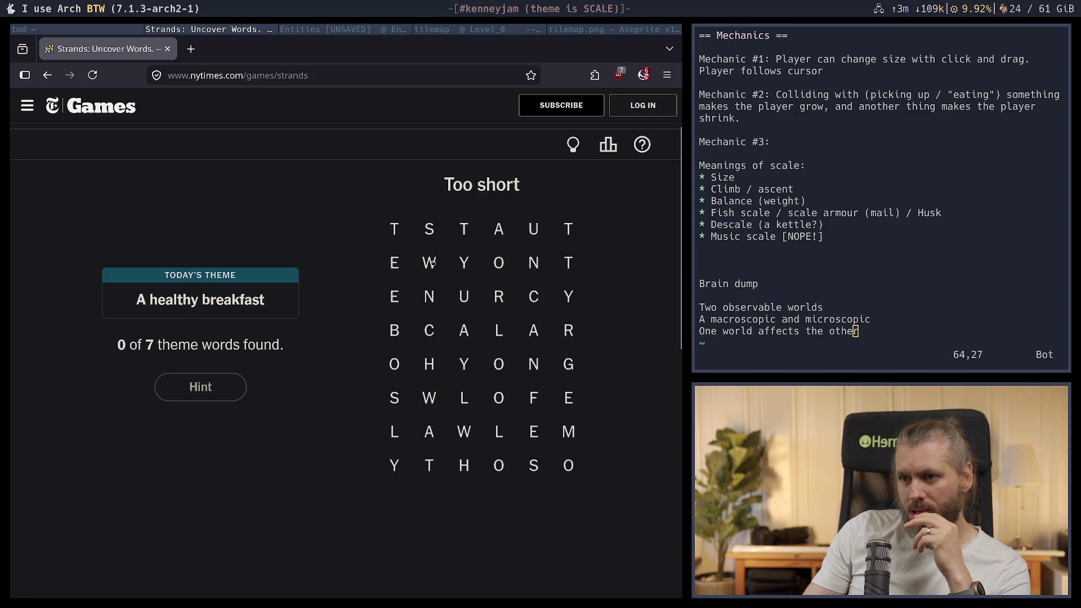
pyautogui.moveTo(429, 263)
pyautogui.mouseDown()
pyautogui.moveTo(394, 296)
pyautogui.moveTo(396, 333)
pyautogui.mouseUp()
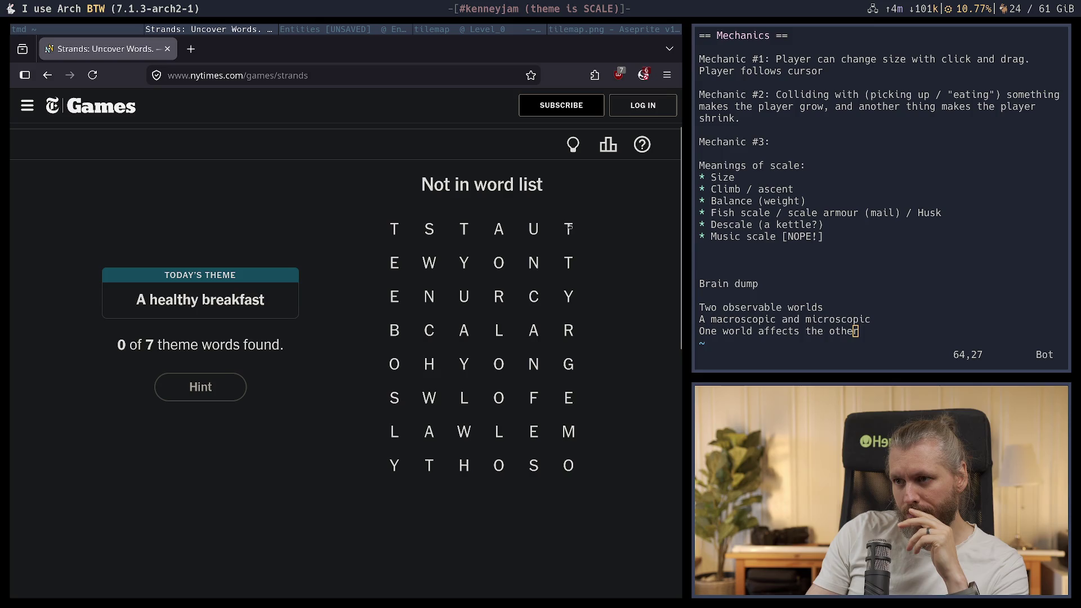
pyautogui.moveTo(533, 262)
pyautogui.mouseDown()
pyautogui.moveTo(535, 243)
pyautogui.moveTo(570, 231)
pyautogui.mouseUp()
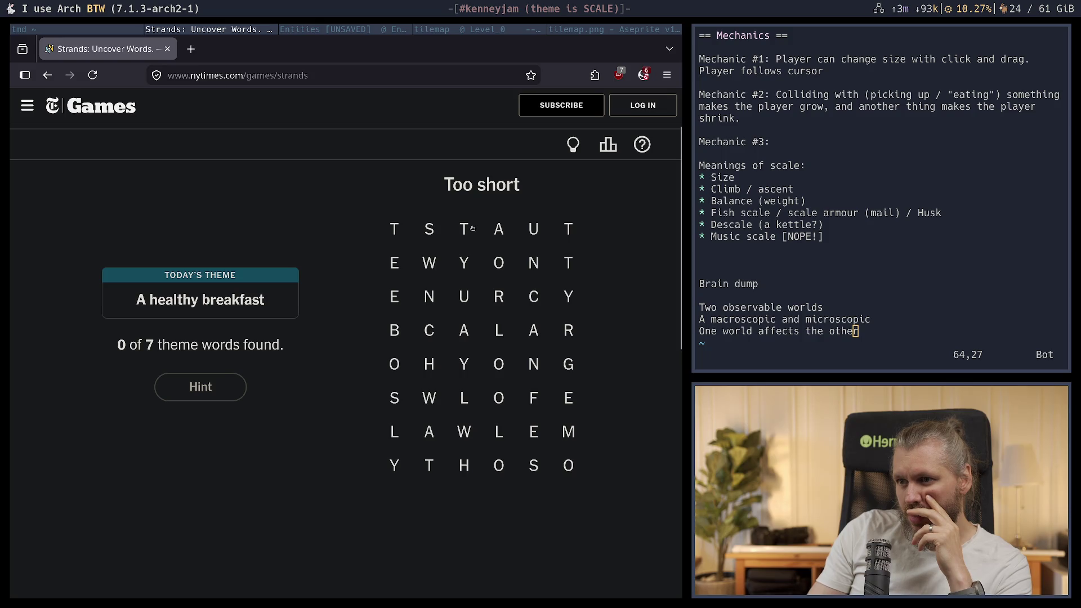
pyautogui.moveTo(472, 228)
pyautogui.mouseDown()
pyautogui.moveTo(532, 229)
pyautogui.moveTo(568, 261)
pyautogui.mouseUp()
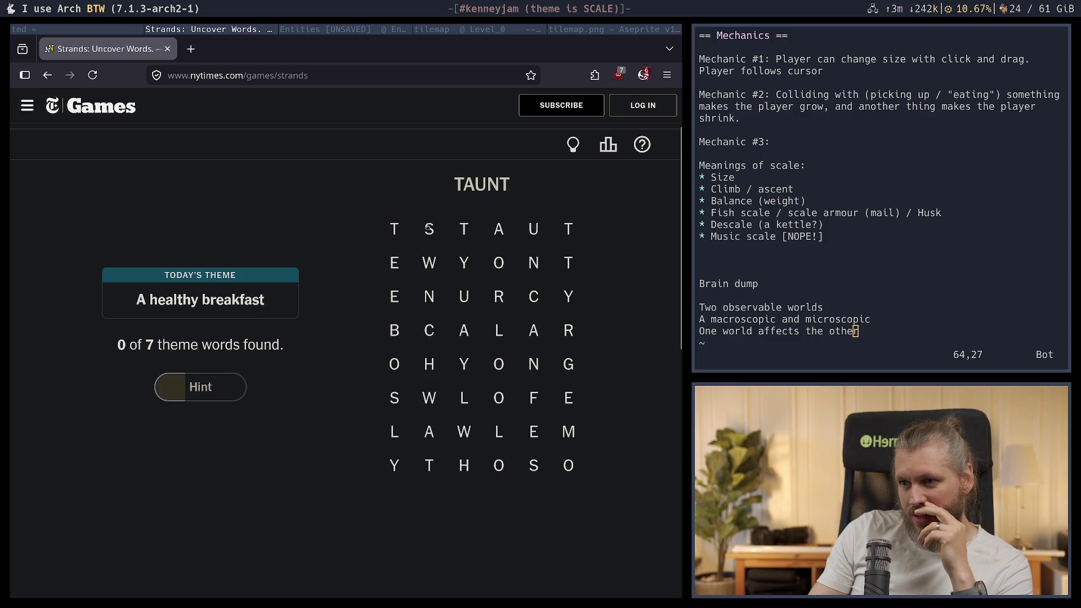
pyautogui.click(464, 263)
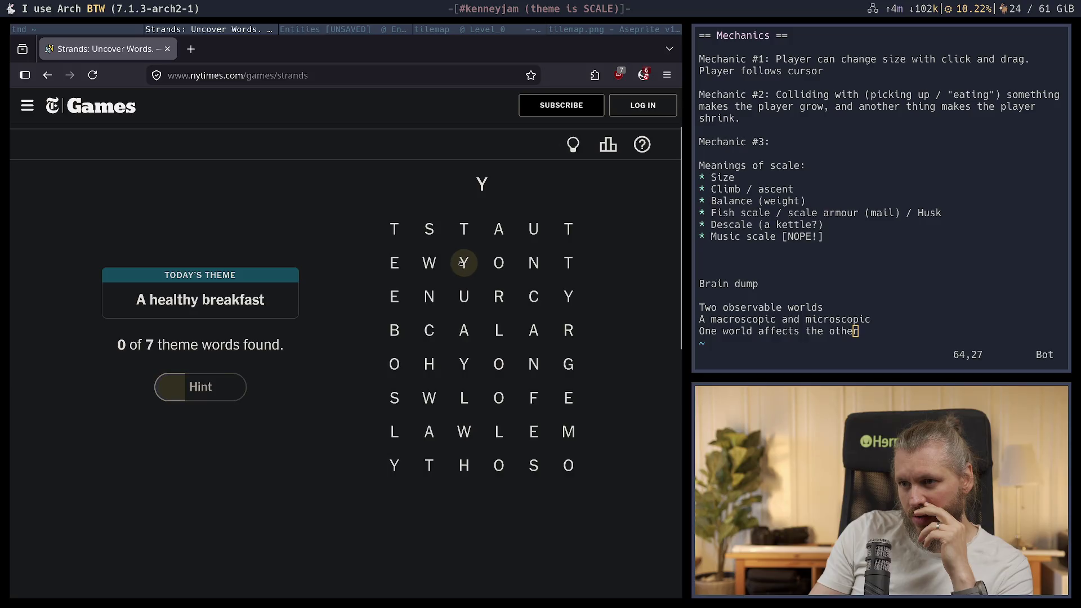
pyautogui.click(464, 263)
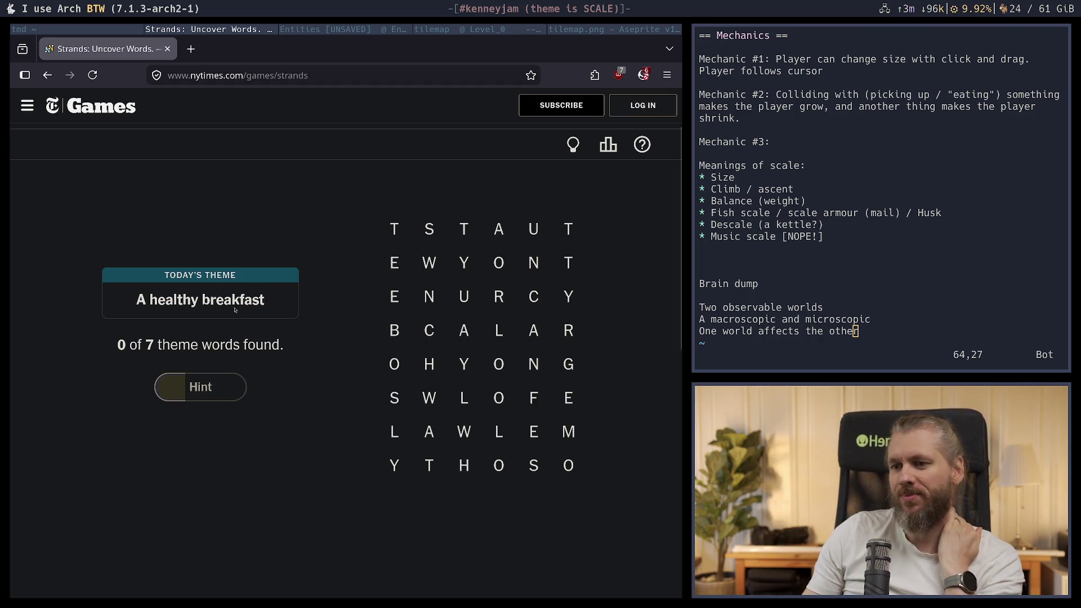
# Try SLAY, HOSE, WHOS, WHOLE, WHOLES and HOLES, then trace WHOLESOME along the bottom rows
pyautogui.moveTo(394, 398)
pyautogui.mouseDown()
pyautogui.moveTo(410, 464)
pyautogui.moveTo(407, 450)
pyautogui.mouseUp()
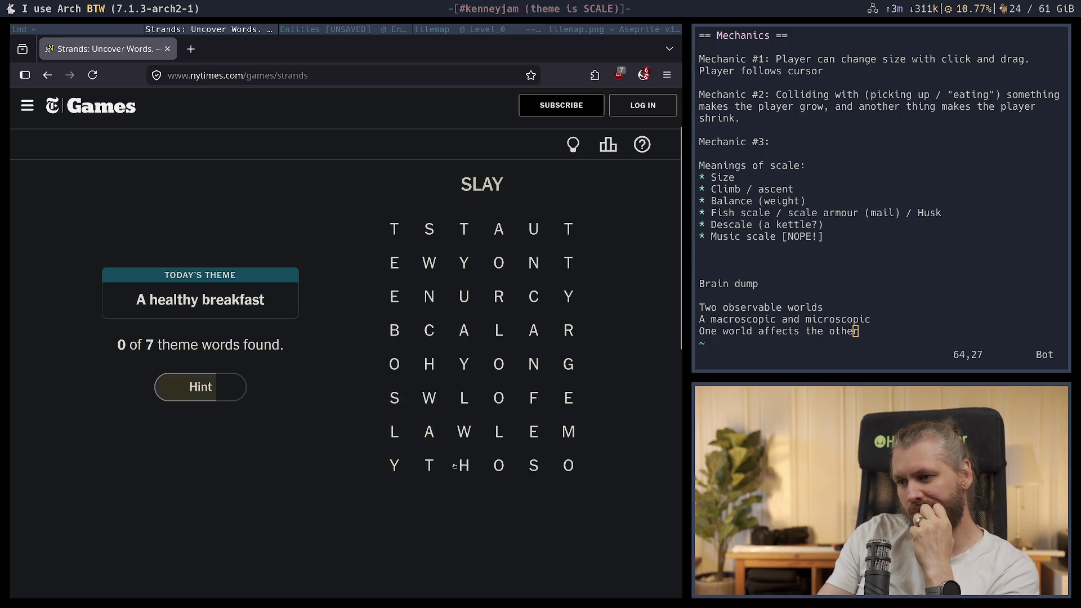
pyautogui.moveTo(464, 465)
pyautogui.mouseDown()
pyautogui.moveTo(499, 465)
pyautogui.moveTo(532, 442)
pyautogui.mouseUp()
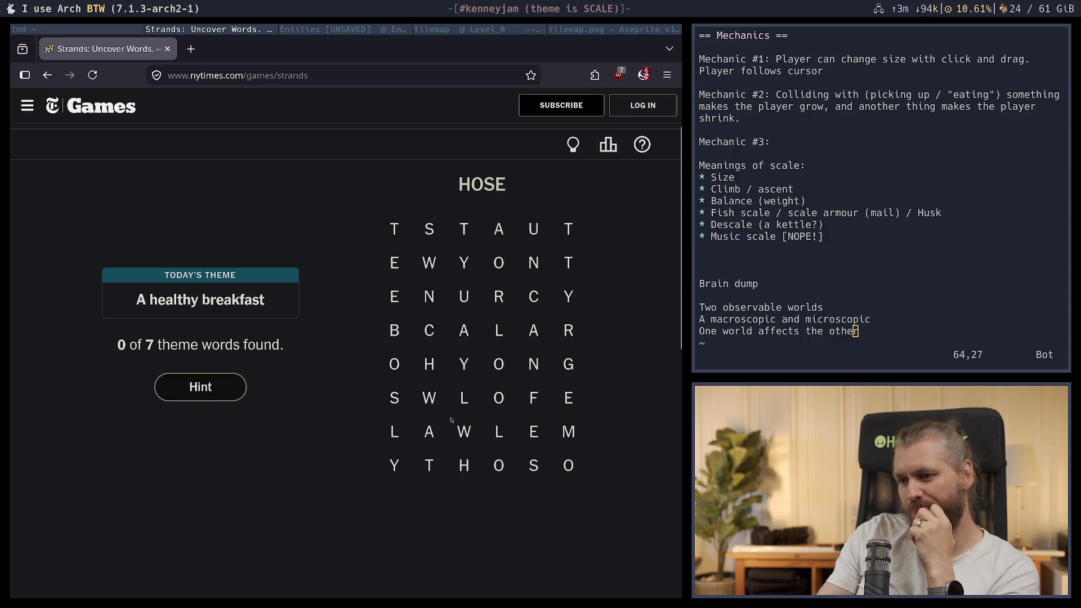
pyautogui.moveTo(464, 432)
pyautogui.mouseDown()
pyautogui.moveTo(464, 465)
pyautogui.moveTo(534, 465)
pyautogui.mouseUp()
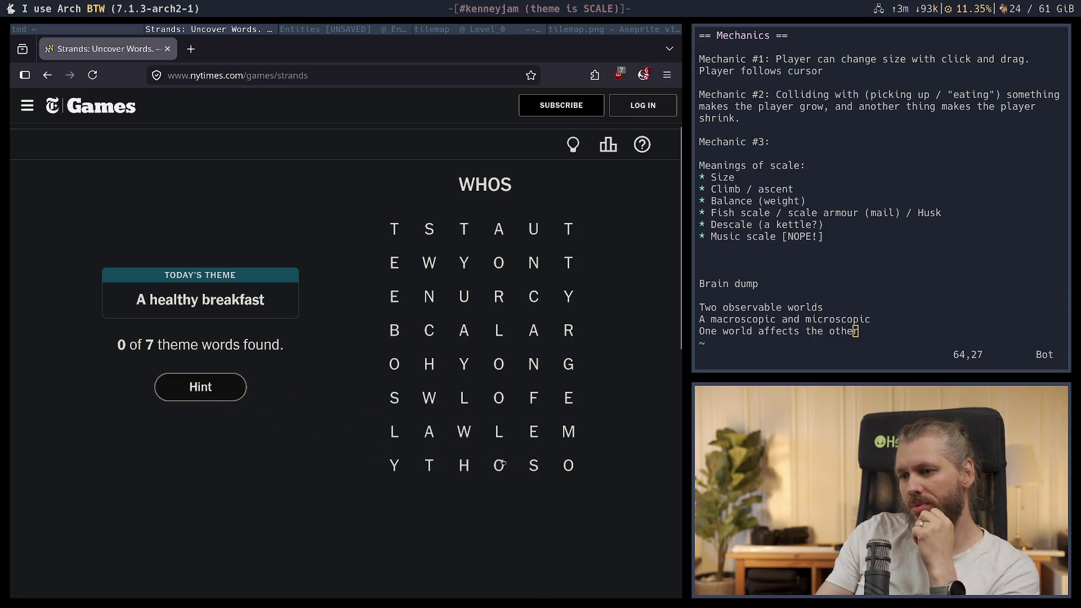
pyautogui.click(464, 437)
pyautogui.moveTo(464, 437)
pyautogui.mouseDown()
pyautogui.moveTo(498, 466)
pyautogui.moveTo(499, 434)
pyautogui.moveTo(532, 440)
pyautogui.mouseUp()
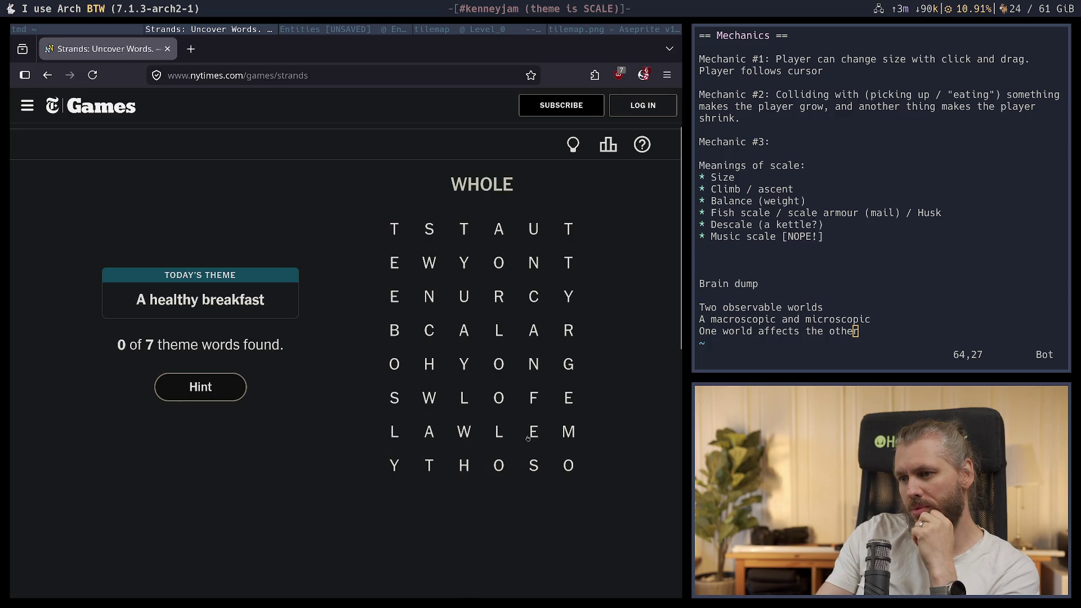
pyautogui.moveTo(464, 434)
pyautogui.mouseDown()
pyautogui.moveTo(494, 466)
pyautogui.moveTo(499, 435)
pyautogui.moveTo(521, 434)
pyautogui.mouseUp()
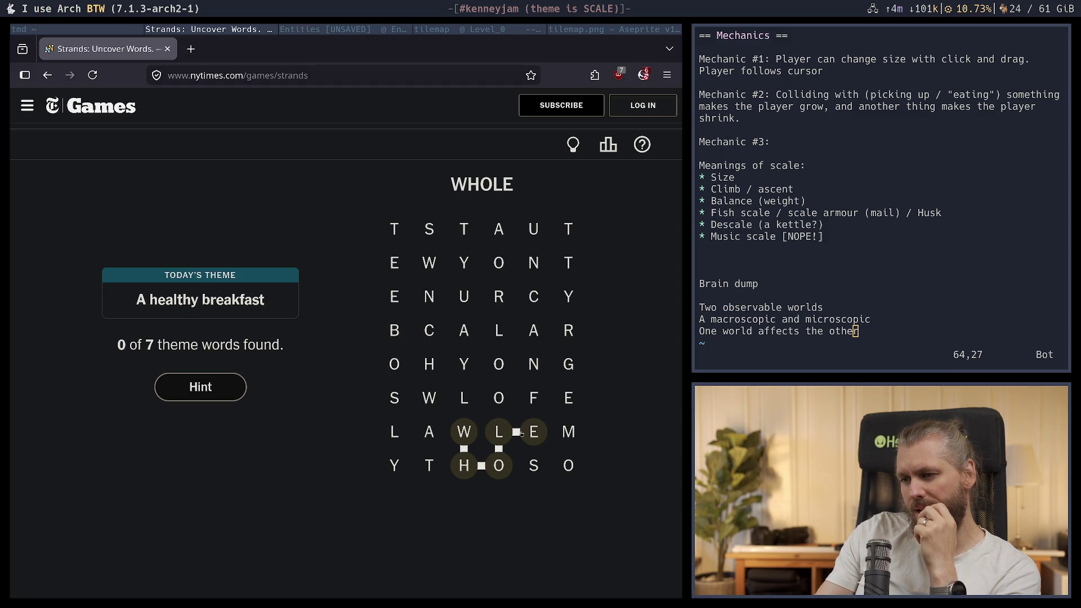
pyautogui.moveTo(521, 433); pyautogui.dragTo(534, 465)
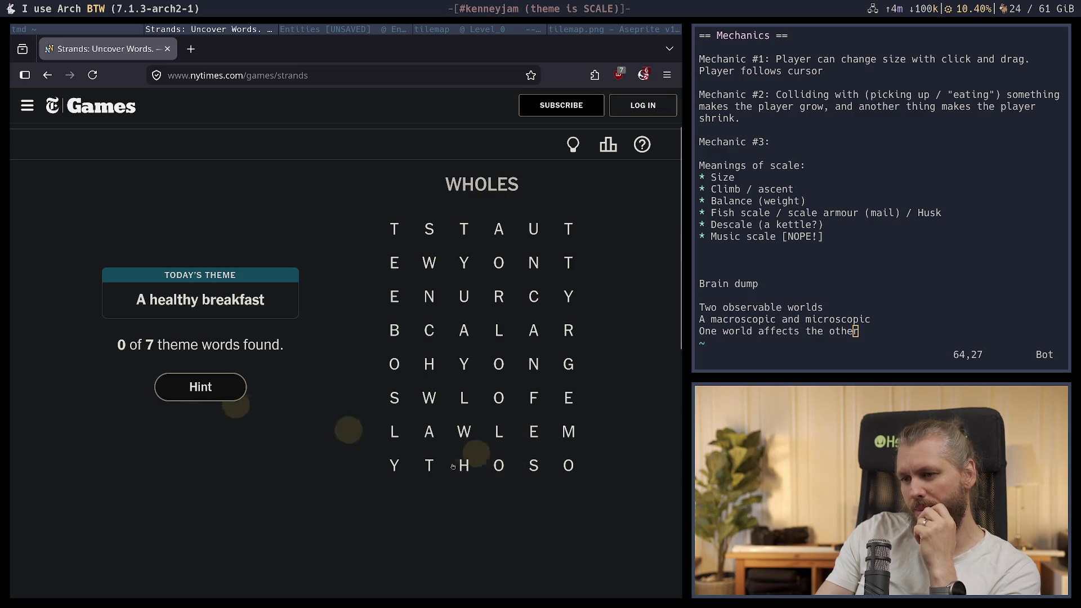
pyautogui.moveTo(464, 465)
pyautogui.mouseDown()
pyautogui.moveTo(499, 465)
pyautogui.moveTo(539, 435)
pyautogui.moveTo(499, 432)
pyautogui.moveTo(535, 467)
pyautogui.mouseUp()
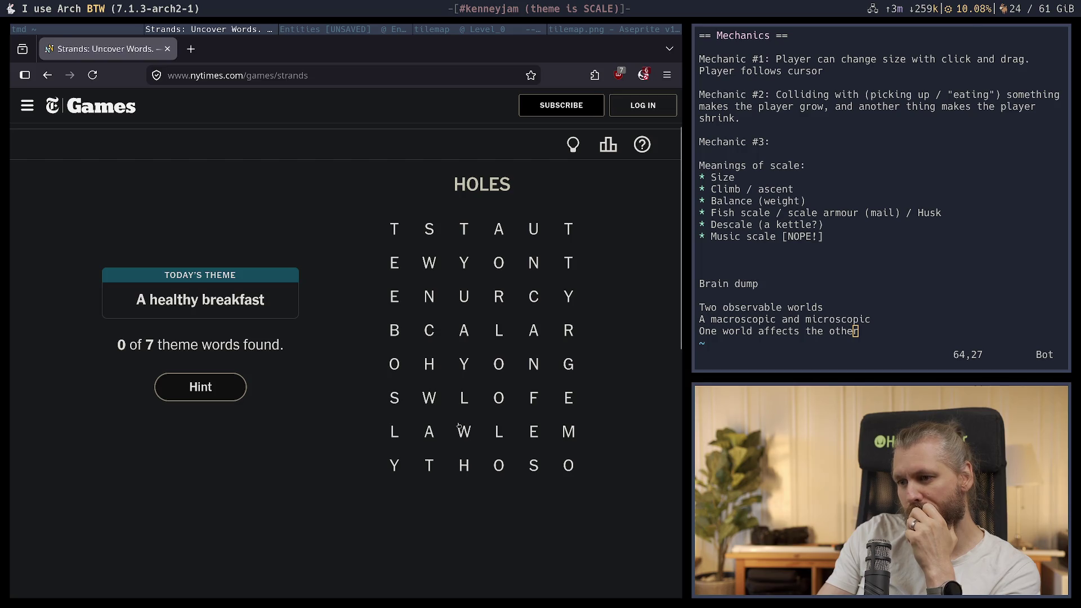
pyautogui.moveTo(459, 426)
pyautogui.mouseDown()
pyautogui.moveTo(496, 466)
pyautogui.moveTo(510, 437)
pyautogui.moveTo(535, 433)
pyautogui.moveTo(570, 466)
pyautogui.moveTo(574, 391)
pyautogui.mouseUp()
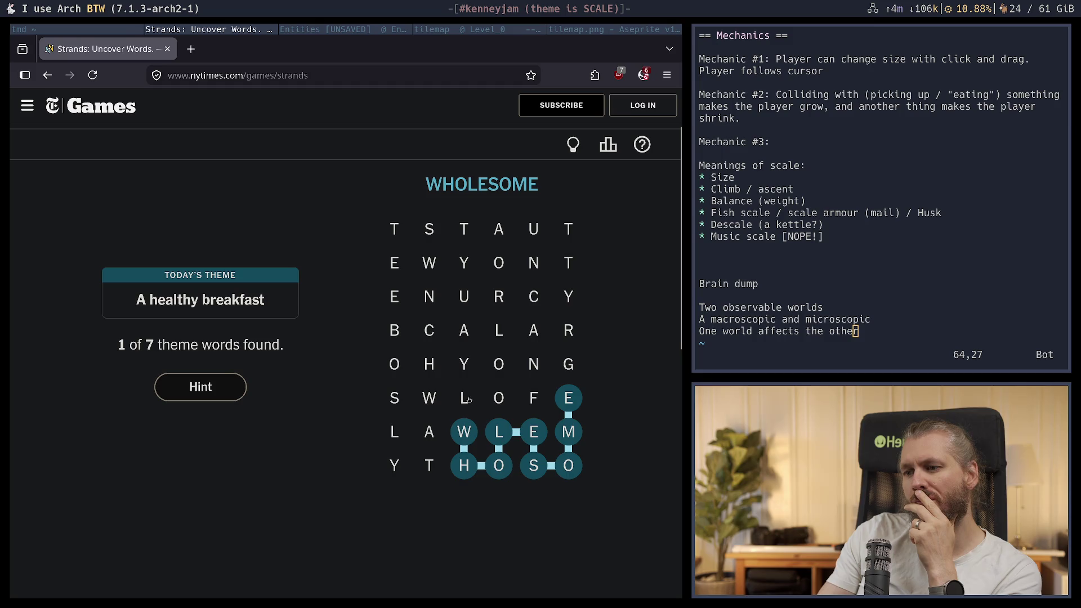
pyautogui.moveTo(465, 399)
pyautogui.mouseDown()
pyautogui.moveTo(498, 364)
pyautogui.moveTo(532, 364)
pyautogui.moveTo(528, 383)
pyautogui.mouseUp()
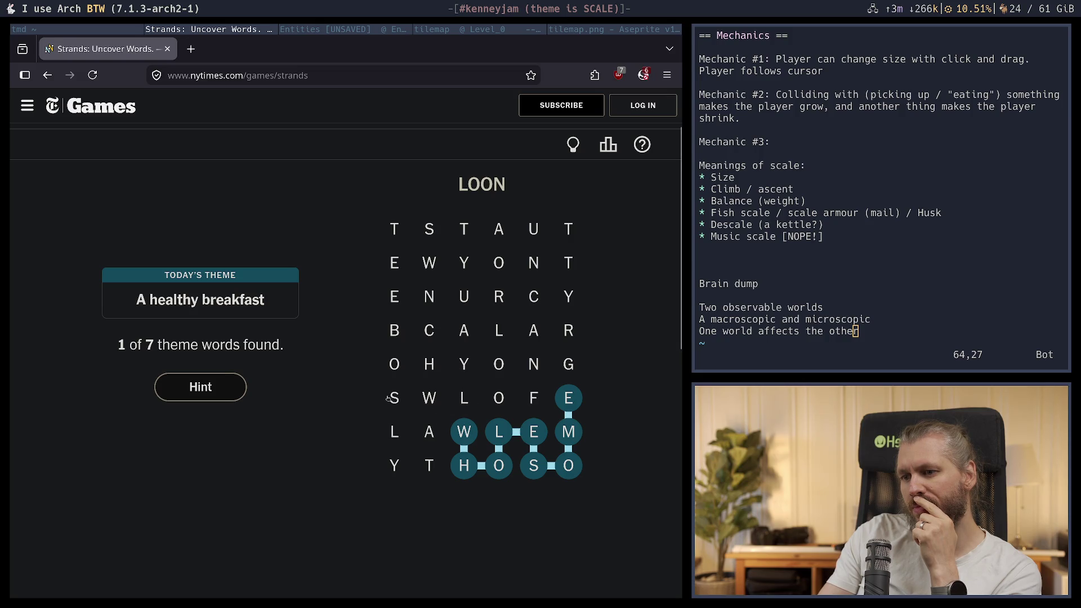
pyautogui.moveTo(388, 398)
pyautogui.mouseDown()
pyautogui.moveTo(429, 432)
pyautogui.moveTo(428, 466)
pyautogui.mouseUp()
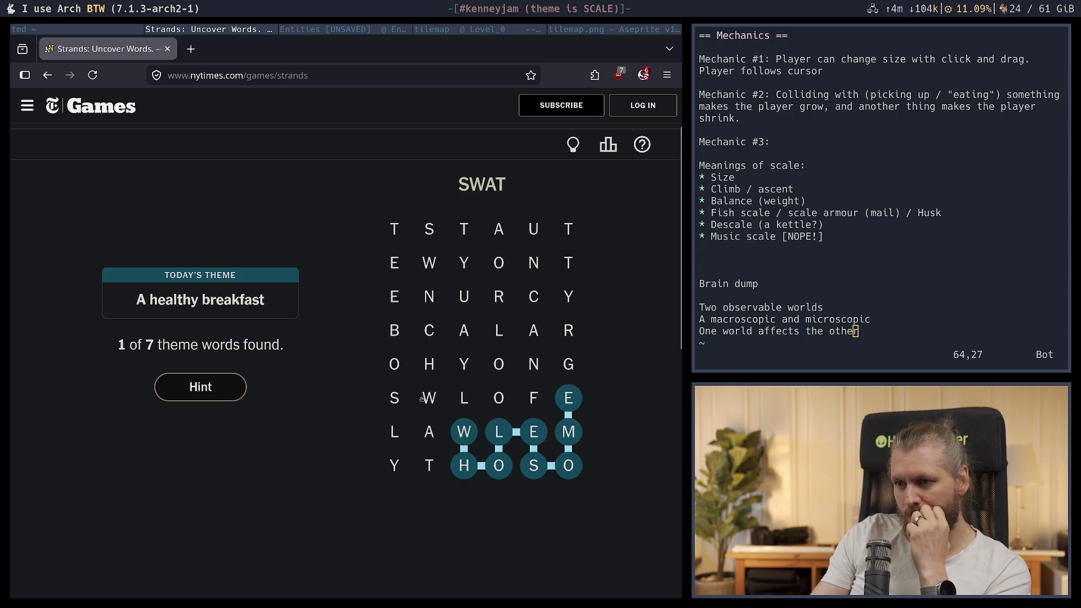
pyautogui.moveTo(422, 399)
pyautogui.mouseDown()
pyautogui.moveTo(429, 364)
pyautogui.moveTo(464, 365)
pyautogui.mouseUp()
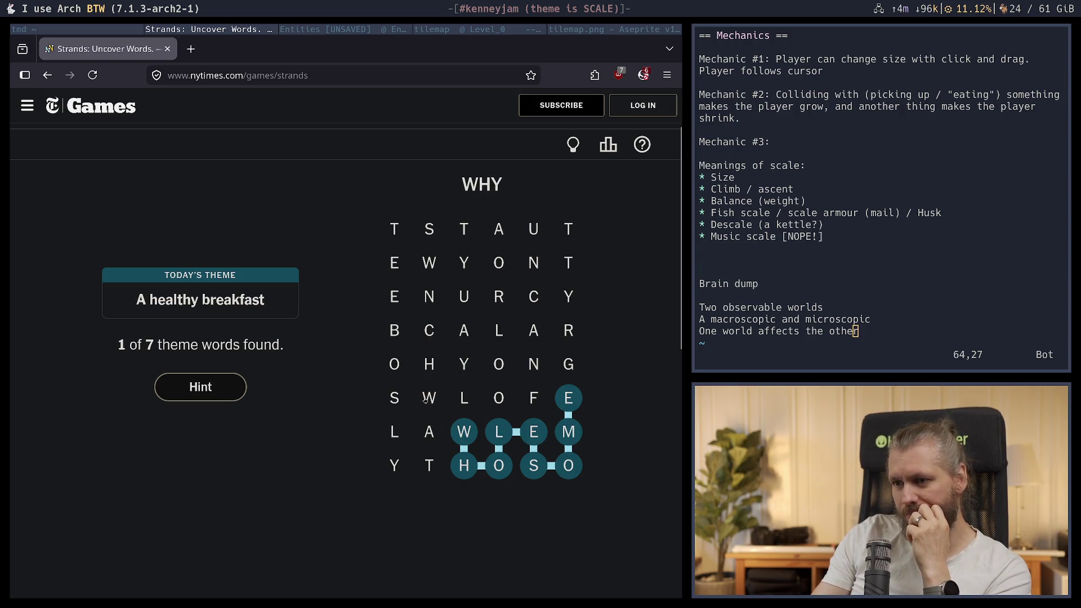
pyautogui.click(426, 398)
pyautogui.click(430, 365)
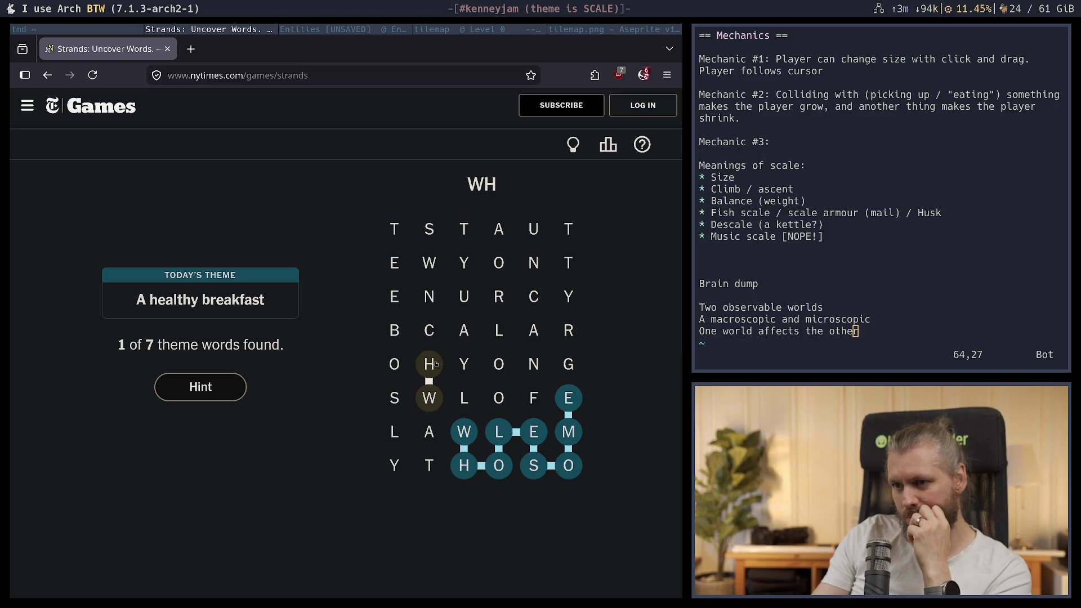
pyautogui.click(430, 364)
pyautogui.click(429, 365)
pyautogui.click(428, 365)
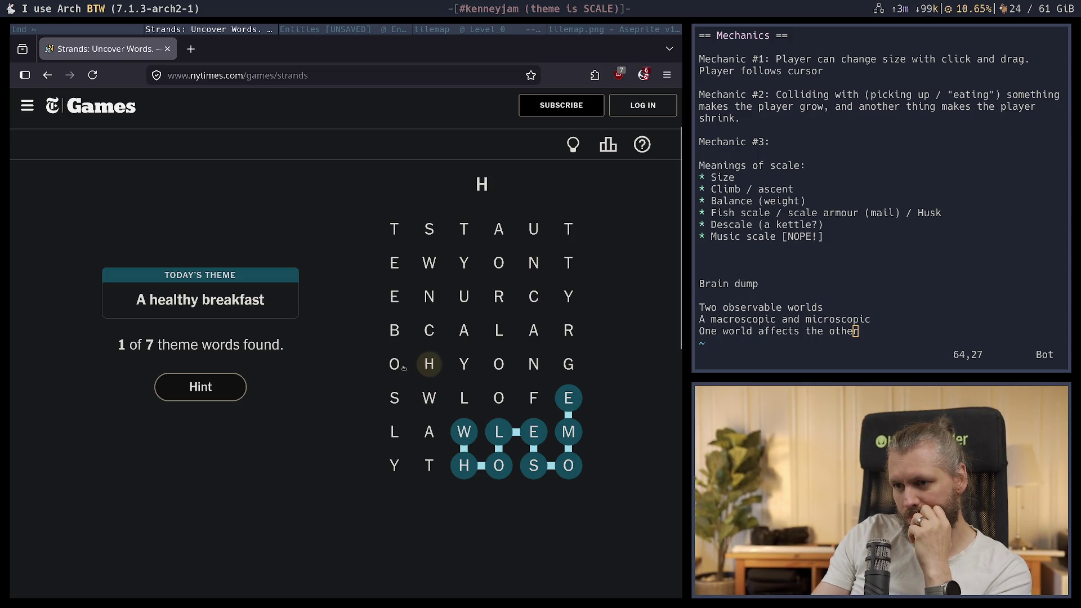
pyautogui.click(401, 366)
pyautogui.click(391, 340)
pyautogui.moveTo(391, 338)
pyautogui.mouseDown()
pyautogui.moveTo(425, 299)
pyautogui.moveTo(461, 296)
pyautogui.moveTo(431, 298)
pyautogui.moveTo(424, 340)
pyautogui.moveTo(394, 332)
pyautogui.moveTo(394, 230)
pyautogui.moveTo(431, 233)
pyautogui.mouseUp()
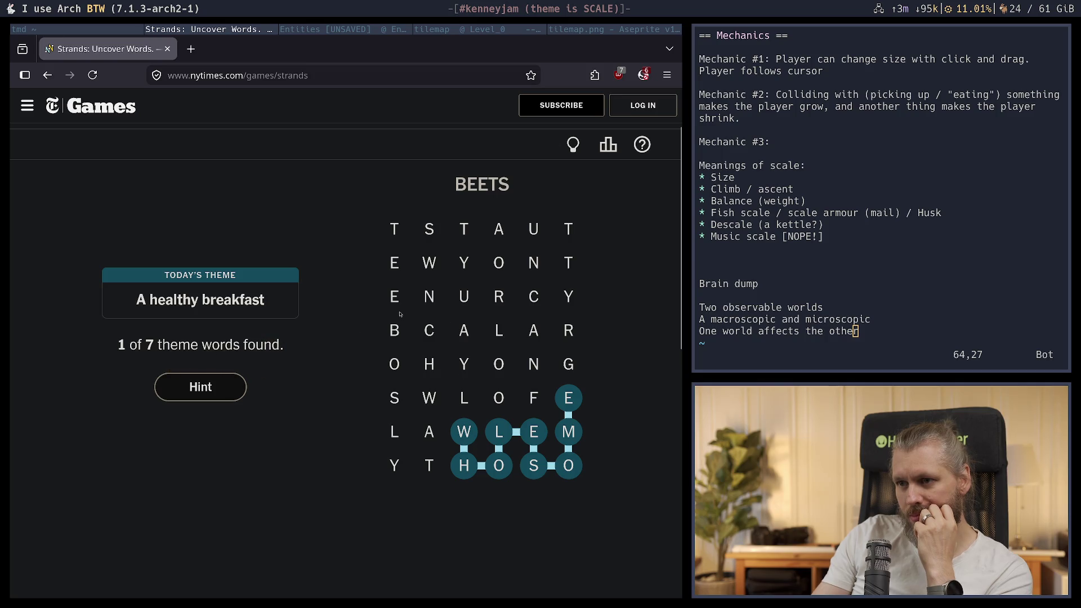
pyautogui.moveTo(394, 332); pyautogui.dragTo(394, 229)
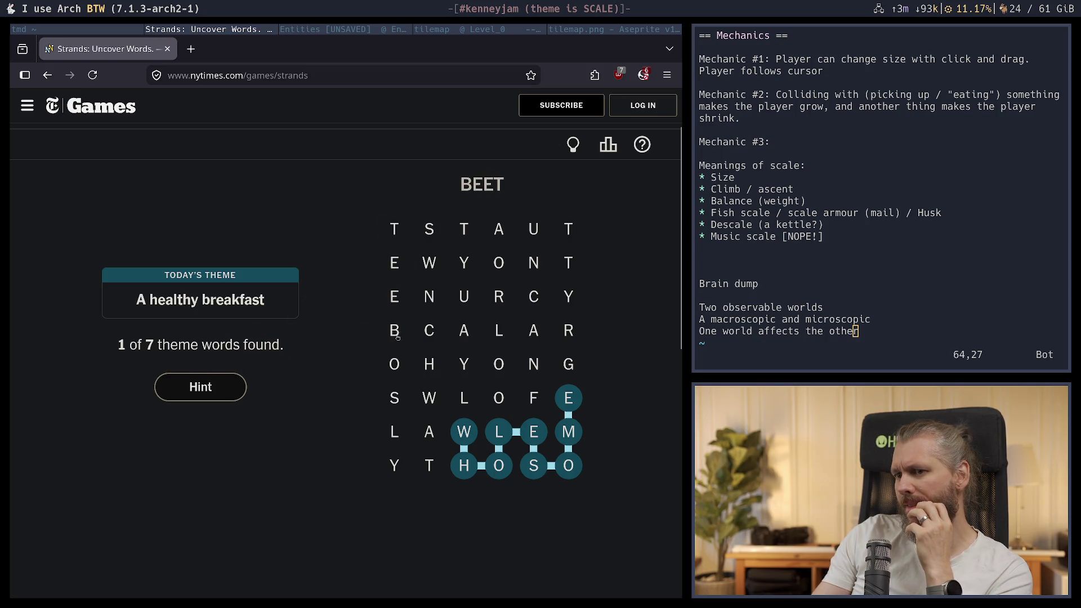
pyautogui.moveTo(394, 332)
pyautogui.mouseDown()
pyautogui.moveTo(396, 253)
pyautogui.moveTo(431, 228)
pyautogui.mouseUp()
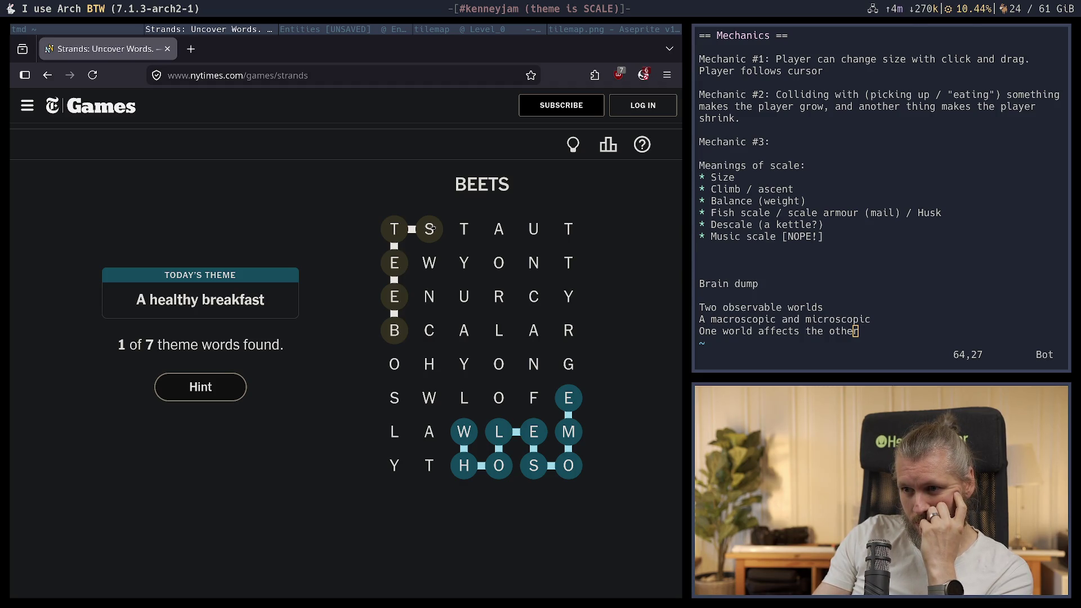
pyautogui.click(431, 228)
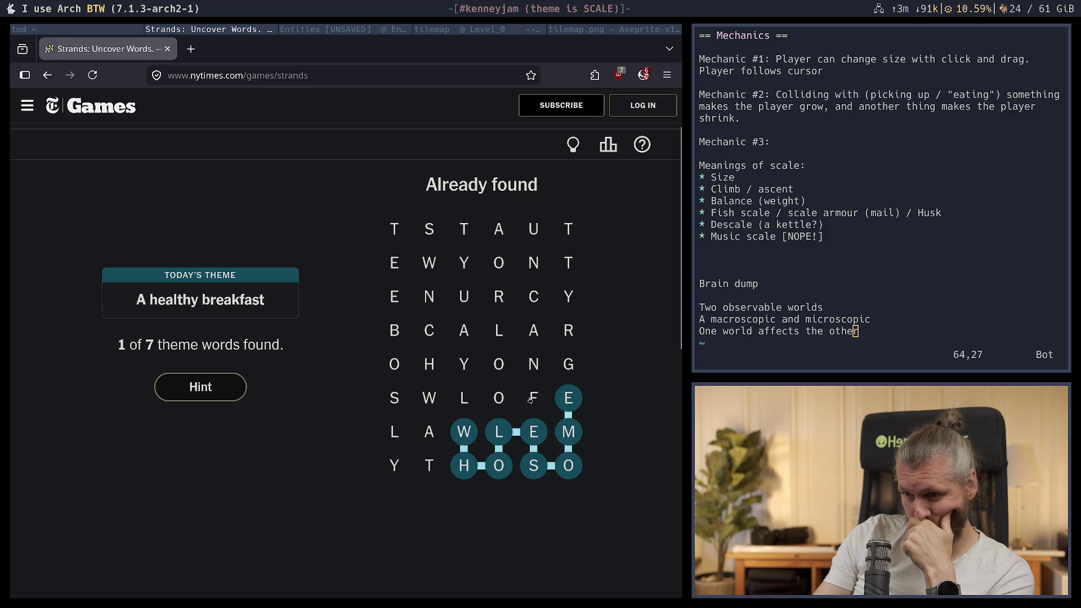
# Try FOOL, LONG and GRANOLA through the middle rows of the board
pyautogui.moveTo(532, 399)
pyautogui.mouseDown()
pyautogui.moveTo(499, 366)
pyautogui.moveTo(471, 406)
pyautogui.moveTo(532, 398)
pyautogui.moveTo(463, 401)
pyautogui.mouseUp()
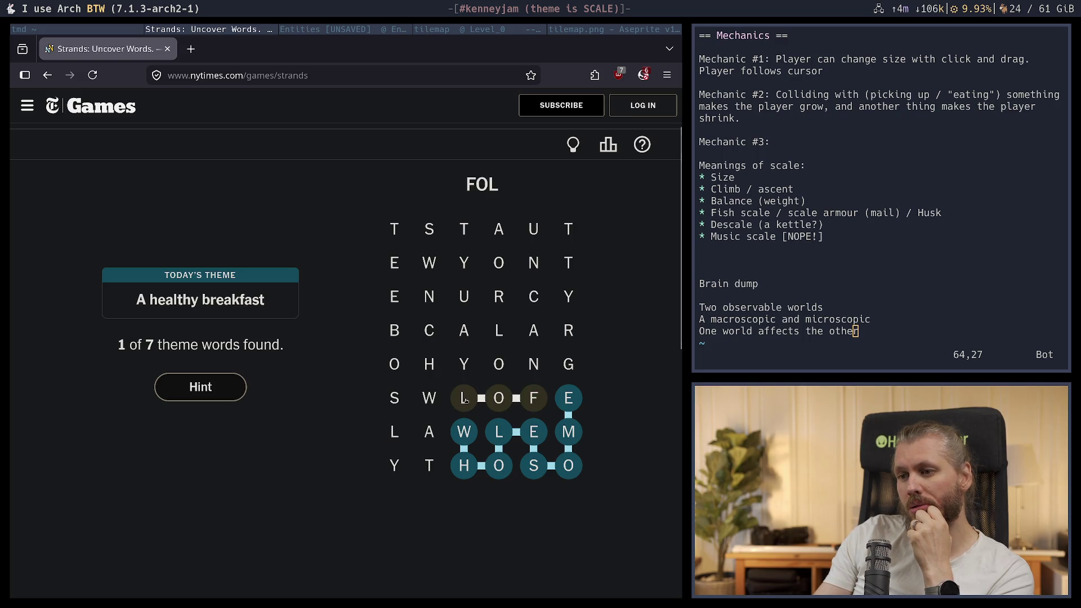
pyautogui.moveTo(465, 400); pyautogui.dragTo(465, 400)
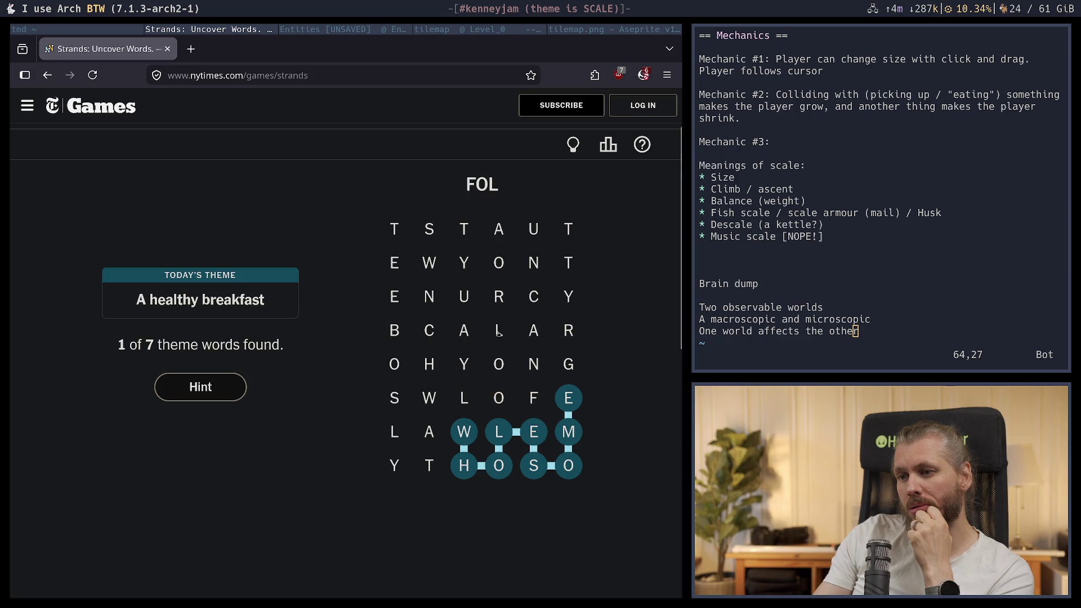
pyautogui.moveTo(499, 330)
pyautogui.mouseDown()
pyautogui.moveTo(499, 365)
pyautogui.moveTo(580, 362)
pyautogui.mouseUp()
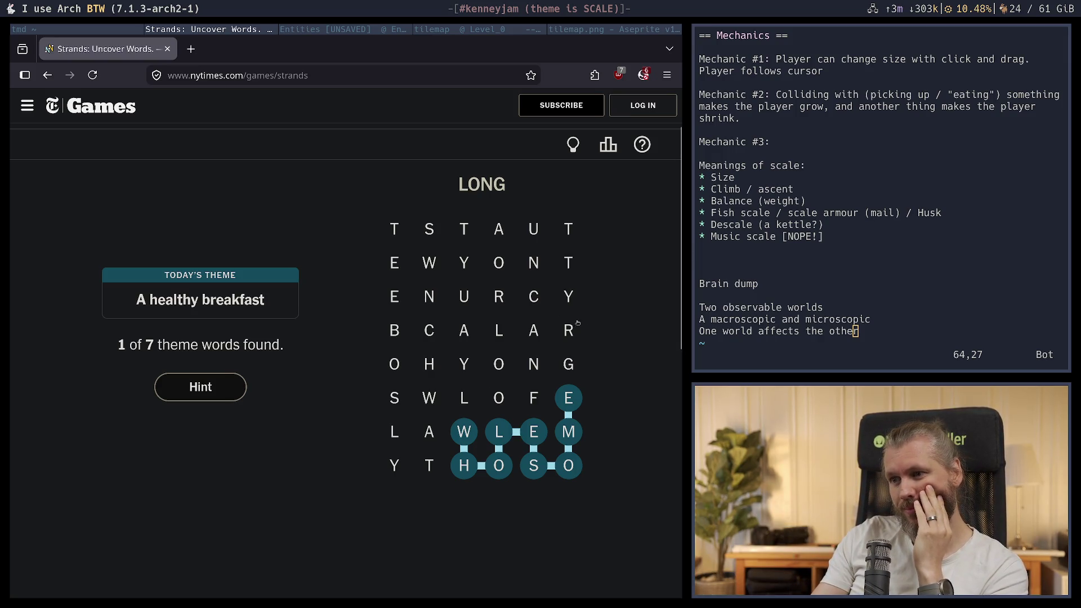
pyautogui.moveTo(568, 330)
pyautogui.mouseDown()
pyautogui.moveTo(569, 365)
pyautogui.moveTo(571, 335)
pyautogui.moveTo(535, 333)
pyautogui.moveTo(534, 363)
pyautogui.moveTo(507, 360)
pyautogui.moveTo(499, 332)
pyautogui.moveTo(467, 336)
pyautogui.mouseUp()
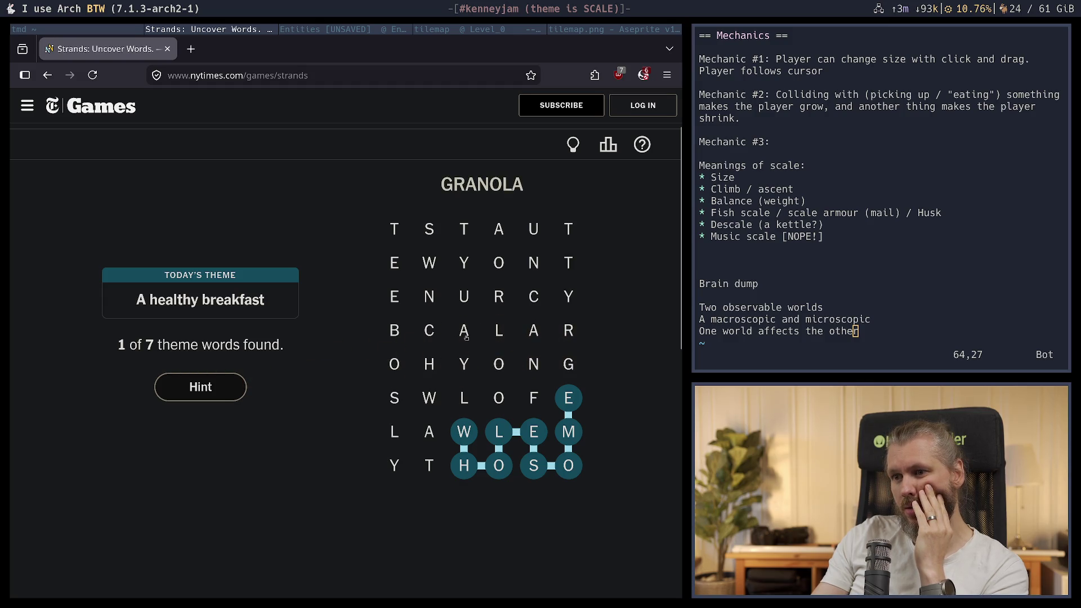
pyautogui.moveTo(569, 364)
pyautogui.mouseDown()
pyautogui.moveTo(568, 332)
pyautogui.moveTo(535, 332)
pyautogui.moveTo(505, 362)
pyautogui.moveTo(498, 331)
pyautogui.moveTo(455, 330)
pyautogui.moveTo(463, 363)
pyautogui.moveTo(465, 331)
pyautogui.mouseUp()
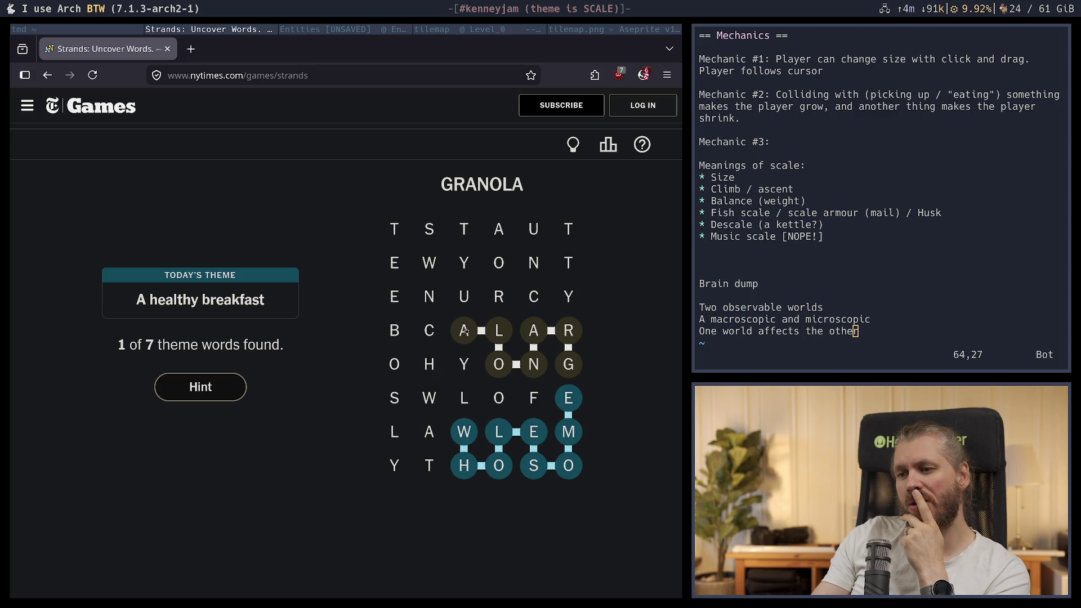
pyautogui.moveTo(464, 331); pyautogui.dragTo(465, 330)
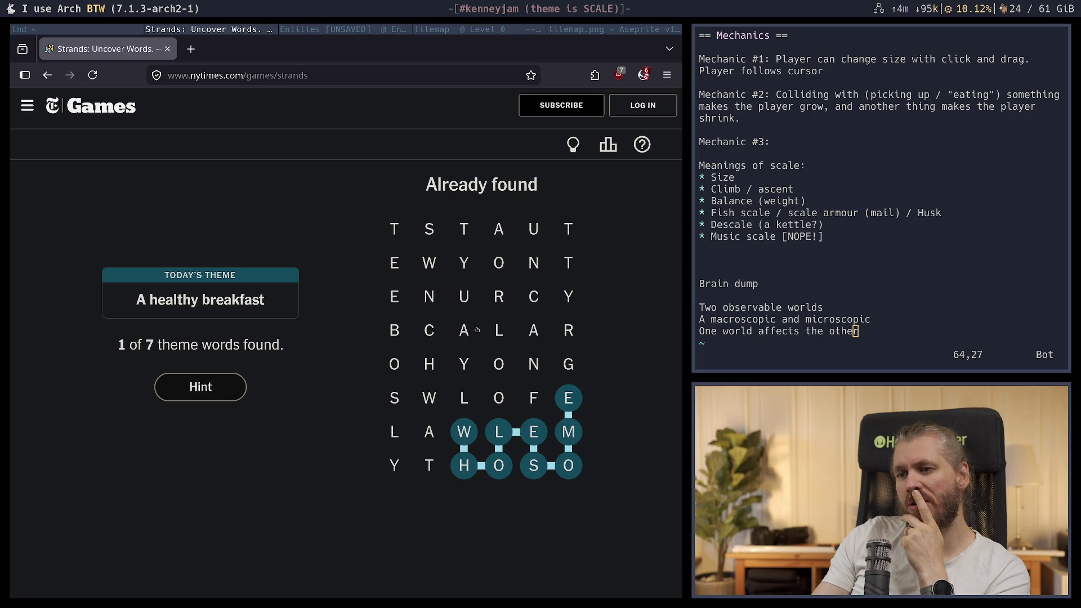
# Trace CRUNCHY as a theme word and retry GRANOLA
pyautogui.moveTo(532, 299)
pyautogui.mouseDown()
pyautogui.moveTo(428, 307)
pyautogui.moveTo(429, 332)
pyautogui.moveTo(460, 361)
pyautogui.moveTo(475, 357)
pyautogui.mouseUp()
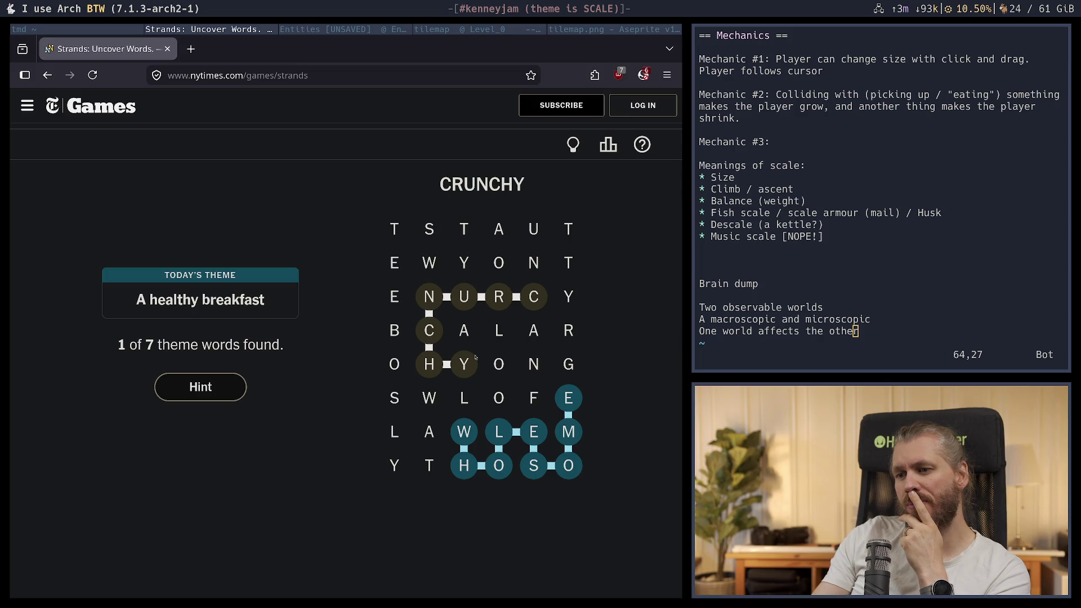
pyautogui.moveTo(475, 357)
pyautogui.mouseDown()
pyautogui.moveTo(567, 360)
pyautogui.moveTo(558, 335)
pyautogui.moveTo(467, 338)
pyautogui.mouseUp()
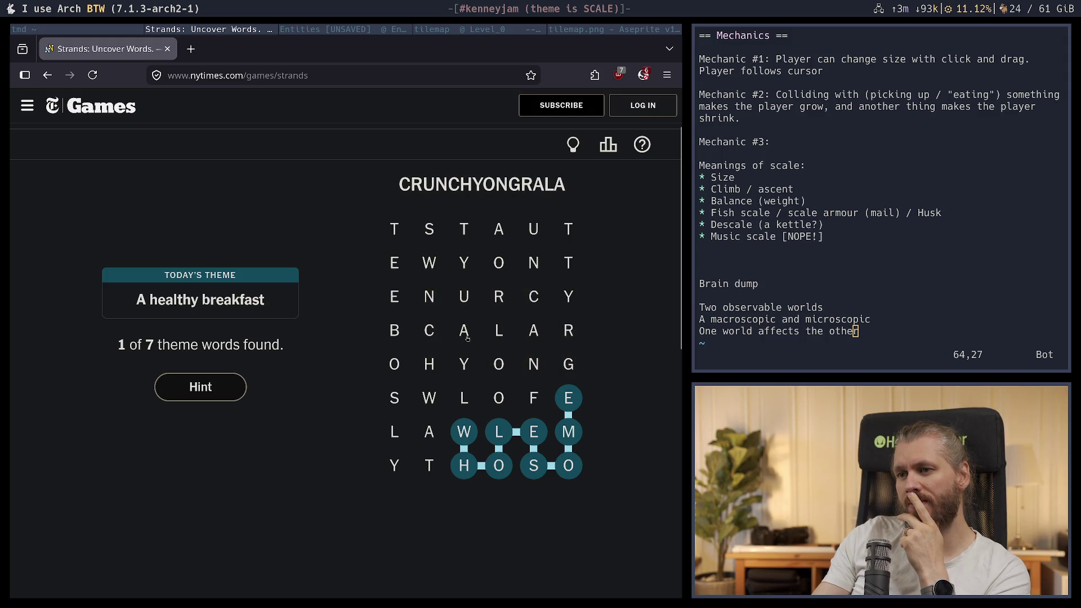
pyautogui.moveTo(542, 299)
pyautogui.mouseDown()
pyautogui.moveTo(430, 300)
pyautogui.moveTo(431, 351)
pyautogui.moveTo(429, 297)
pyautogui.moveTo(429, 364)
pyautogui.mouseUp()
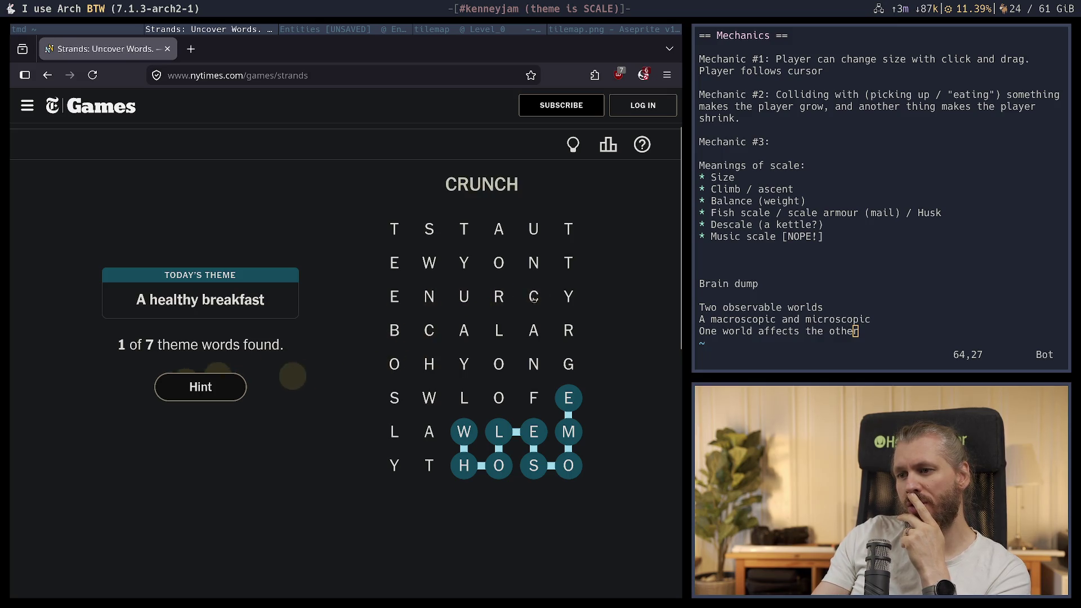
pyautogui.moveTo(534, 296)
pyautogui.mouseDown()
pyautogui.moveTo(424, 304)
pyautogui.moveTo(429, 364)
pyautogui.moveTo(474, 361)
pyautogui.mouseUp()
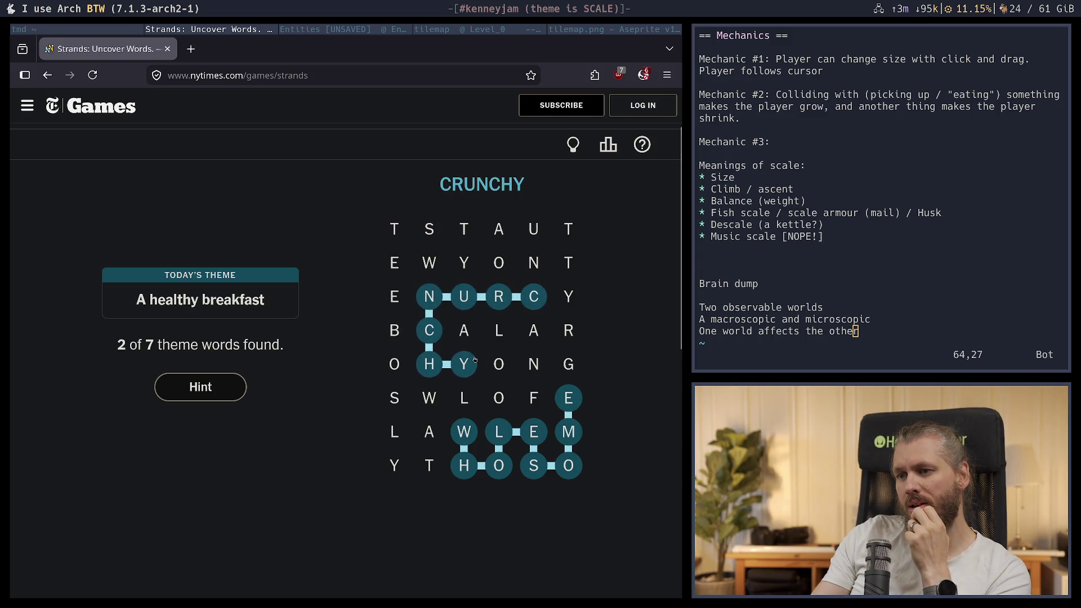
pyautogui.moveTo(569, 364)
pyautogui.mouseDown()
pyautogui.moveTo(568, 332)
pyautogui.moveTo(533, 364)
pyautogui.moveTo(499, 365)
pyautogui.moveTo(464, 332)
pyautogui.mouseUp()
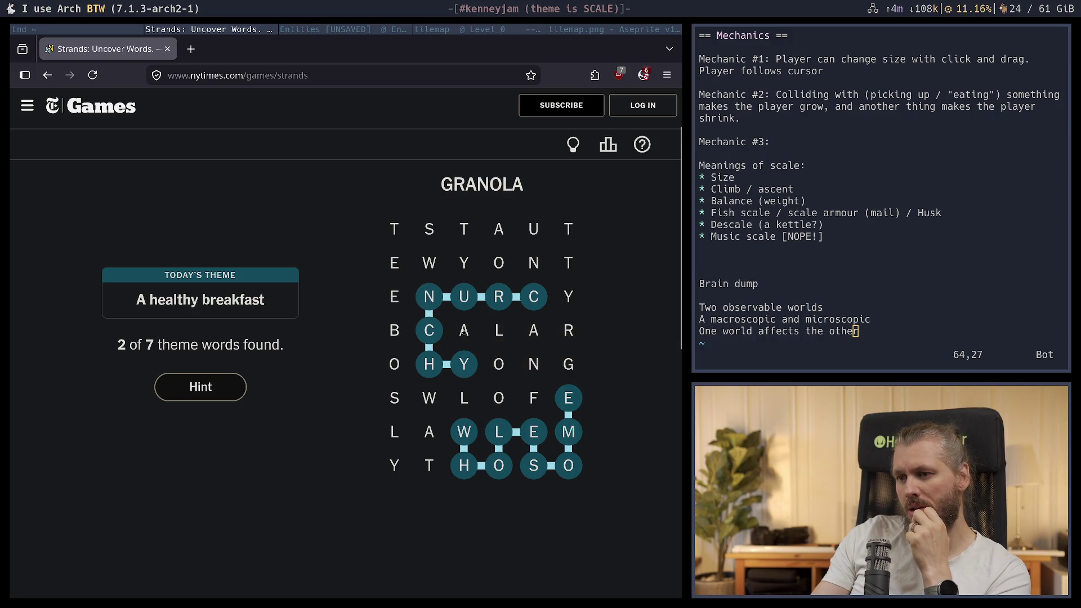
# Try OFGRANOLA and STAUNT, then trace NUTTY as a theme word
pyautogui.click(503, 398)
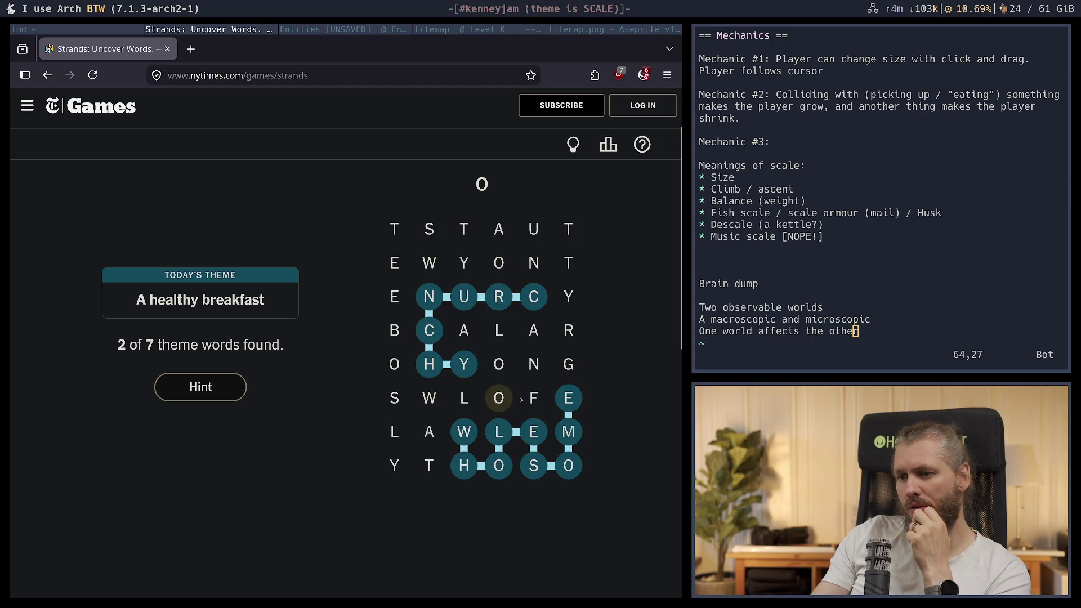
pyautogui.moveTo(521, 400)
pyautogui.mouseDown()
pyautogui.moveTo(533, 366)
pyautogui.moveTo(555, 374)
pyautogui.moveTo(567, 335)
pyautogui.moveTo(468, 337)
pyautogui.mouseUp()
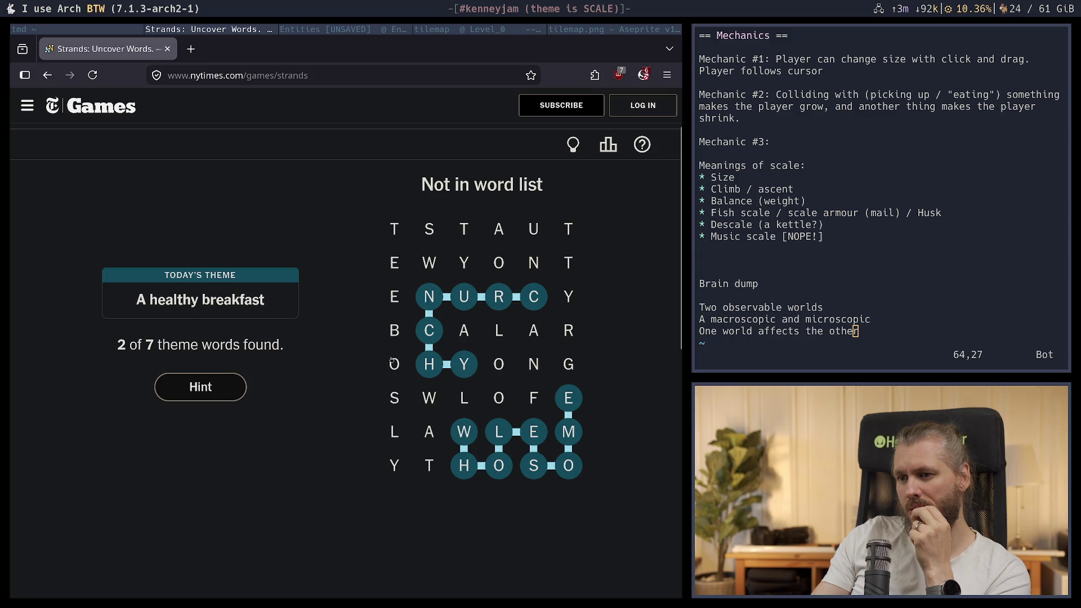
pyautogui.moveTo(497, 398)
pyautogui.mouseDown()
pyautogui.moveTo(541, 399)
pyautogui.moveTo(567, 365)
pyautogui.moveTo(569, 332)
pyautogui.moveTo(534, 363)
pyautogui.moveTo(459, 326)
pyautogui.mouseUp()
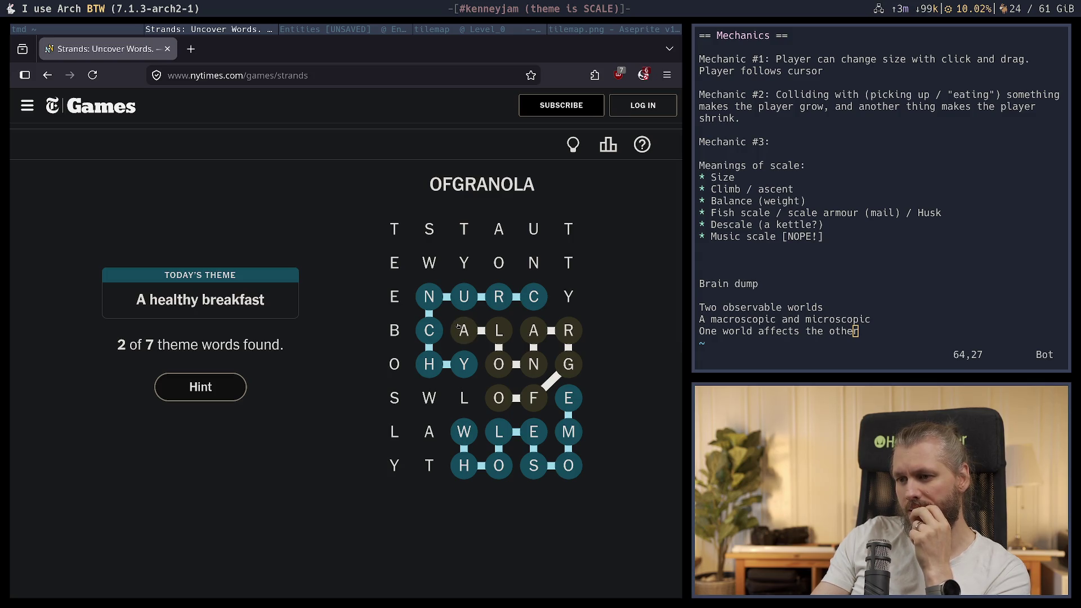
pyautogui.moveTo(458, 326); pyautogui.dragTo(459, 327)
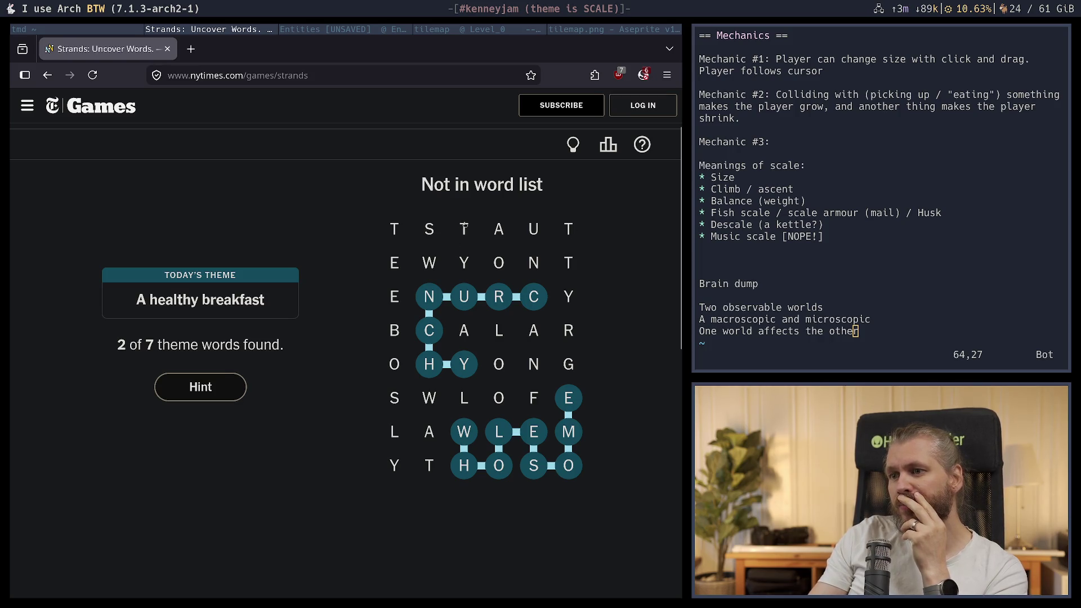
pyautogui.moveTo(429, 228); pyautogui.dragTo(571, 229)
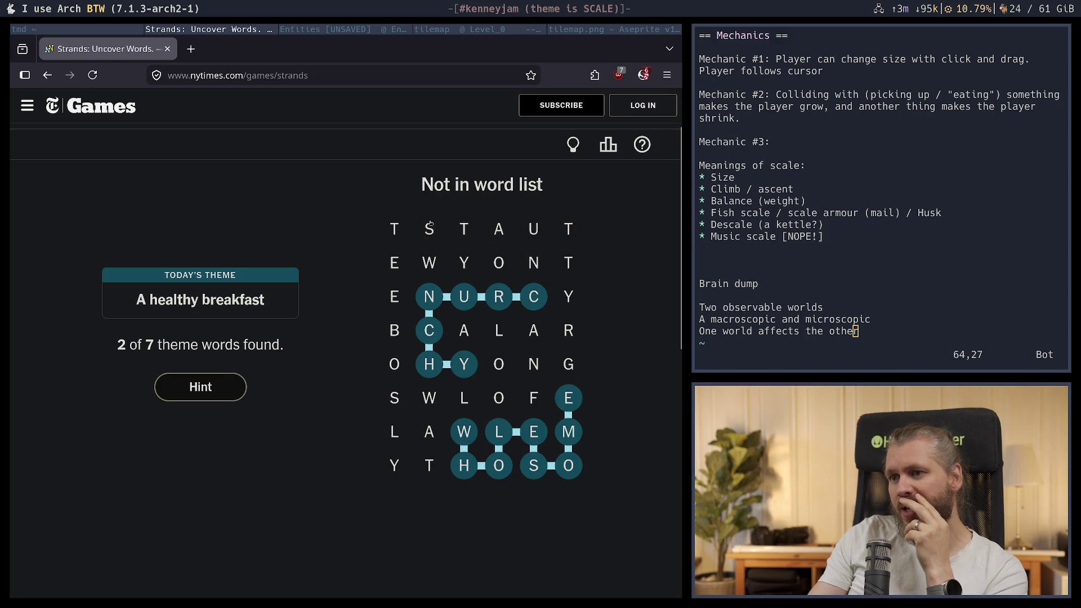
pyautogui.moveTo(429, 228)
pyautogui.mouseDown()
pyautogui.moveTo(534, 228)
pyautogui.moveTo(473, 224)
pyautogui.mouseUp()
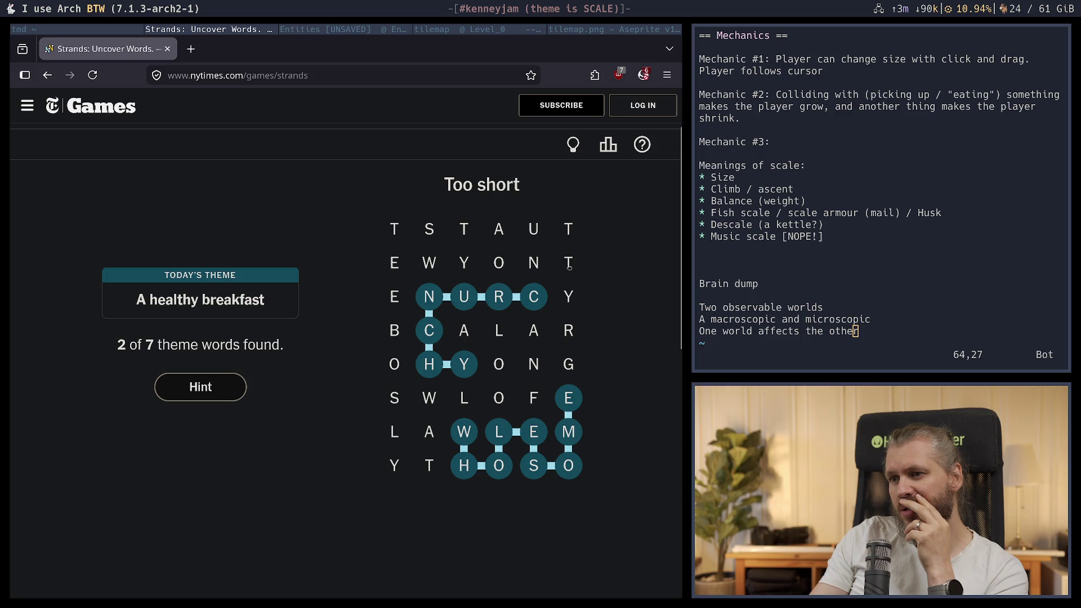
pyautogui.moveTo(533, 263)
pyautogui.mouseDown()
pyautogui.moveTo(566, 231)
pyautogui.moveTo(570, 294)
pyautogui.mouseUp()
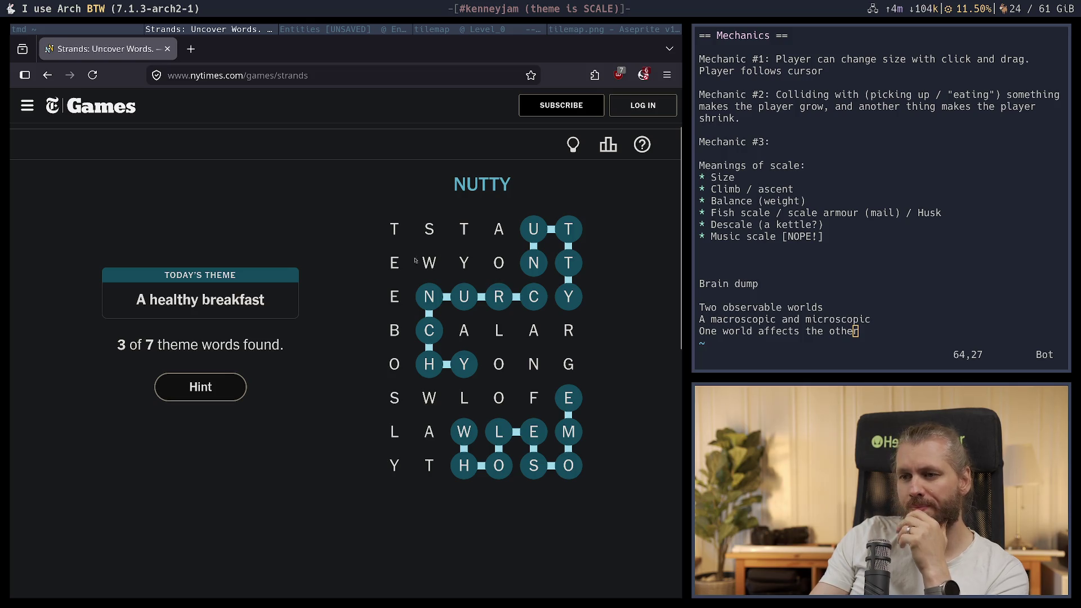
# Try a T-to-E path and an A-W-L guess, then trace the theme word SWEET
pyautogui.moveTo(396, 229)
pyautogui.mouseDown()
pyautogui.moveTo(417, 242)
pyautogui.moveTo(471, 225)
pyautogui.mouseUp()
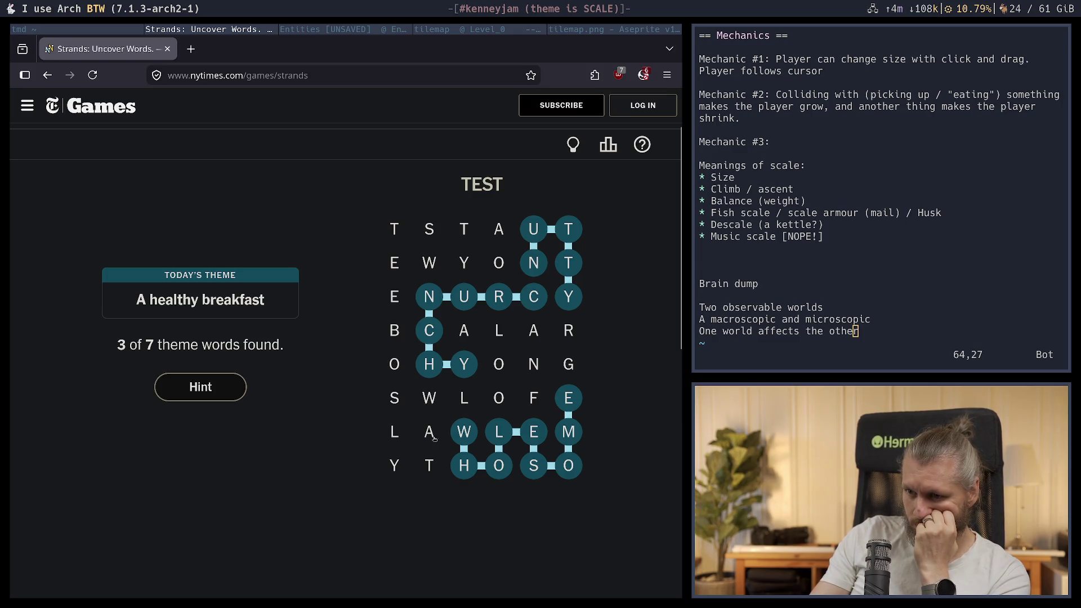
pyautogui.moveTo(434, 439)
pyautogui.mouseDown()
pyautogui.moveTo(429, 398)
pyautogui.moveTo(464, 398)
pyautogui.moveTo(422, 438)
pyautogui.mouseUp()
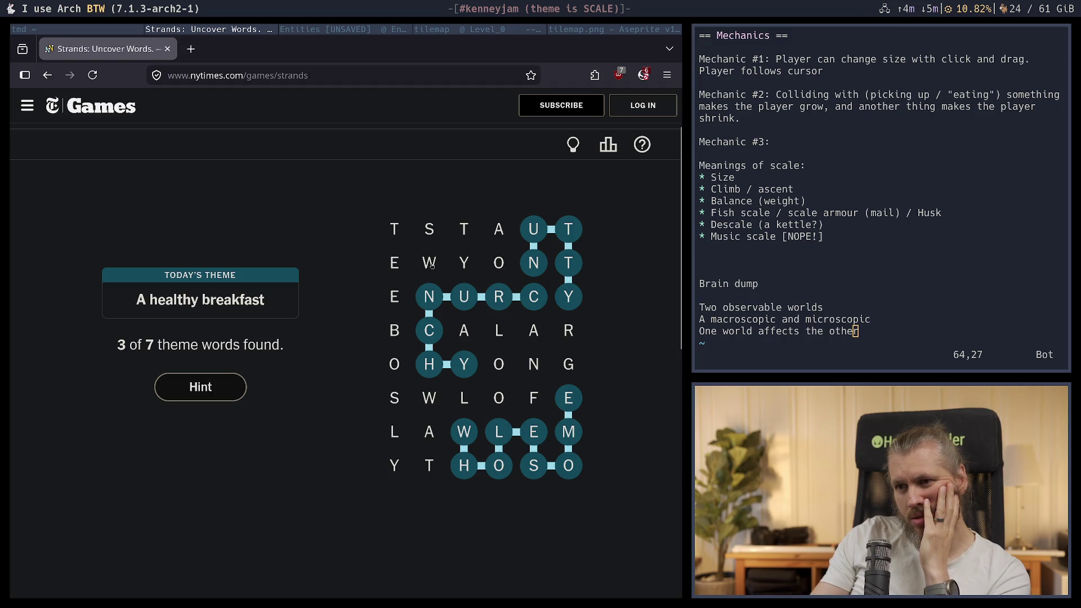
pyautogui.moveTo(434, 229)
pyautogui.mouseDown()
pyautogui.moveTo(429, 263)
pyautogui.moveTo(395, 297)
pyautogui.moveTo(397, 238)
pyautogui.mouseUp()
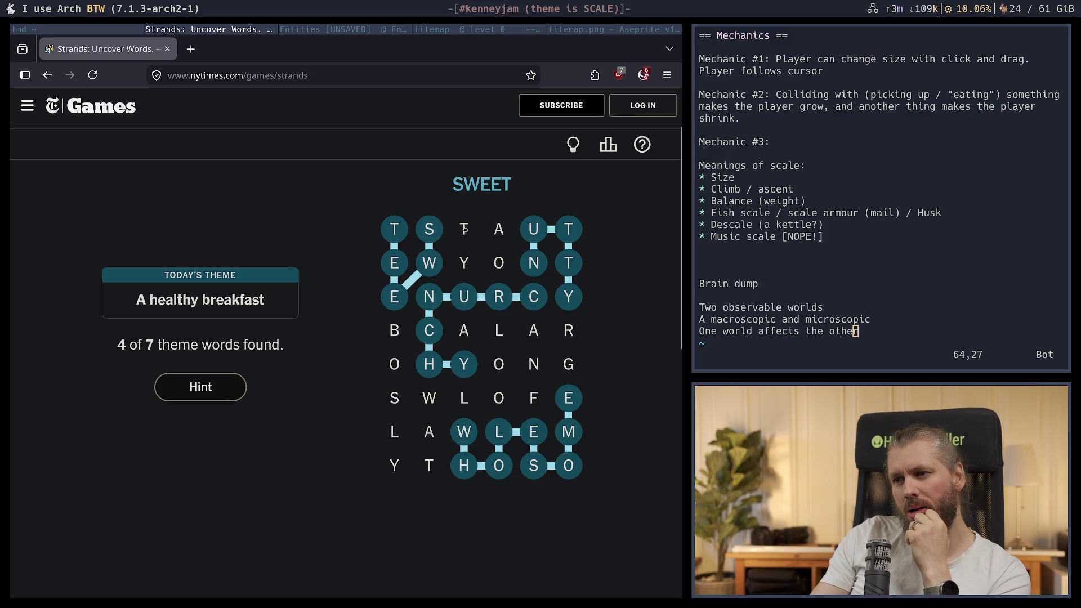
# Build the guess TOAY letter by letter from the top rows and submit it
pyautogui.moveTo(464, 228)
pyautogui.mouseDown()
pyautogui.moveTo(499, 262)
pyautogui.moveTo(466, 260)
pyautogui.mouseUp()
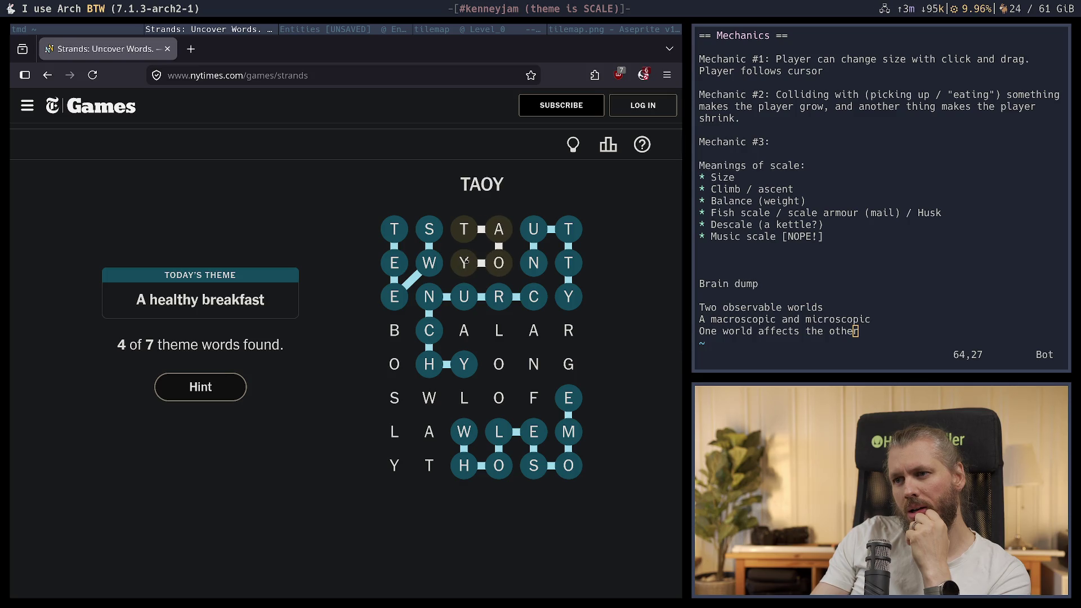
pyautogui.click(467, 260)
pyautogui.click(467, 262)
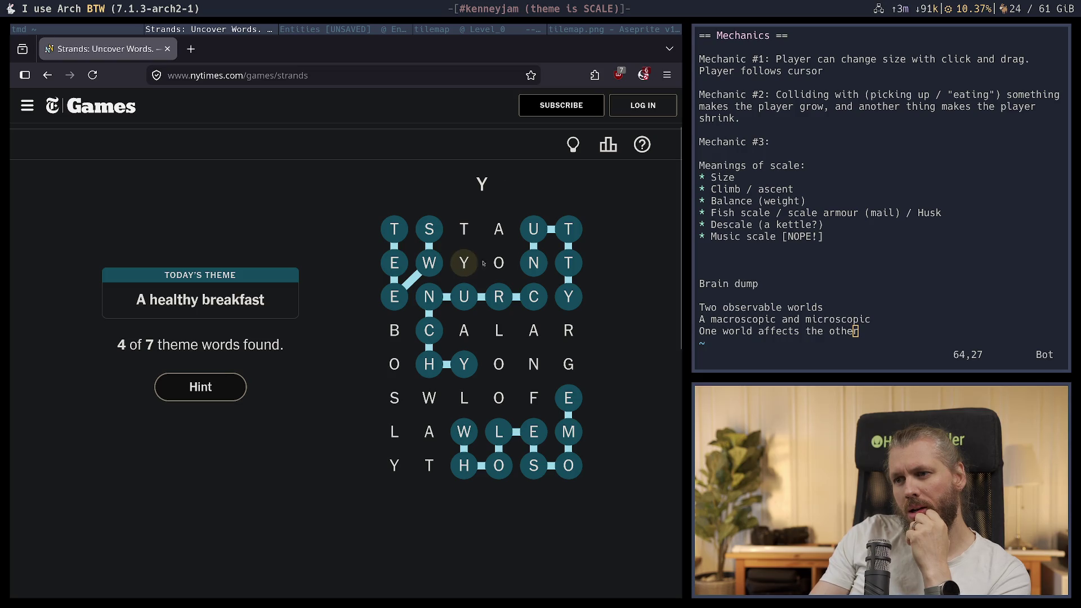
pyautogui.click(498, 262)
pyautogui.click(498, 229)
pyautogui.click(464, 229)
pyautogui.click(463, 229)
pyautogui.click(465, 231)
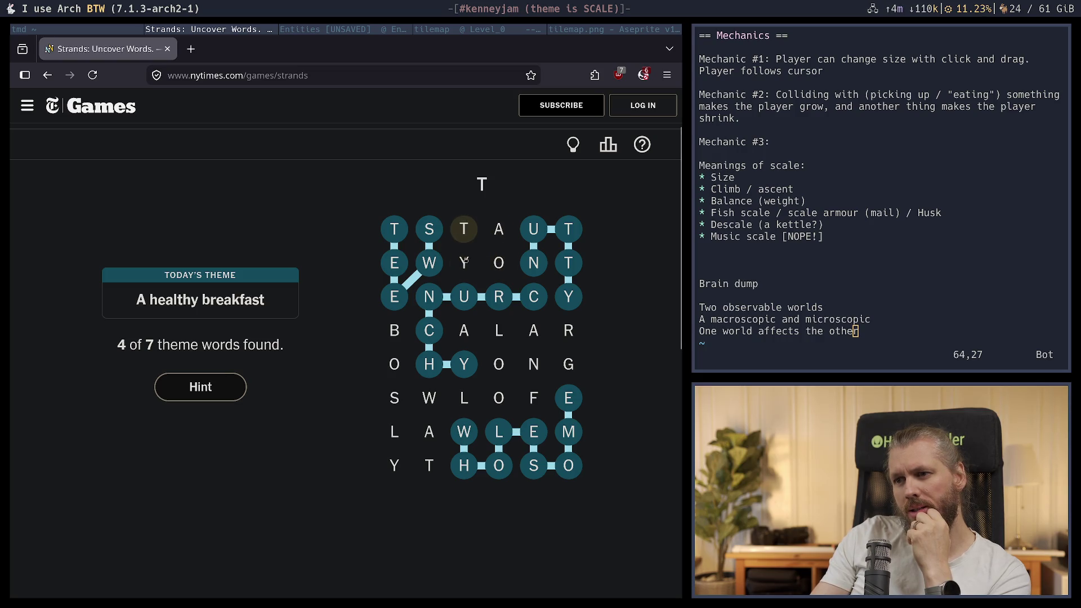
pyautogui.click(465, 260)
pyautogui.click(498, 263)
pyautogui.click(498, 229)
pyautogui.click(499, 229)
pyautogui.click(464, 229)
pyautogui.click(489, 230)
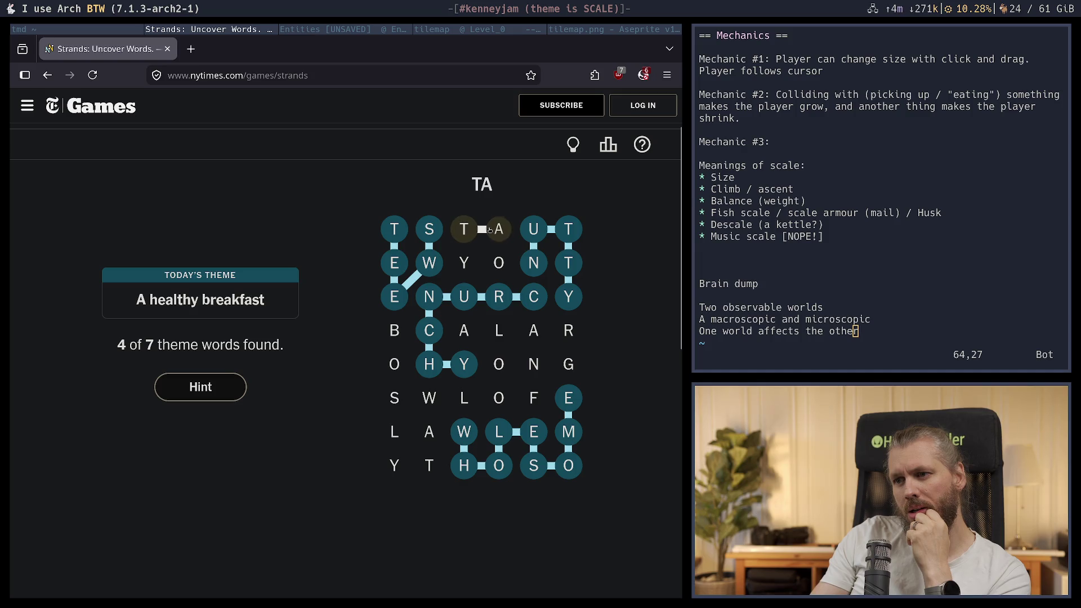
pyautogui.click(463, 263)
pyautogui.click(499, 263)
pyautogui.click(499, 229)
pyautogui.click(464, 229)
pyautogui.click(499, 263)
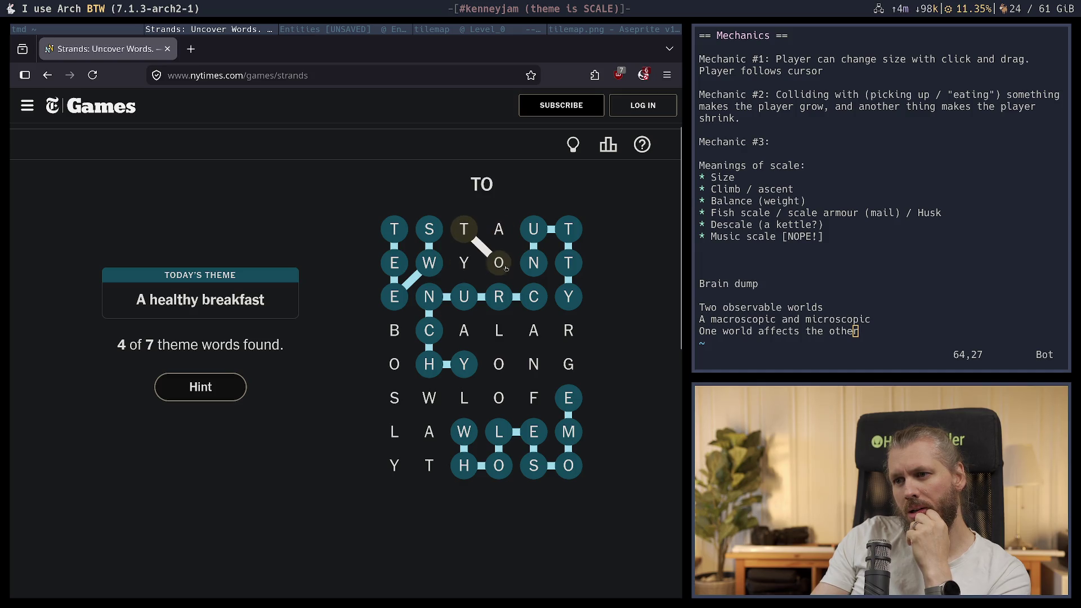
pyautogui.click(507, 224)
pyautogui.click(464, 263)
pyautogui.click(498, 229)
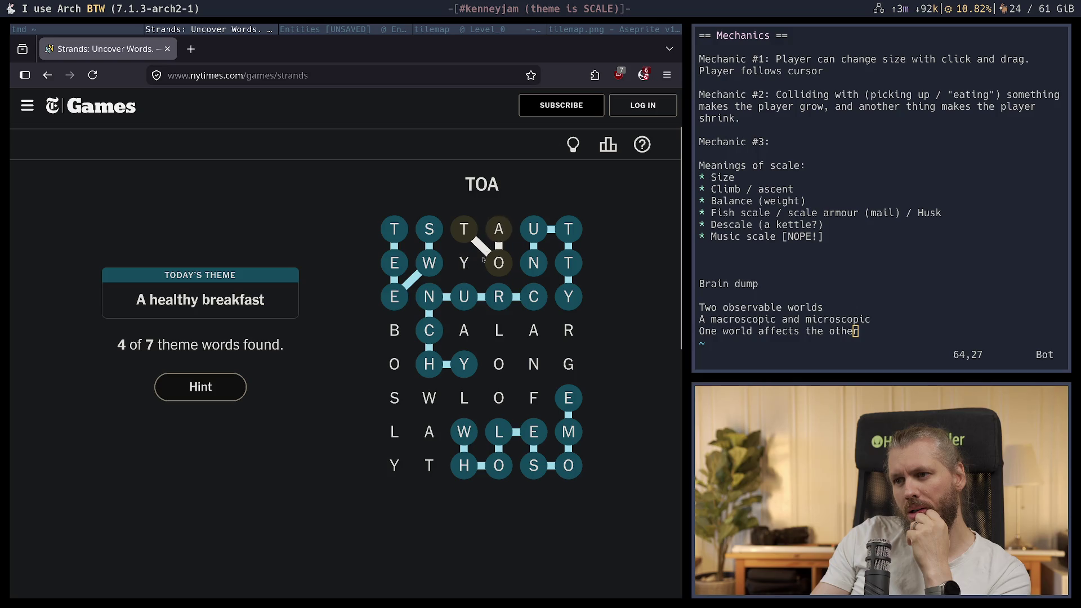
pyautogui.click(462, 265)
pyautogui.click(467, 271)
pyautogui.click(470, 267)
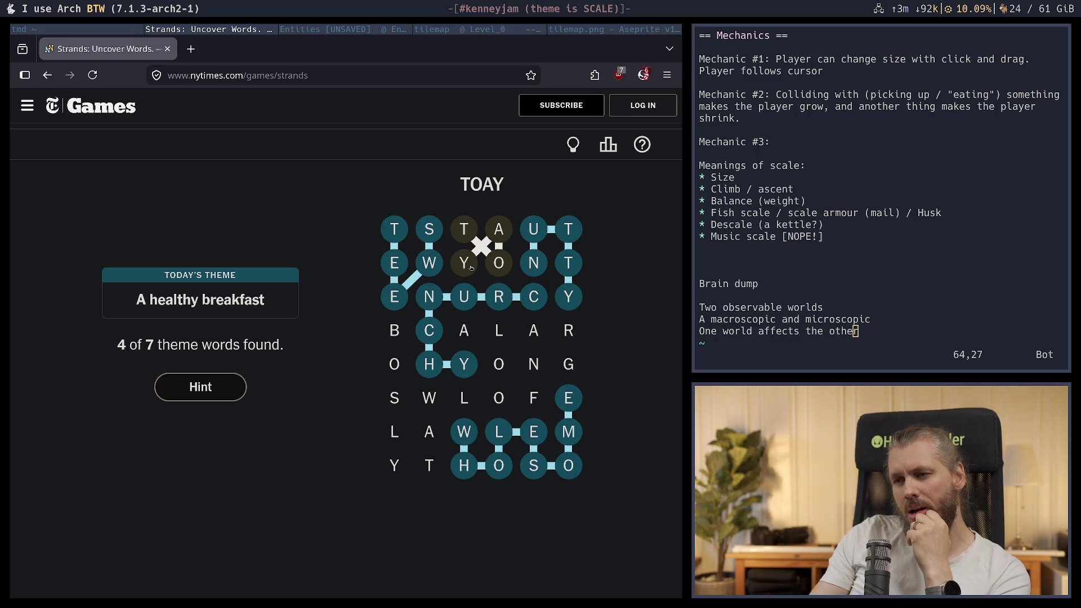
pyautogui.click(471, 269)
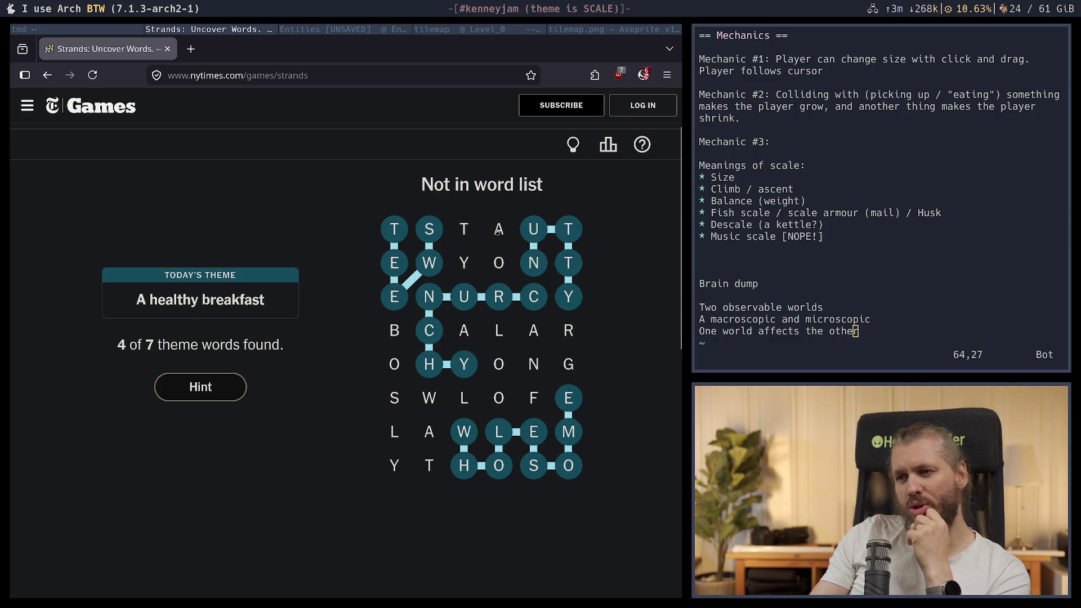
# Try a B-O-S path, then trace the spangram BOWLOFGRANOLA starting from B
pyautogui.moveTo(464, 229)
pyautogui.mouseDown()
pyautogui.moveTo(466, 275)
pyautogui.moveTo(497, 265)
pyautogui.moveTo(506, 228)
pyautogui.moveTo(499, 263)
pyautogui.moveTo(464, 229)
pyautogui.moveTo(499, 263)
pyautogui.moveTo(510, 232)
pyautogui.mouseUp()
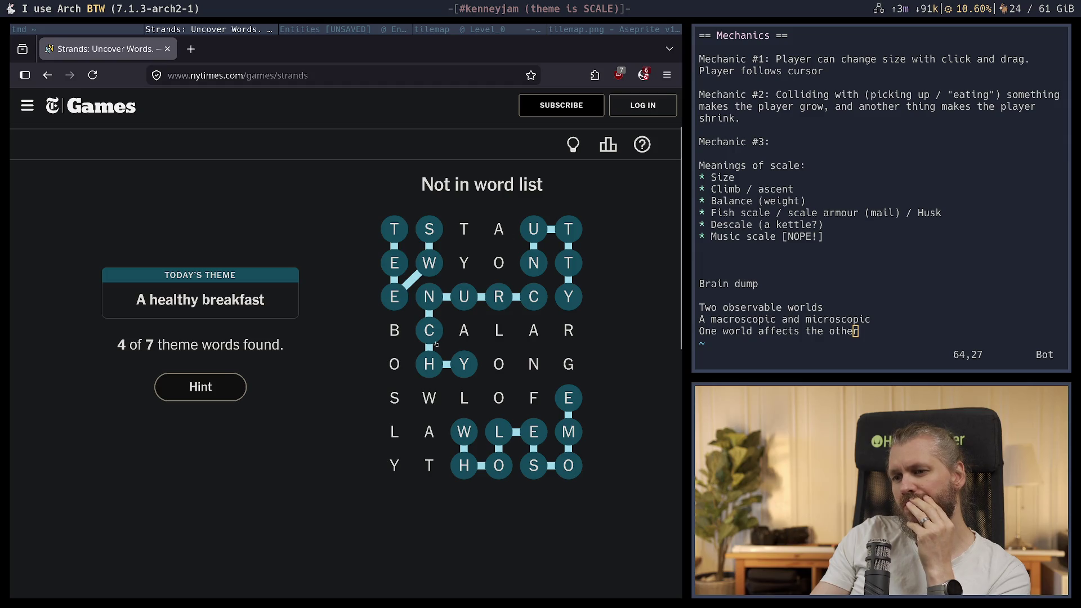
pyautogui.moveTo(394, 330); pyautogui.dragTo(393, 397)
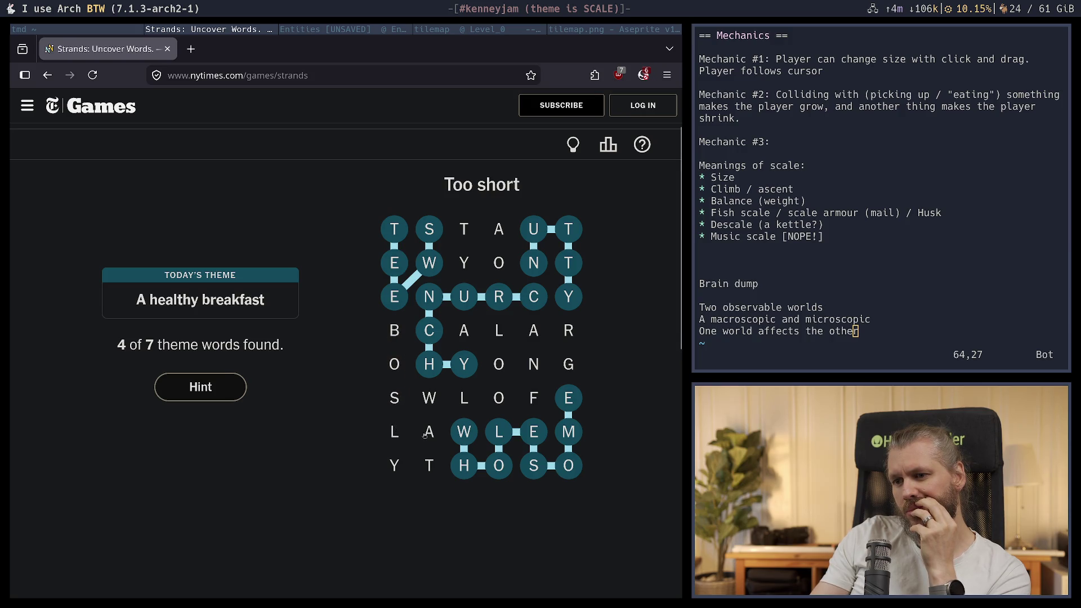
pyautogui.moveTo(385, 325)
pyautogui.mouseDown()
pyautogui.moveTo(393, 365)
pyautogui.moveTo(501, 395)
pyautogui.moveTo(552, 381)
pyautogui.moveTo(566, 333)
pyautogui.moveTo(535, 333)
pyautogui.moveTo(500, 363)
pyautogui.moveTo(472, 336)
pyautogui.mouseUp()
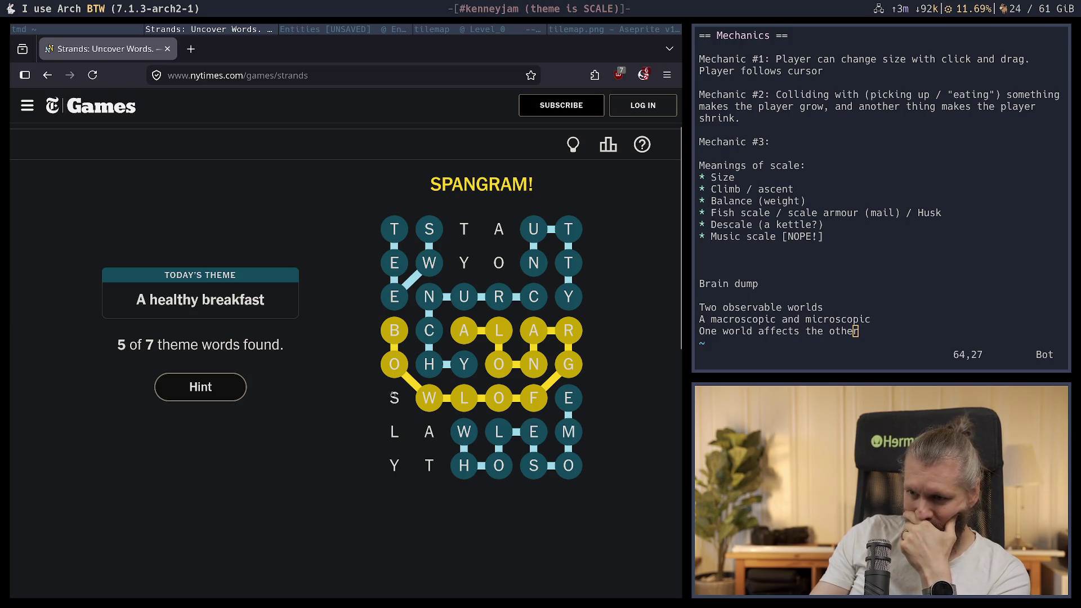
# Trace SALTY, then spell OATY letter by letter and submit it as the final word
pyautogui.moveTo(394, 398)
pyautogui.mouseDown()
pyautogui.moveTo(455, 475)
pyautogui.moveTo(394, 465)
pyautogui.mouseUp()
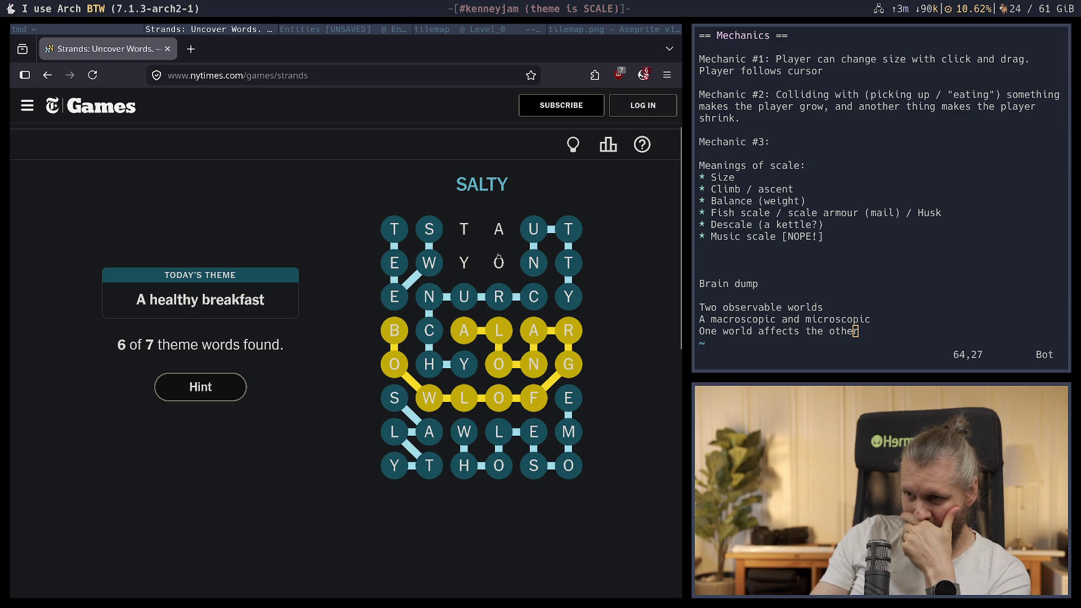
pyautogui.moveTo(464, 231)
pyautogui.mouseDown()
pyautogui.moveTo(499, 229)
pyautogui.moveTo(464, 228)
pyautogui.moveTo(500, 264)
pyautogui.mouseUp()
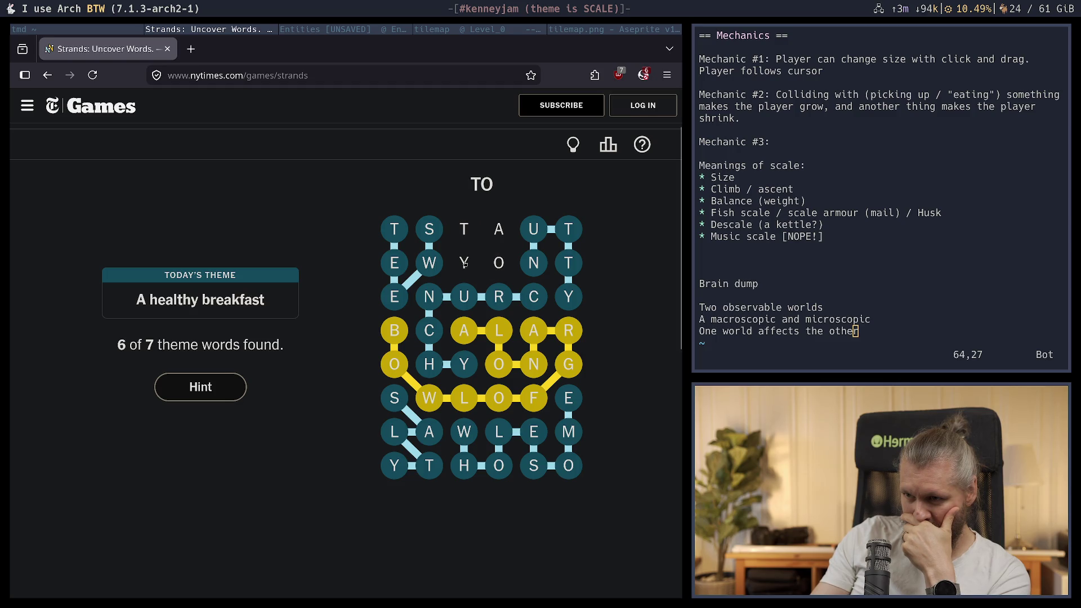
pyautogui.click(500, 265)
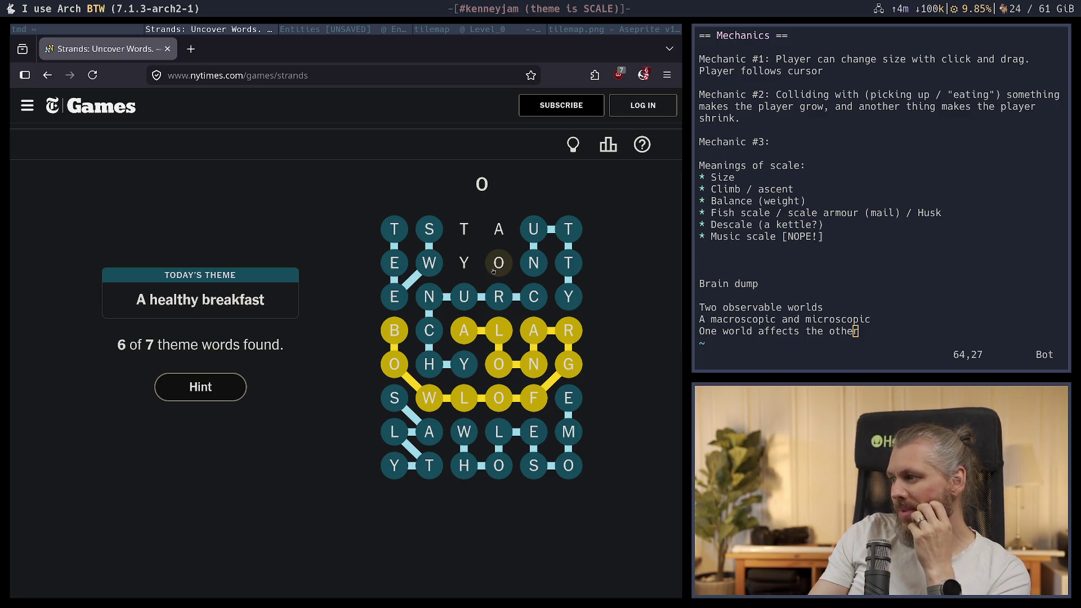
pyautogui.click(499, 229)
pyautogui.click(464, 229)
pyautogui.click(464, 263)
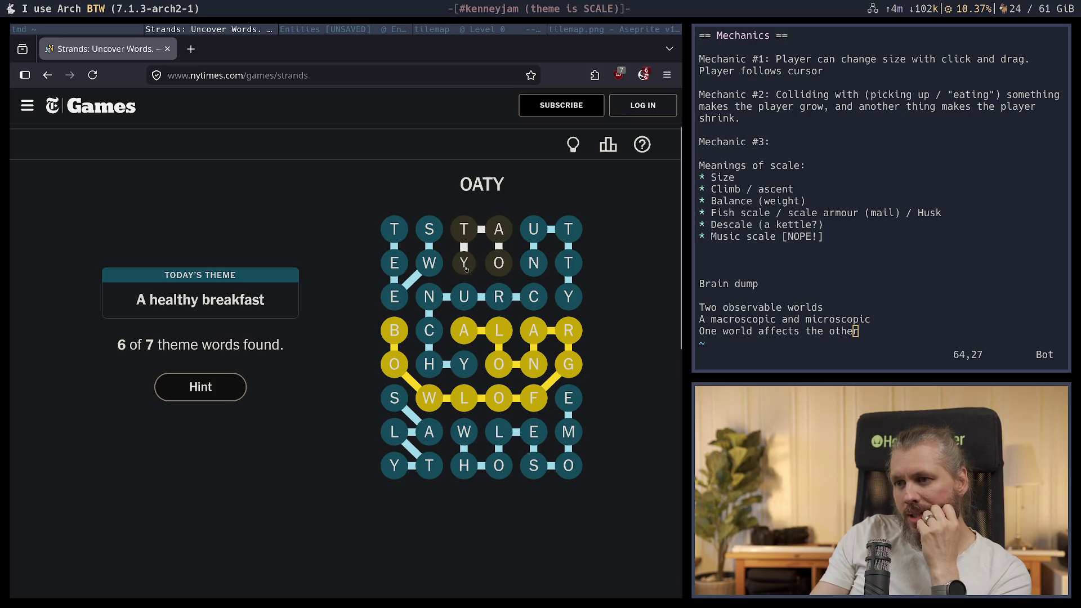
pyautogui.click(466, 269)
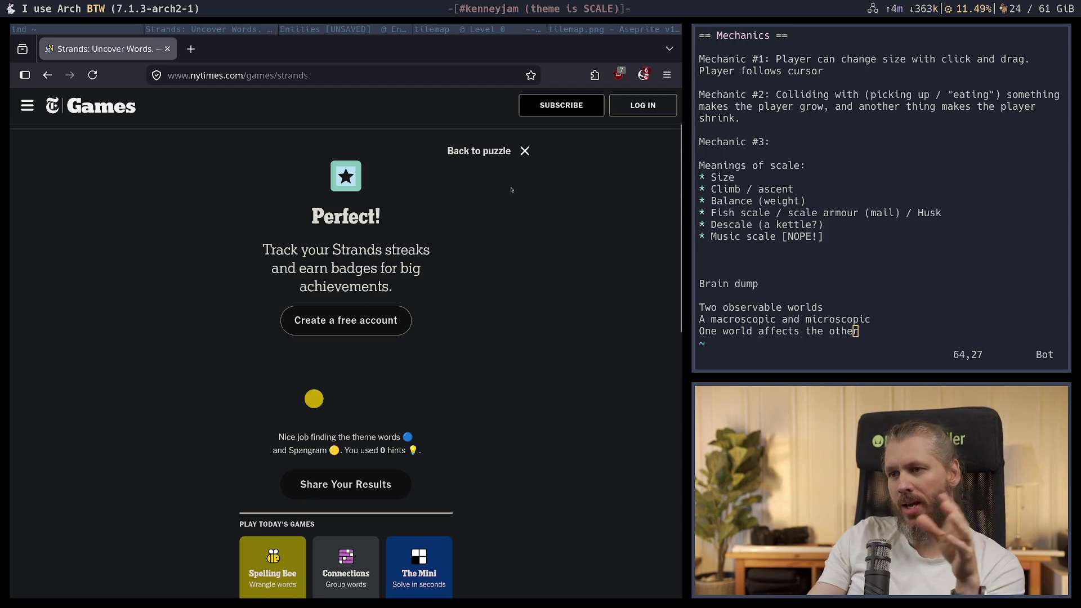
# Dismiss the results, go back and reopen Strands, then pick Connections from the games menu
pyautogui.click(501, 152)
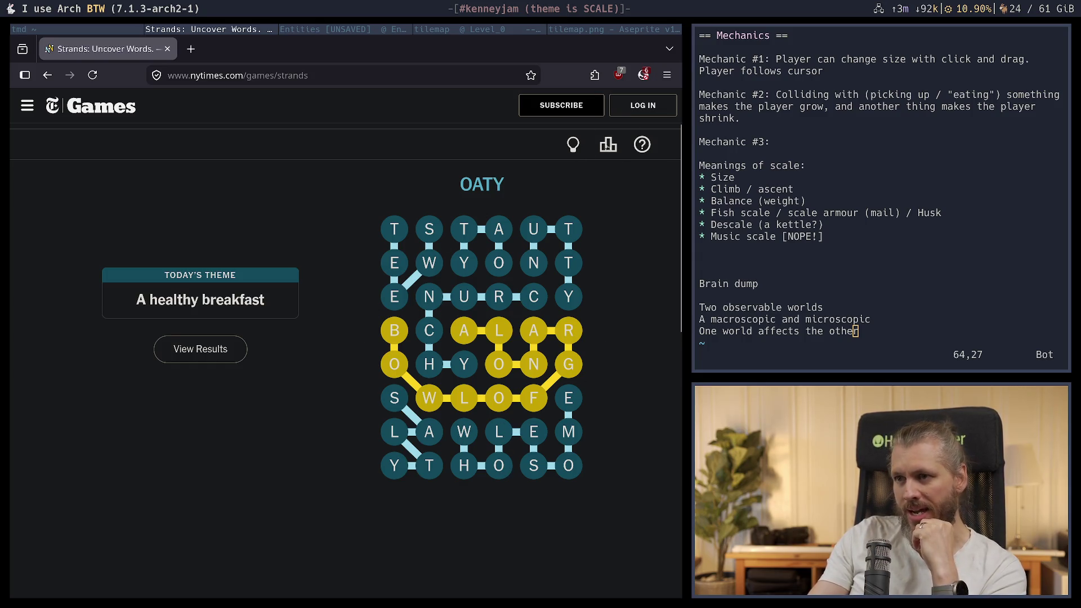
pyautogui.hotkey('alt', 'Left')
pyautogui.click(179, 228)
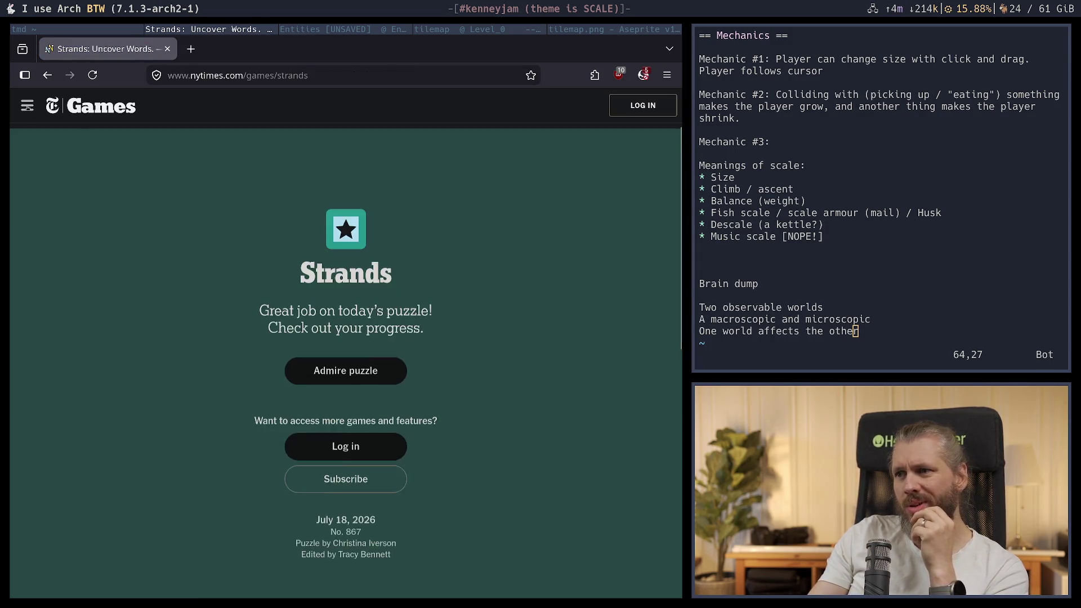
pyautogui.click(27, 107)
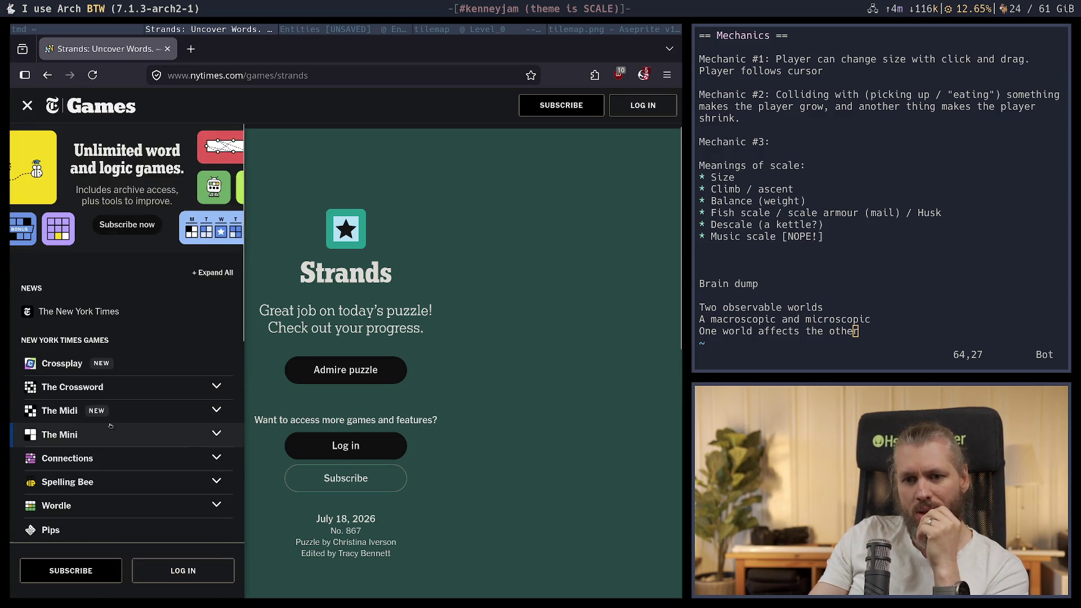
pyautogui.click(123, 461)
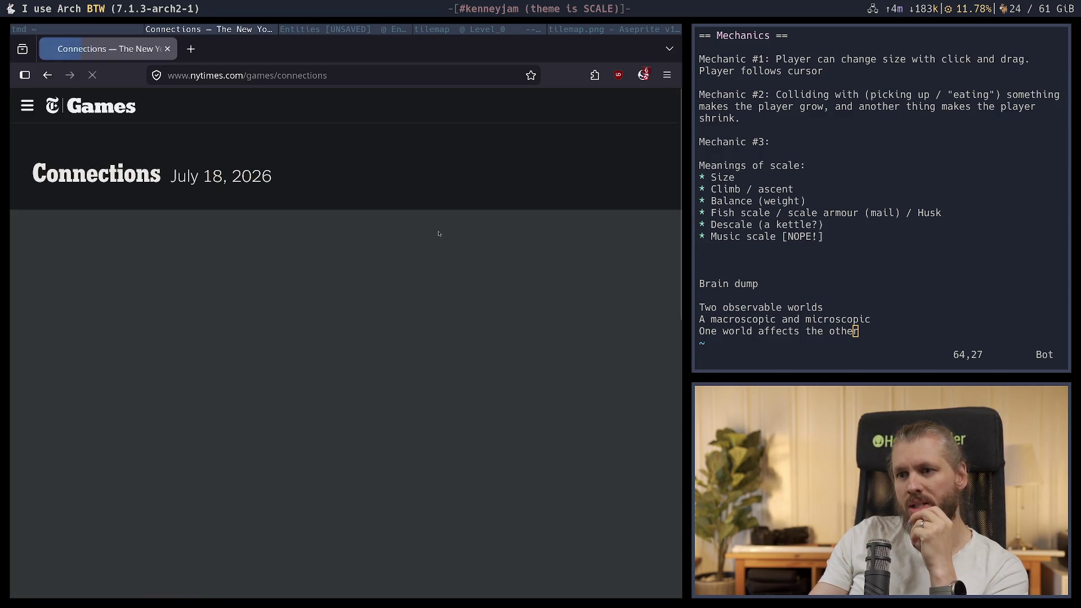
# Start Connections and test pairings like VIEW/OPINION, TRAVEL/FLY and QUIZ, shuffling the tiles three times
pyautogui.click(356, 465)
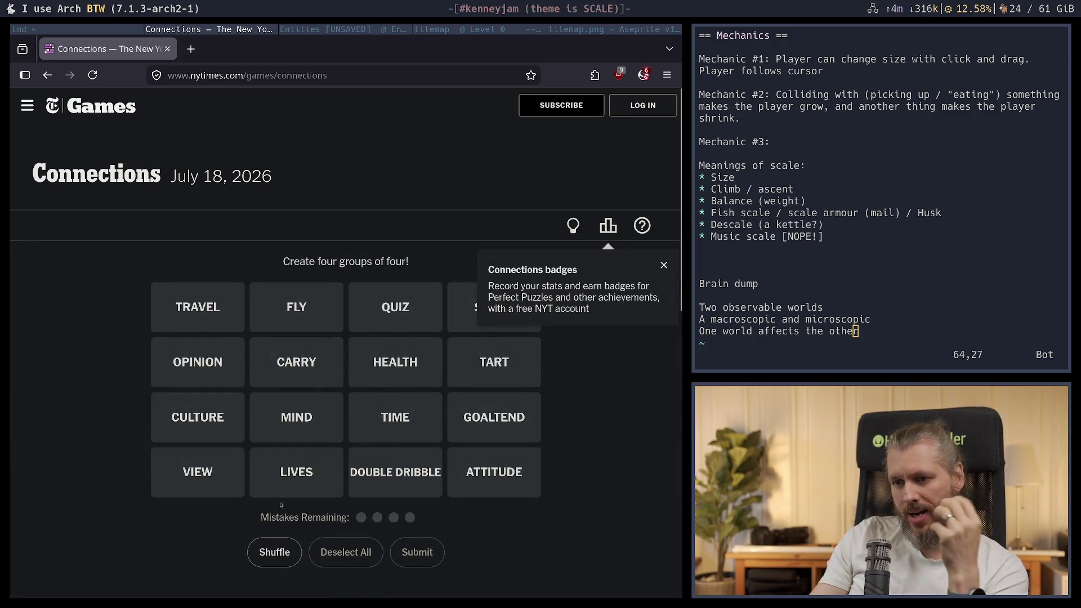
pyautogui.click(664, 265)
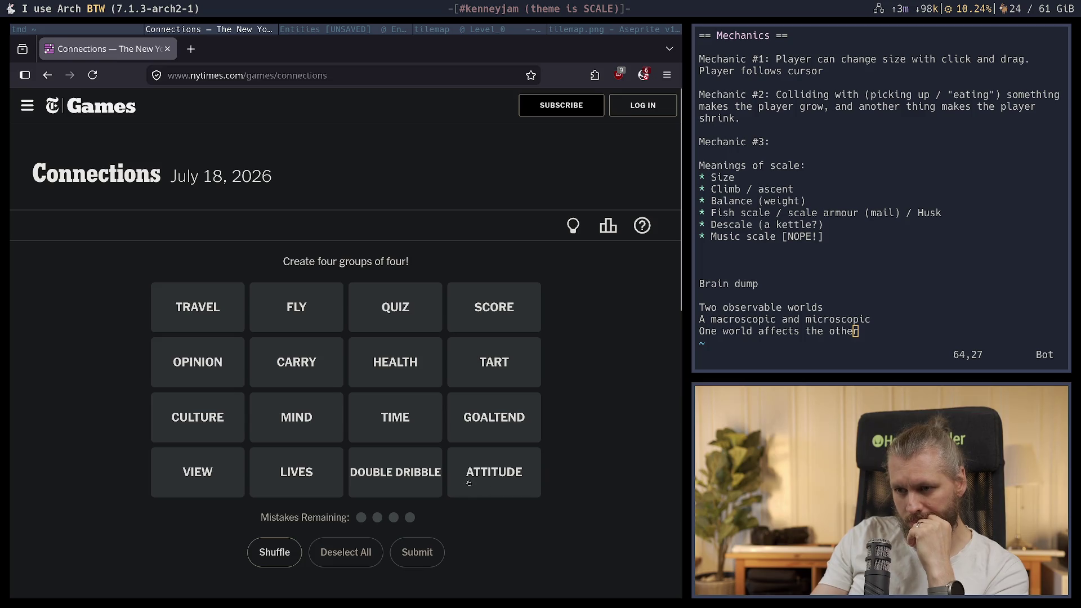
pyautogui.click(192, 470)
pyautogui.click(187, 356)
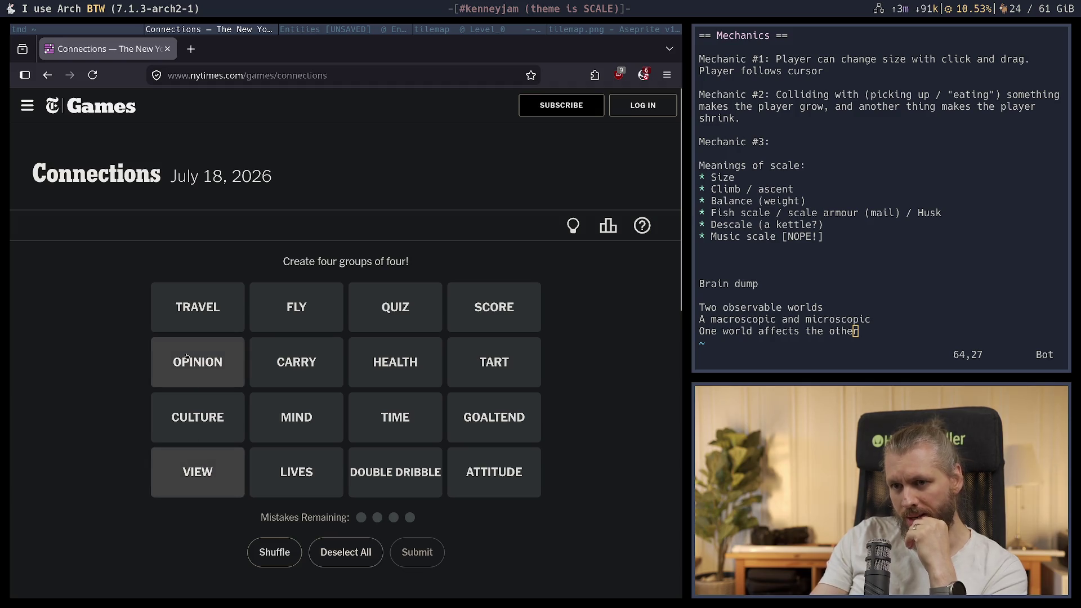
pyautogui.click(224, 367)
pyautogui.click(208, 468)
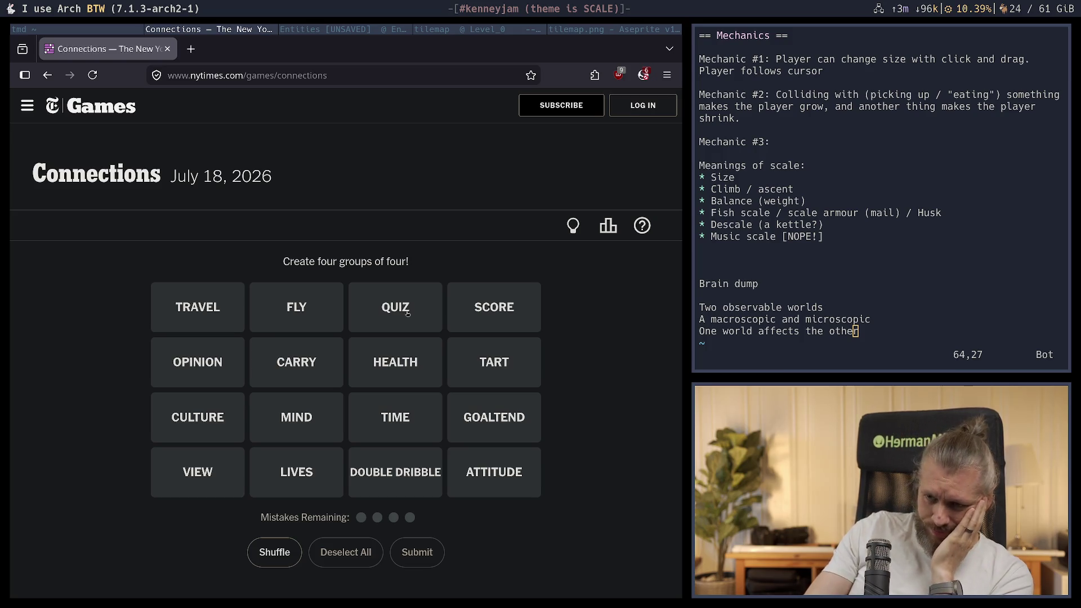
pyautogui.click(210, 305)
pyautogui.click(289, 307)
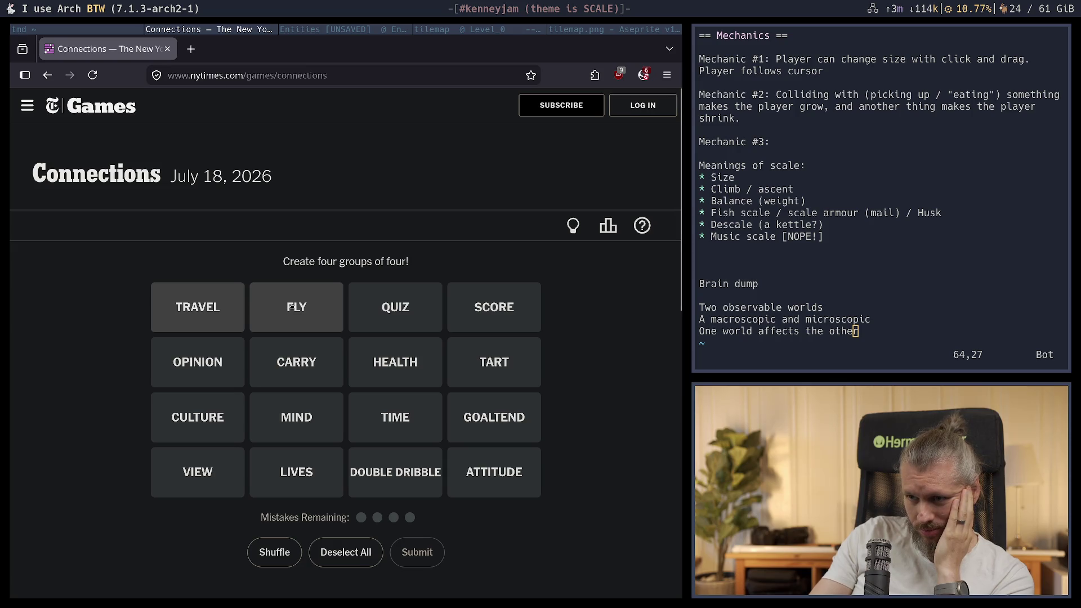
pyautogui.click(289, 307)
pyautogui.click(213, 303)
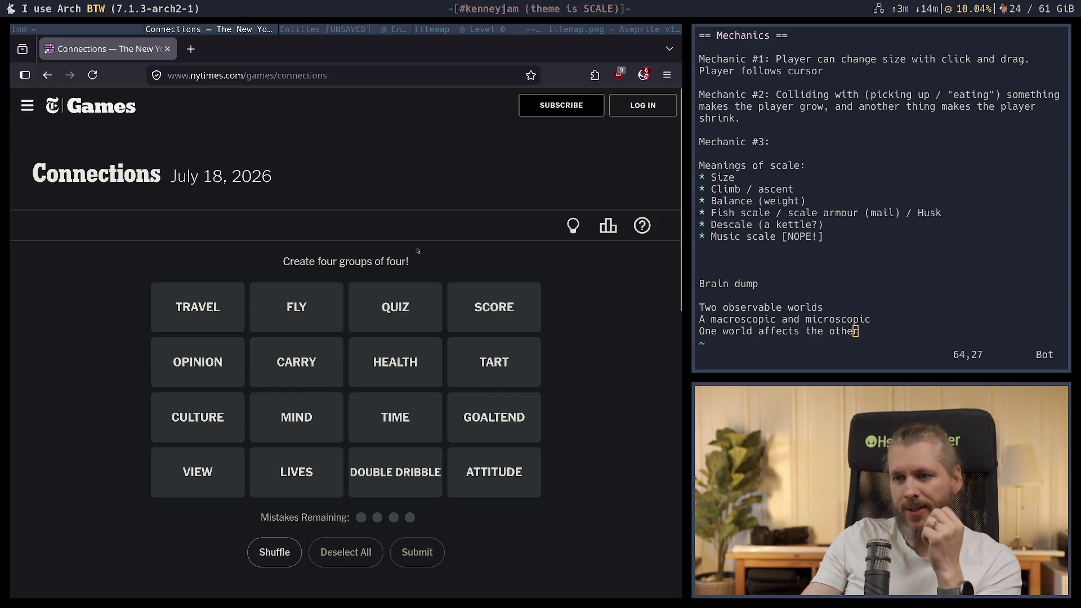
pyautogui.click(415, 308)
pyautogui.click(416, 308)
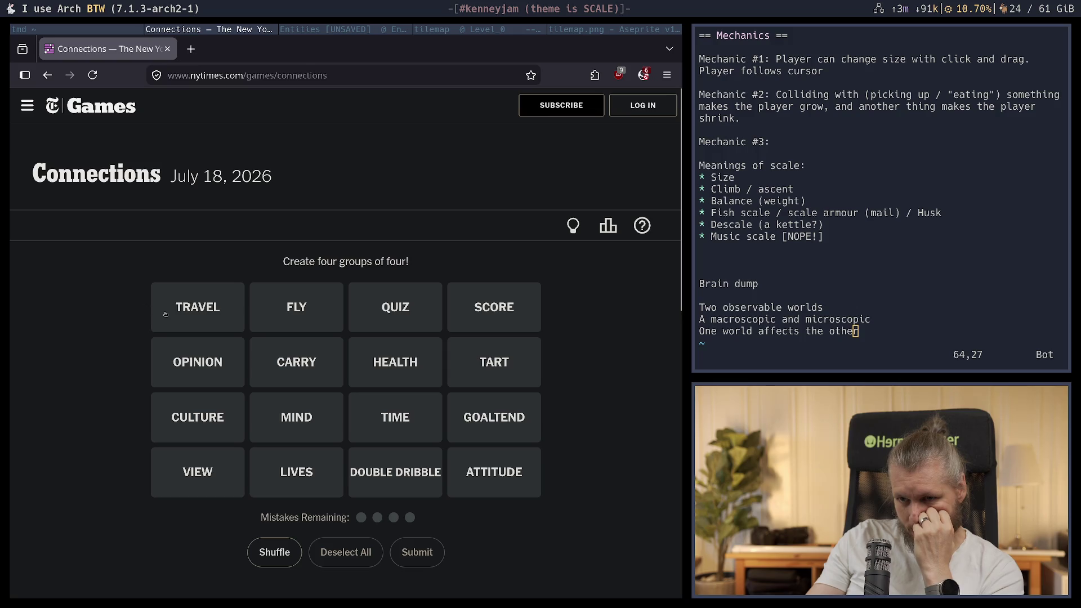
pyautogui.click(272, 560)
pyautogui.click(273, 560)
pyautogui.click(272, 560)
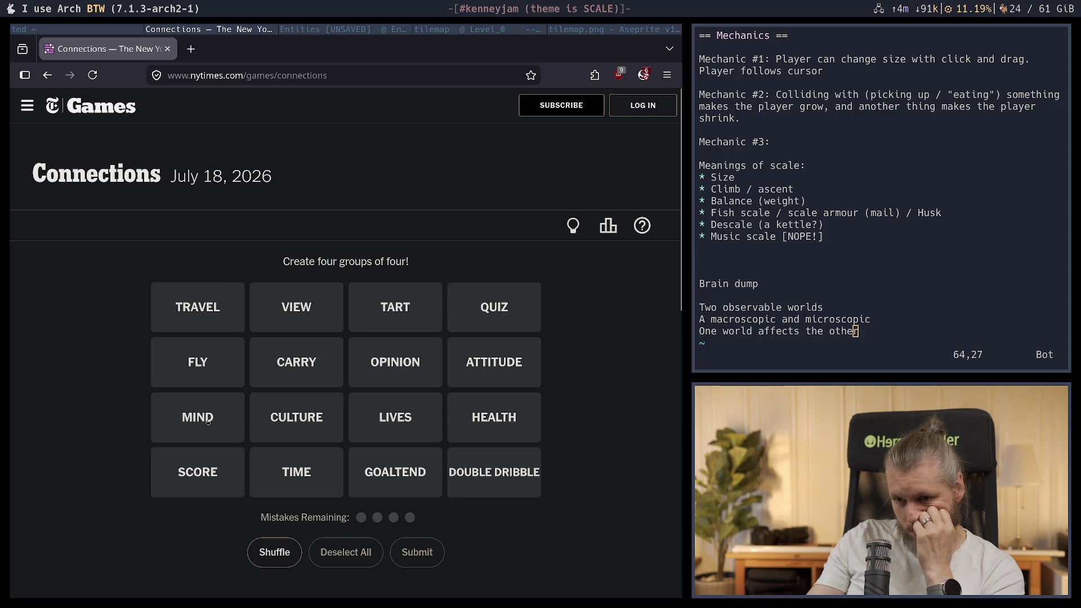
# Submit SCORE, TIME, HEALTH and TRAVEL as a group, getting one away
pyautogui.click(215, 470)
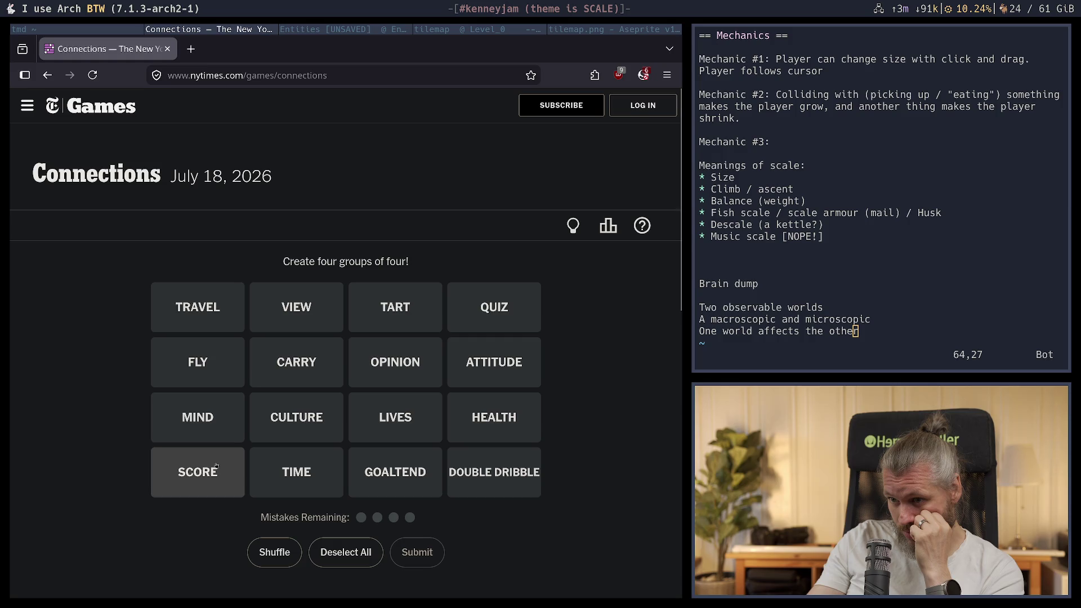
pyautogui.click(212, 472)
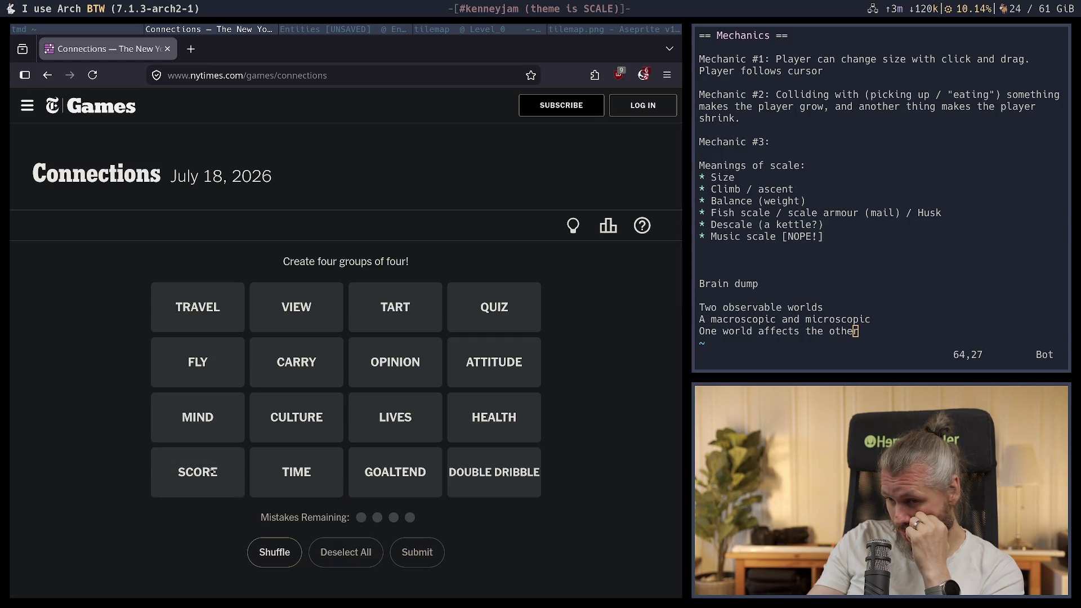
pyautogui.click(213, 472)
pyautogui.click(301, 475)
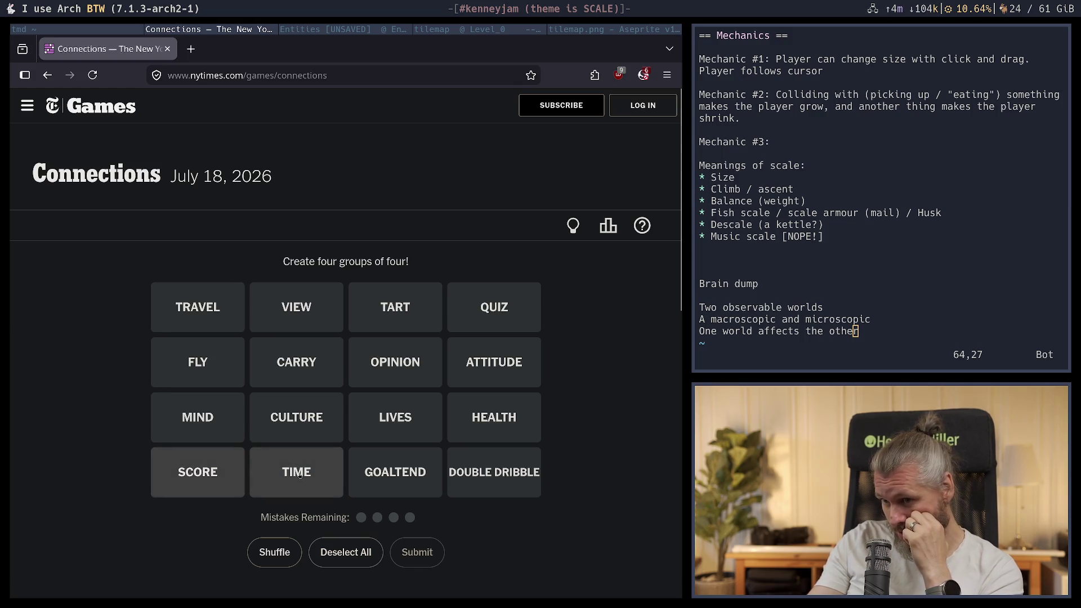
pyautogui.click(485, 417)
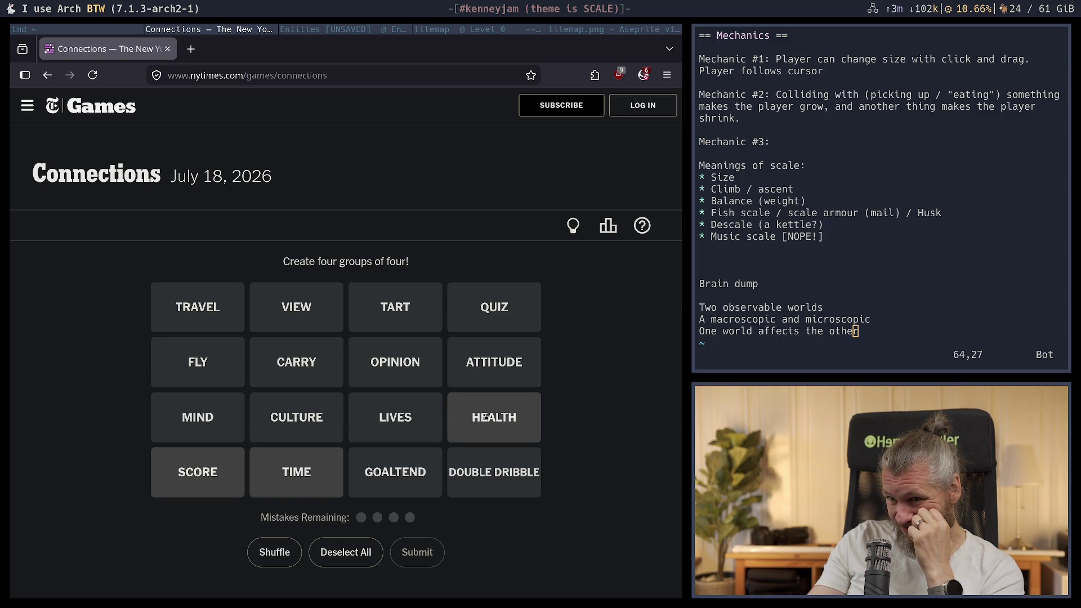
pyautogui.click(169, 313)
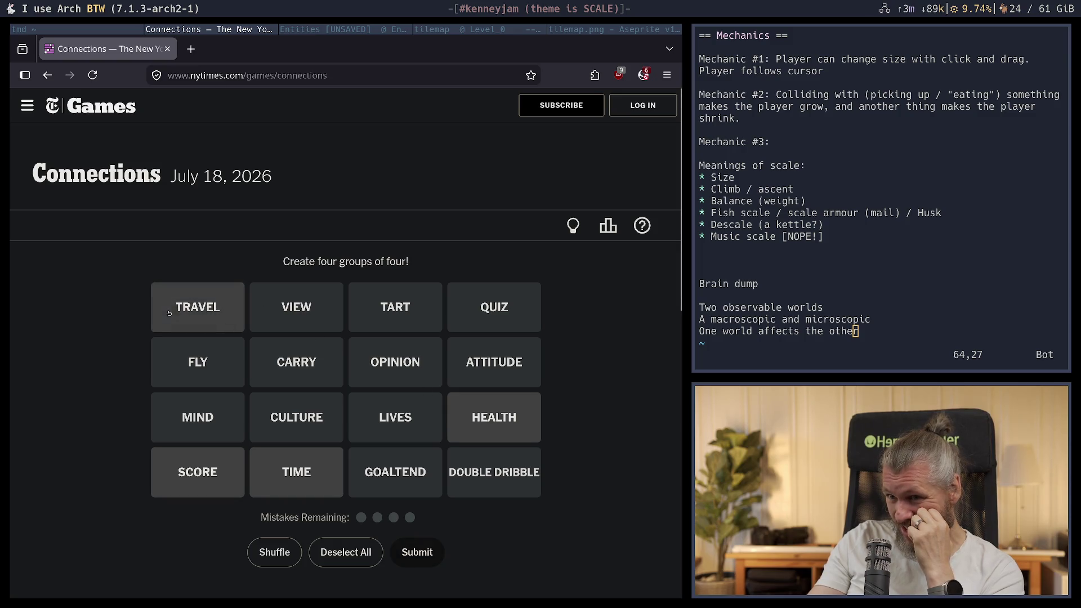
pyautogui.click(417, 552)
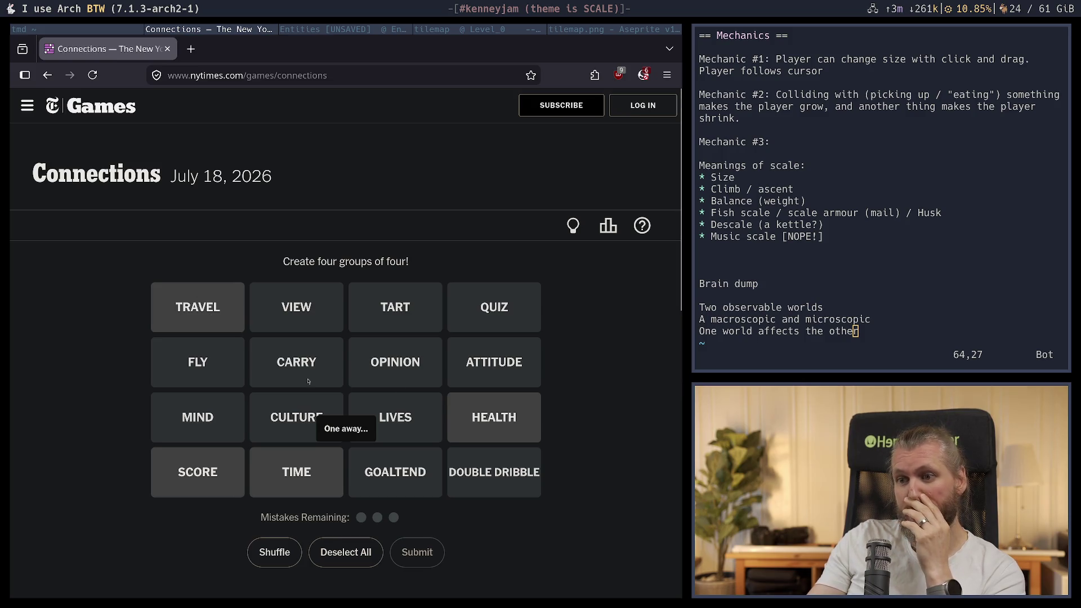
# Deselect all four tiles and go back to the completed Strands page
pyautogui.click(483, 419)
pyautogui.click(197, 307)
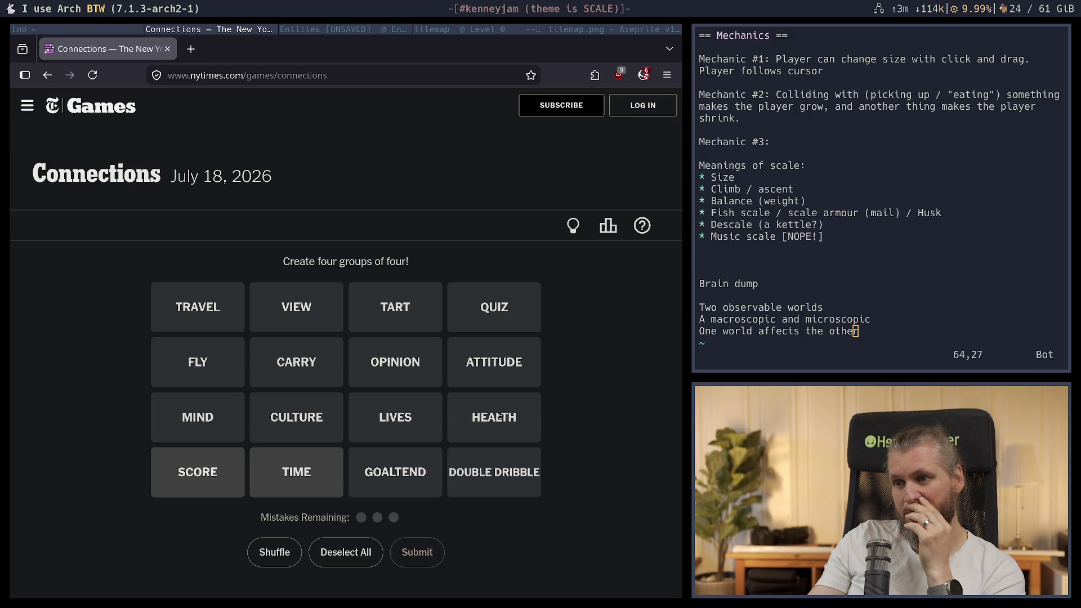
pyautogui.click(297, 472)
pyautogui.click(197, 470)
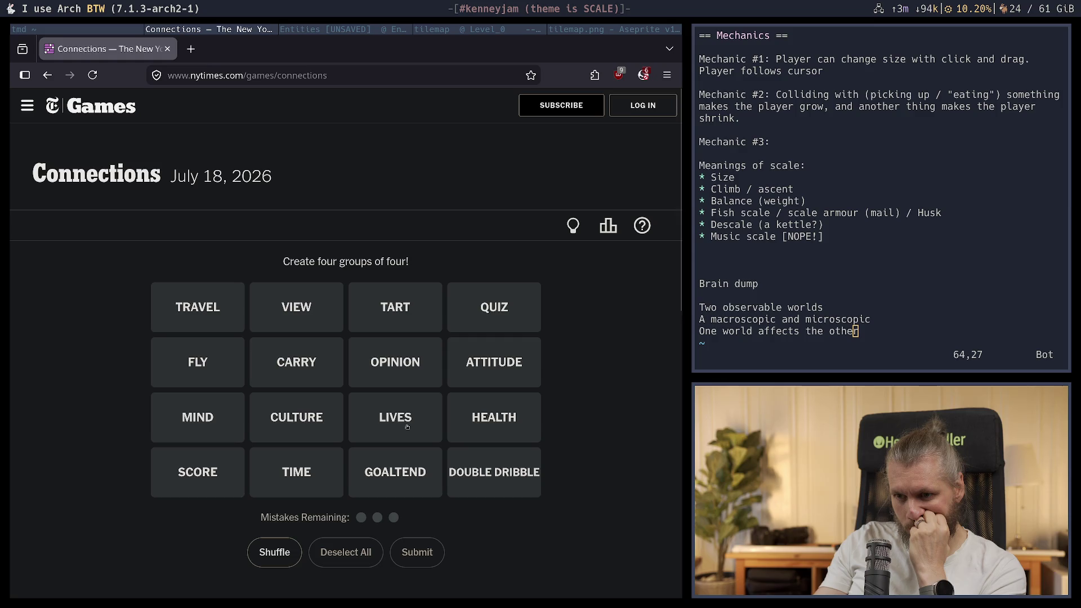
pyautogui.hotkey('alt', 'Left')
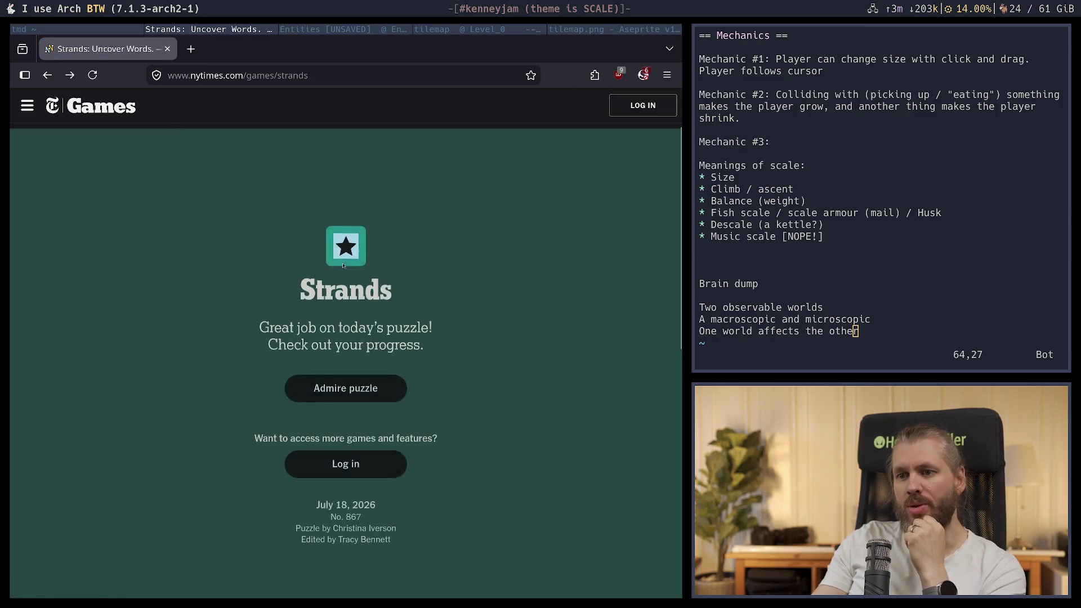
# Return to the Strands page, pick Wordle from the games menu, press Play and dismiss the instructions
pyautogui.hotkey('alt', 'Left')
pyautogui.click(141, 201)
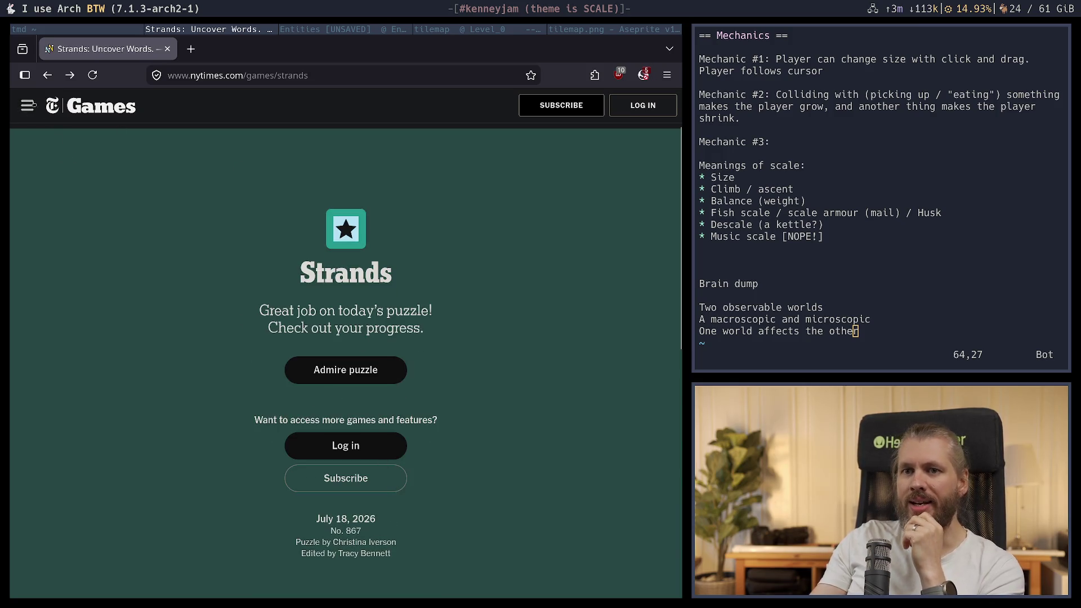
pyautogui.click(27, 105)
pyautogui.click(56, 505)
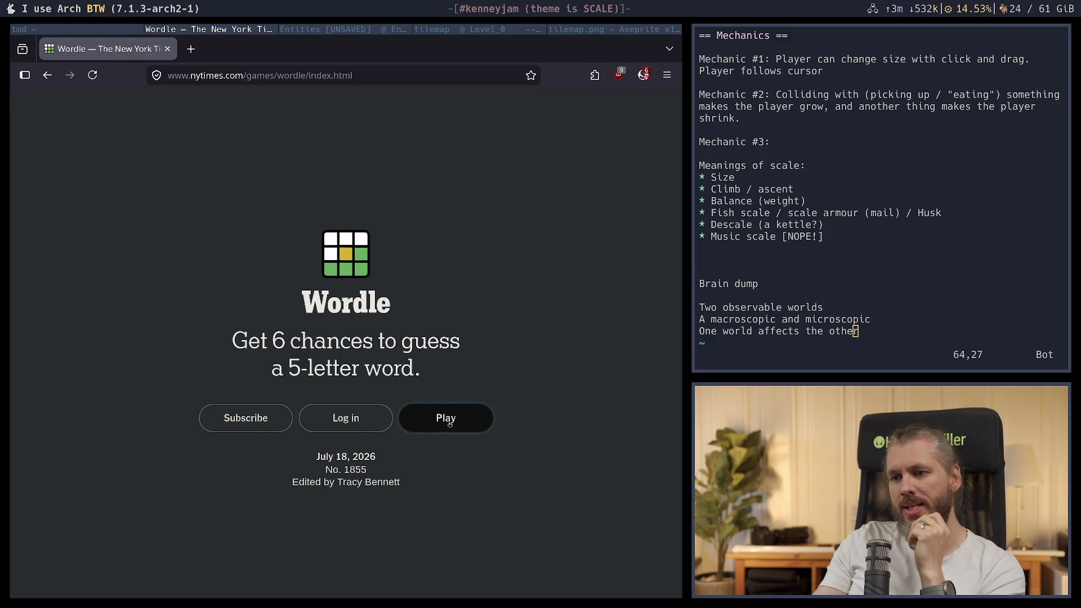
pyautogui.click(450, 423)
pyautogui.click(487, 174)
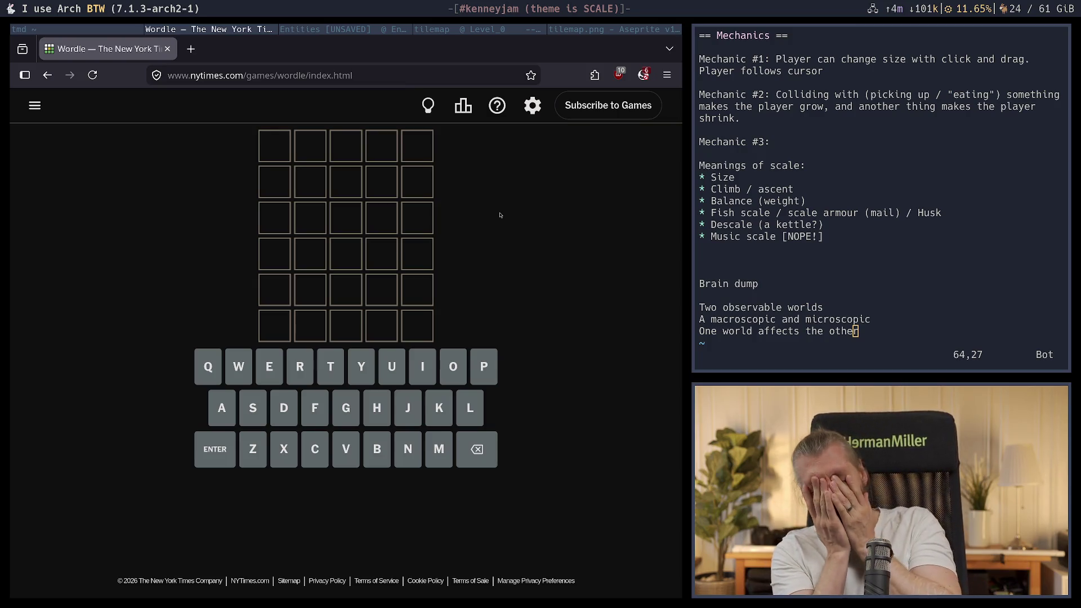
# Enter GAMES, then FORTH as Wordle guesses, getting O, T and H green
pyautogui.write('games')
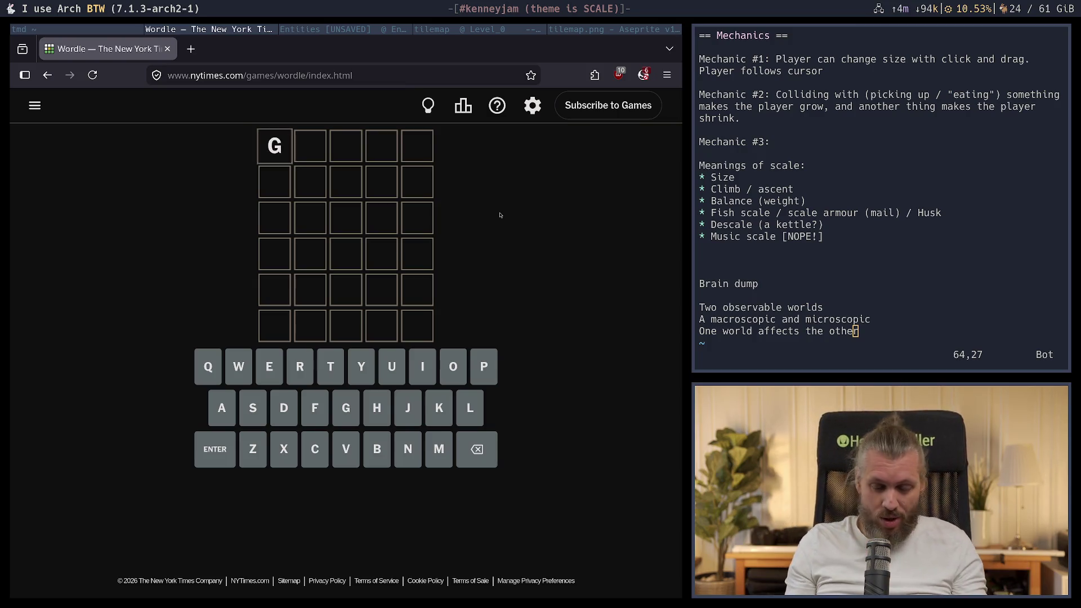
pyautogui.press('Return')
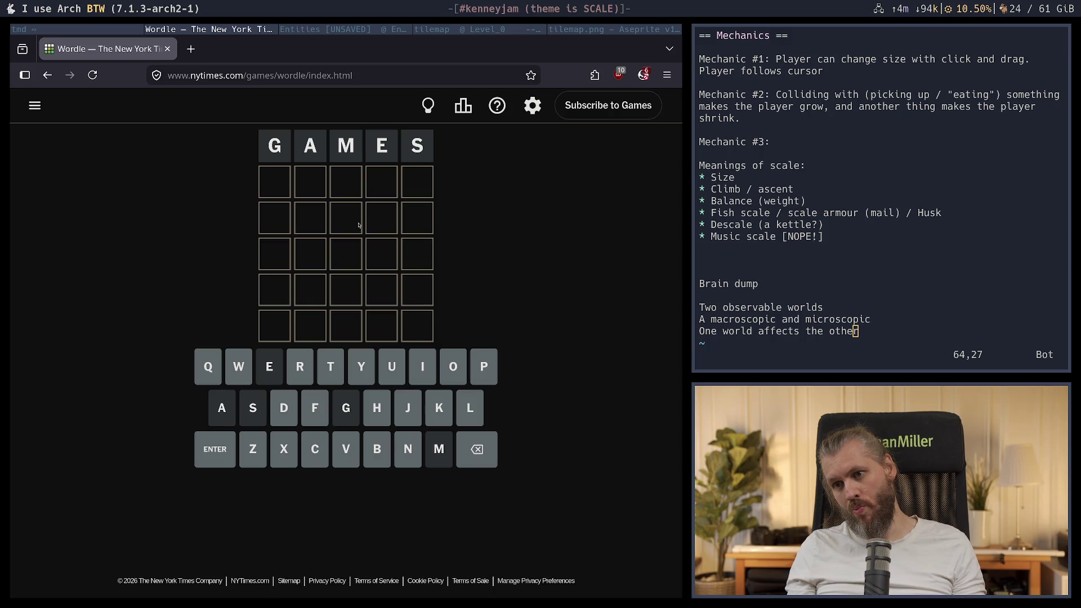
pyautogui.write('fot')
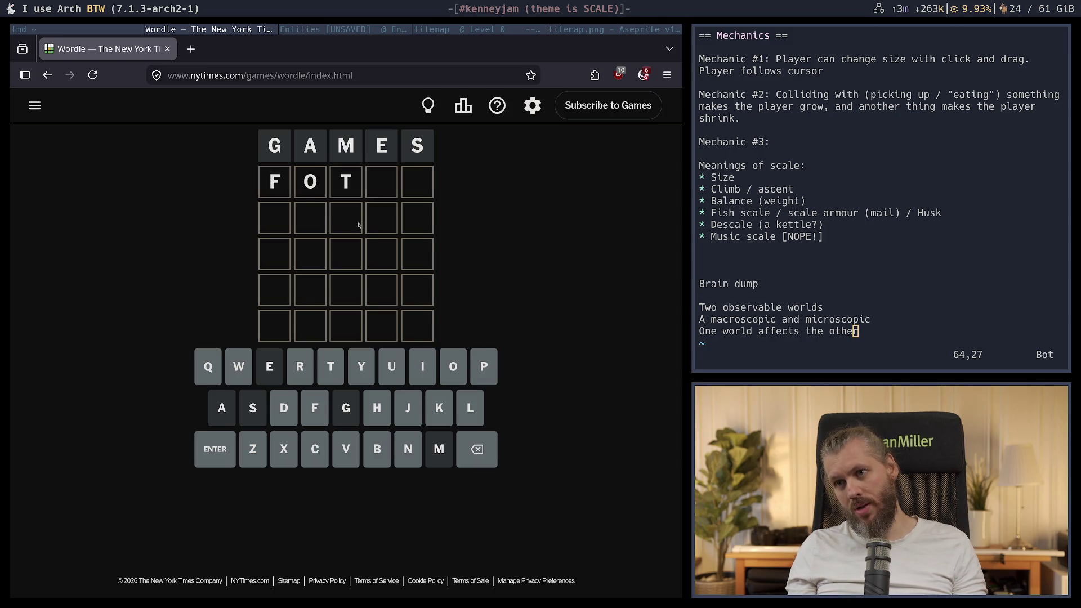
pyautogui.press('BackSpace')
pyautogui.write('rth')
pyautogui.press('Return')
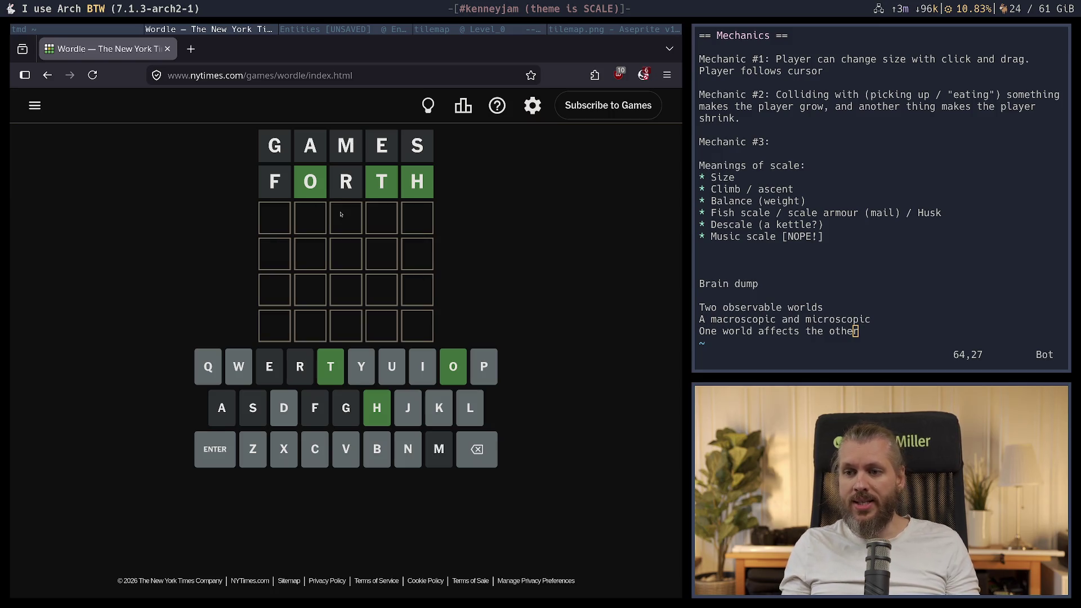
# Try third-row candidates like XOXTH and POLTH, clearing them when rejected
pyautogui.write('xo')
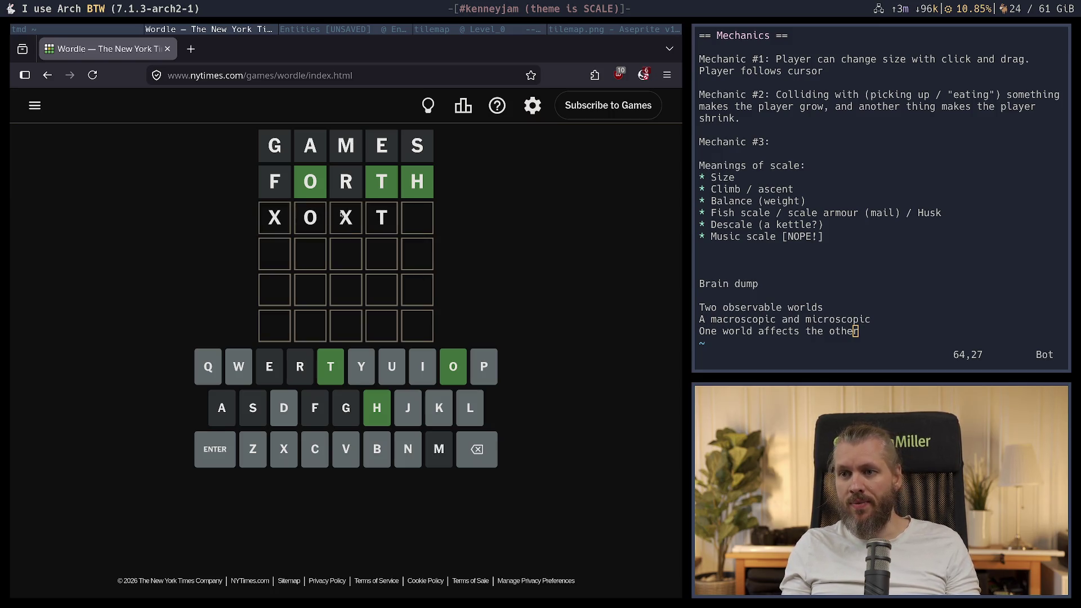
pyautogui.write('h')
pyautogui.press('BackSpace')
pyautogui.press('BackSpace')
pyautogui.press('BackSpace')
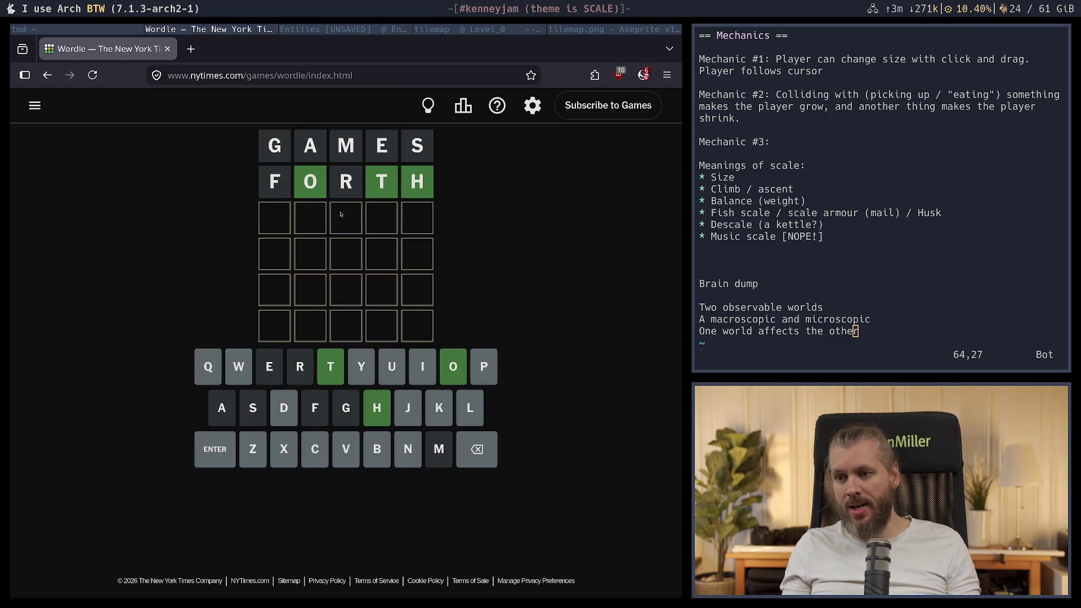
pyautogui.write('po')
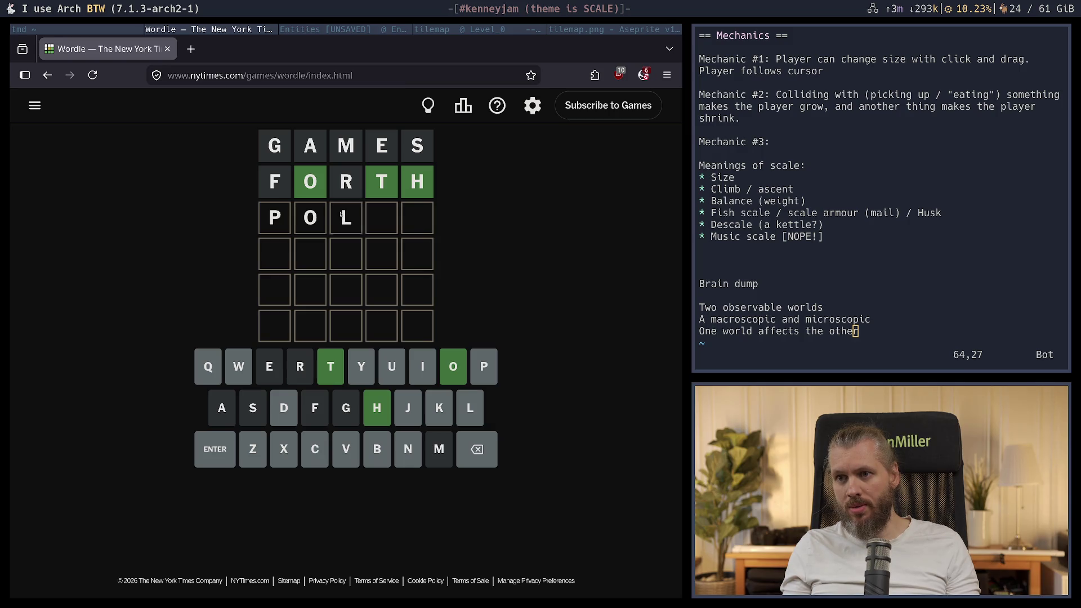
pyautogui.write('th')
pyautogui.press('Return')
pyautogui.press('BackSpace')
pyautogui.press('BackSpace')
pyautogui.press('BackSpace')
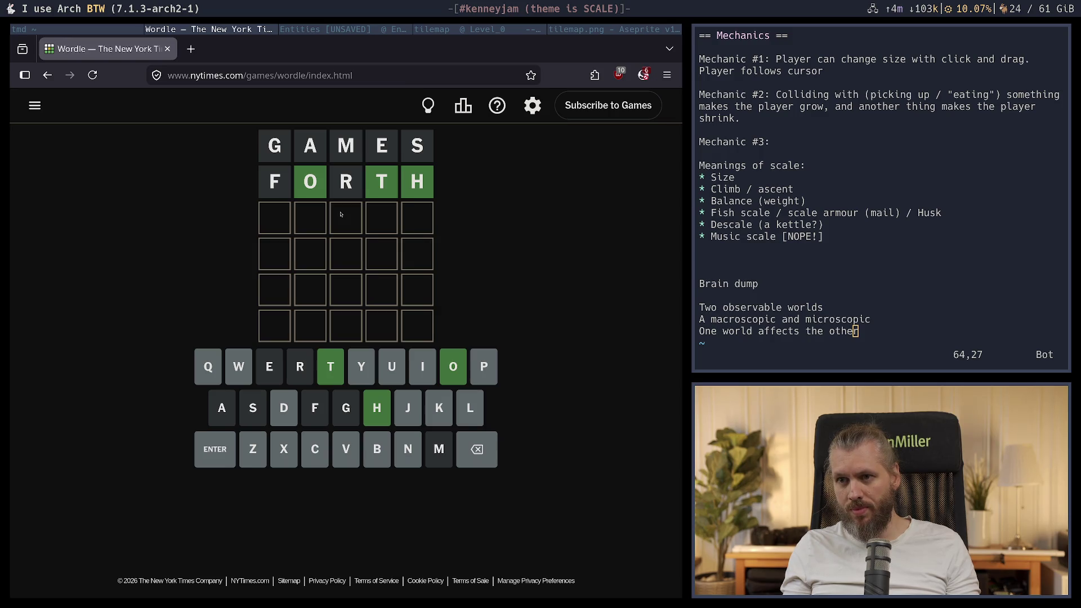
# Discard further partial entries and submit YOUTH as the third guess
pyautogui.write('wo')
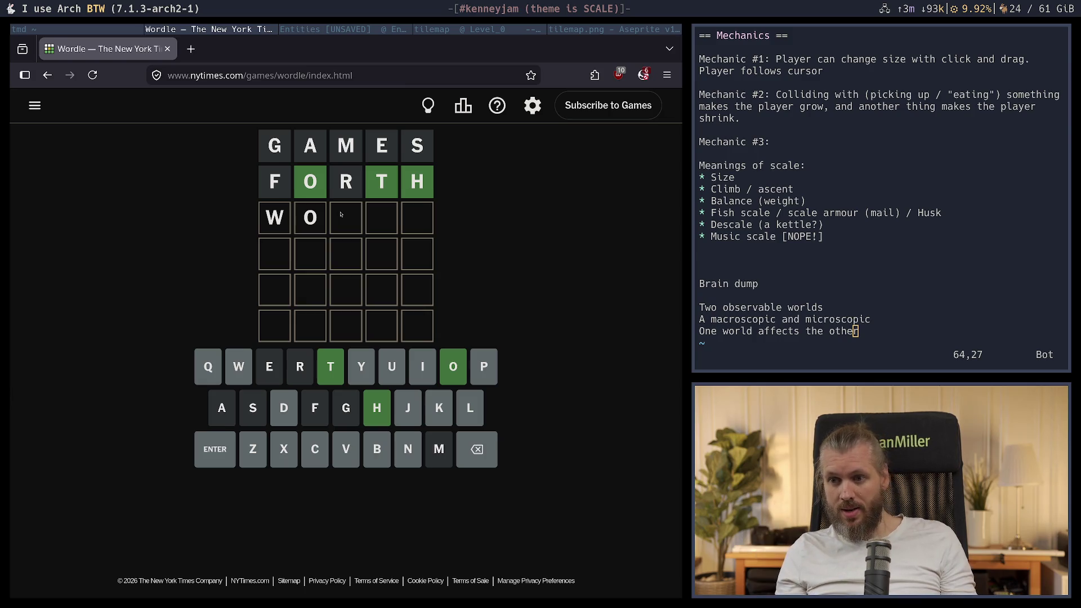
pyautogui.press('BackSpace')
pyautogui.press('BackSpace')
pyautogui.write('XOA')
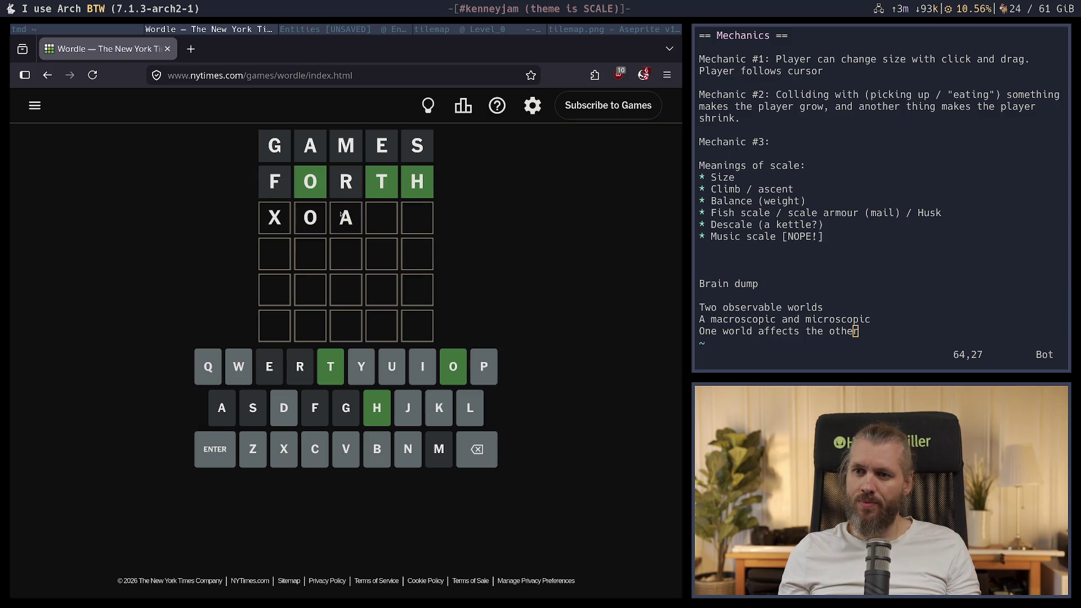
pyautogui.write('th')
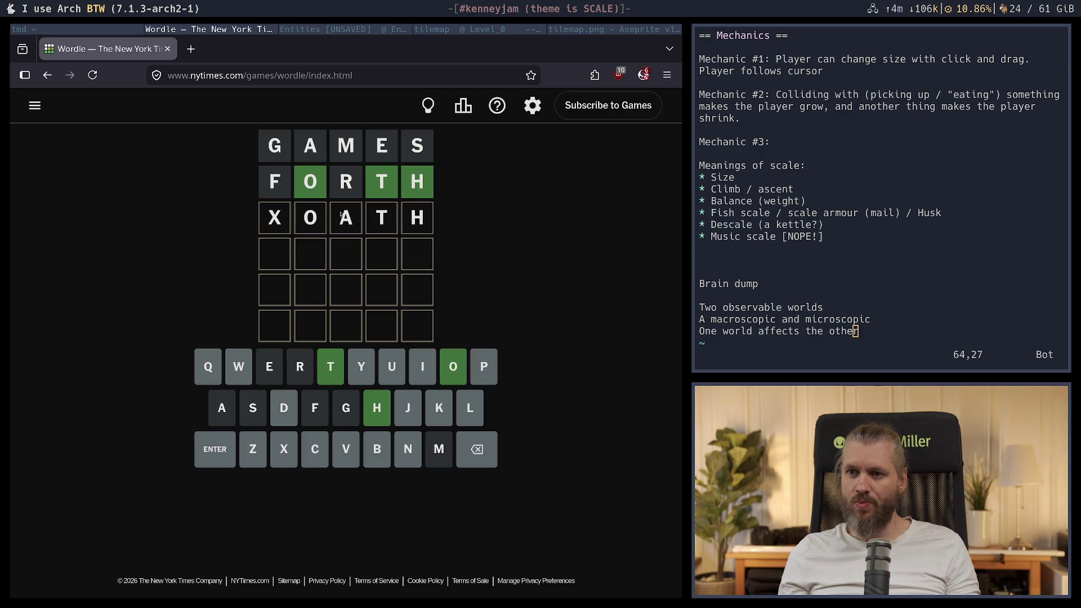
pyautogui.press('BackSpace')
pyautogui.press('BackSpace')
pyautogui.press('BackSpace')
pyautogui.write('uth')
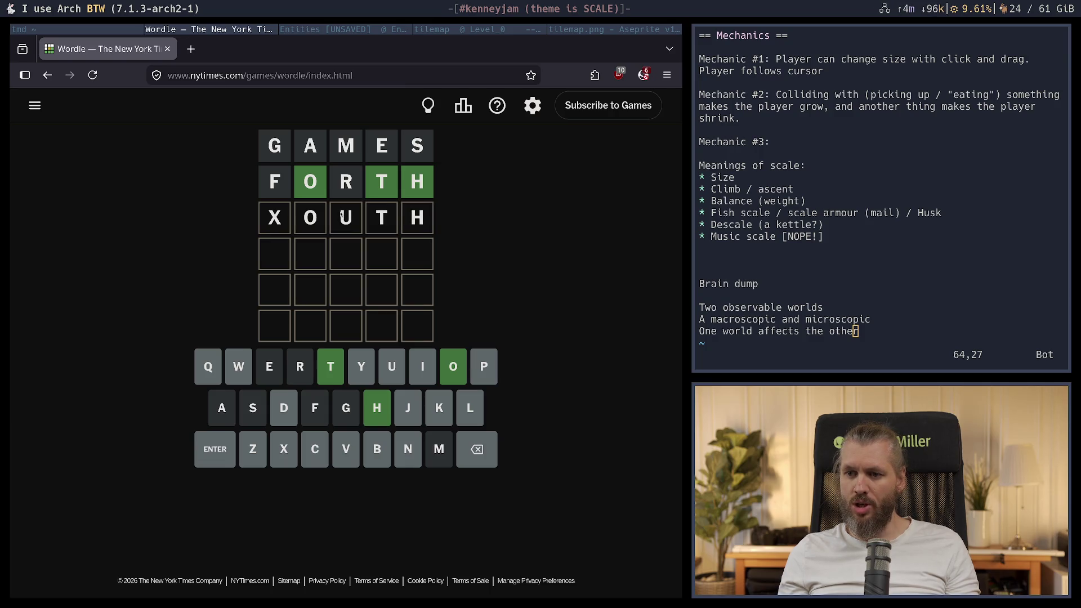
pyautogui.press('BackSpace')
pyautogui.press('BackSpace')
pyautogui.press('BackSpace')
pyautogui.write('youth')
pyautogui.press('Return')
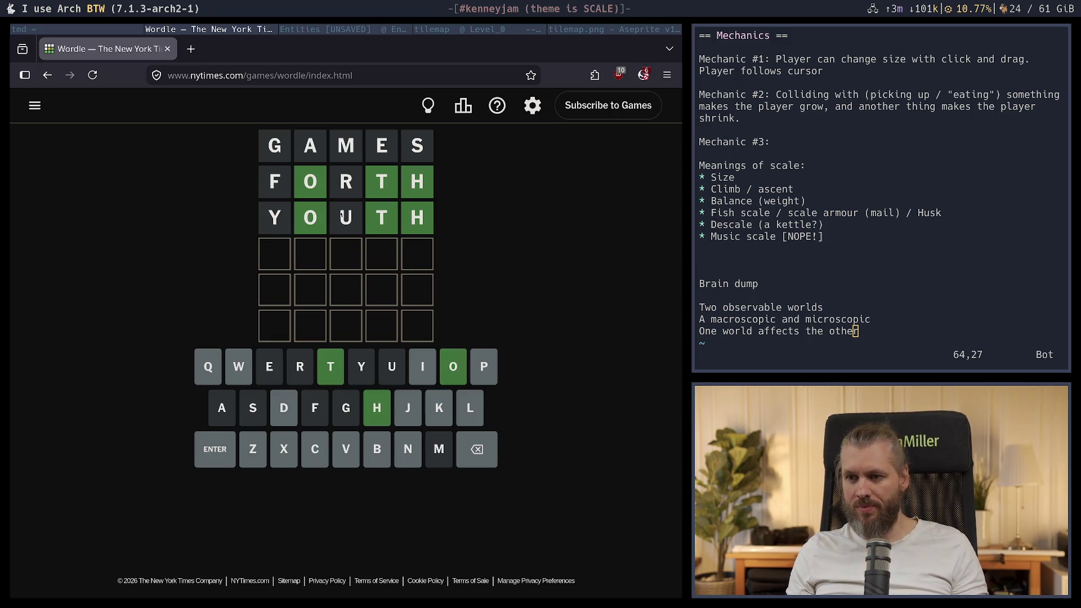
# After discarding partial entries like WO, QO, PO and DOOTH, submit TOOTH as the fourth guess
pyautogui.write('n')
pyautogui.press('BackSpace')
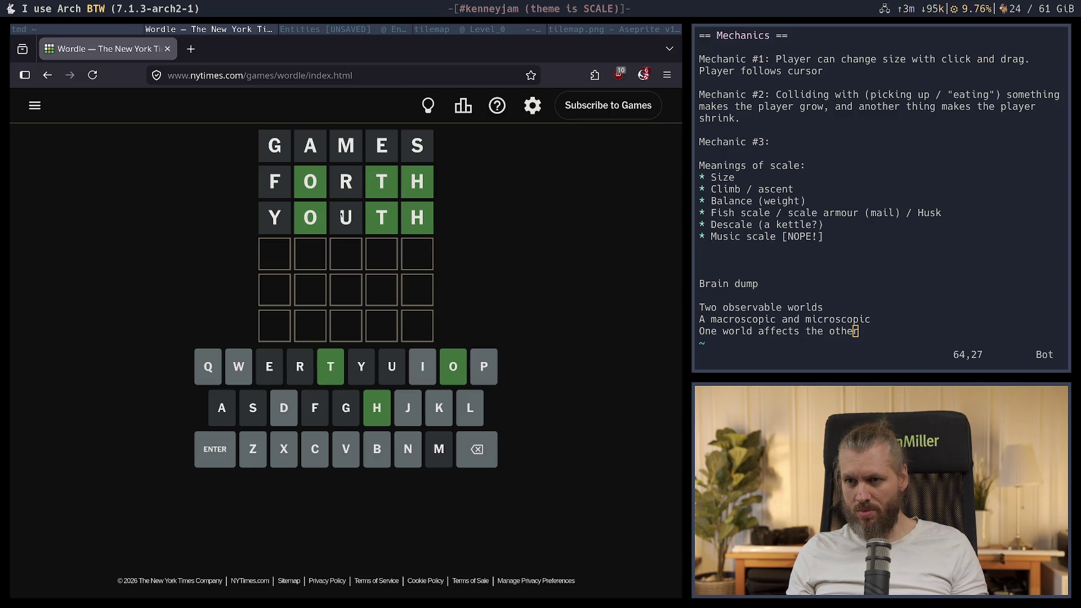
pyautogui.write('wo')
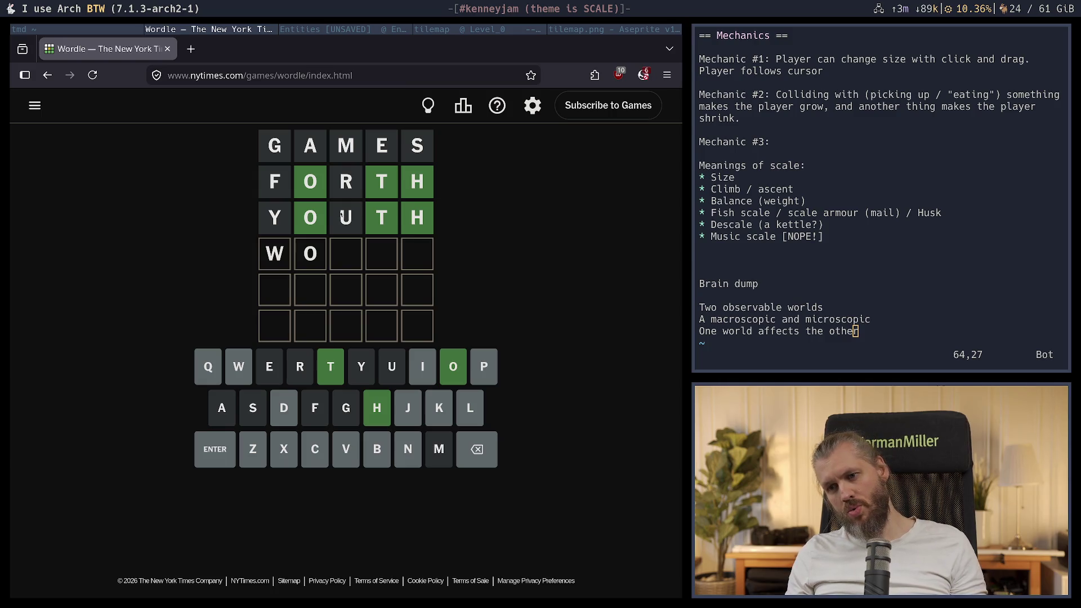
pyautogui.press('BackSpace')
pyautogui.press('BackSpace')
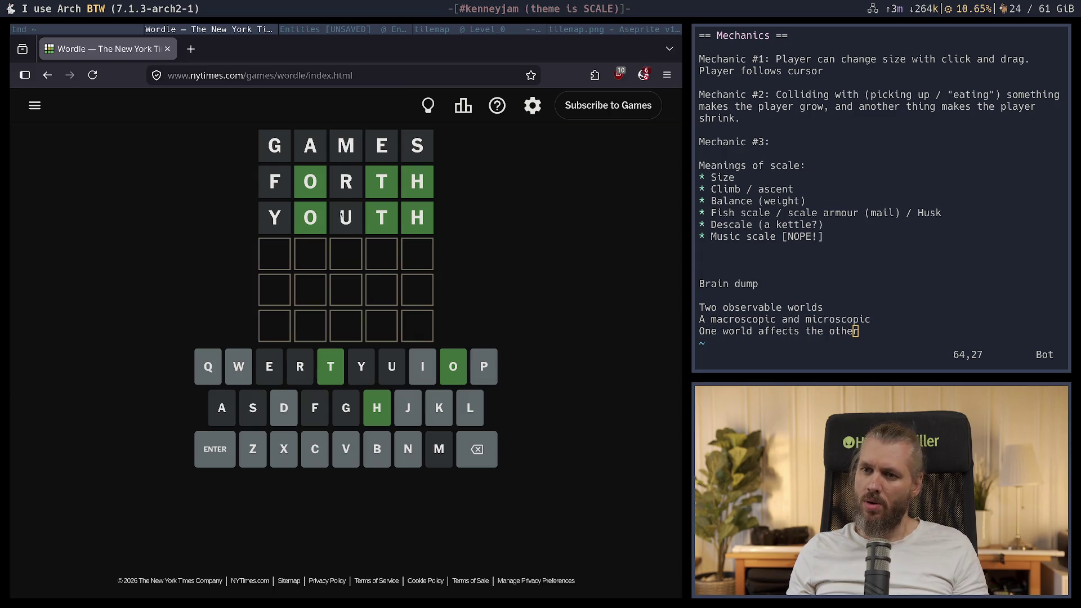
pyautogui.write('qo')
pyautogui.press('BackSpace')
pyautogui.press('BackSpace')
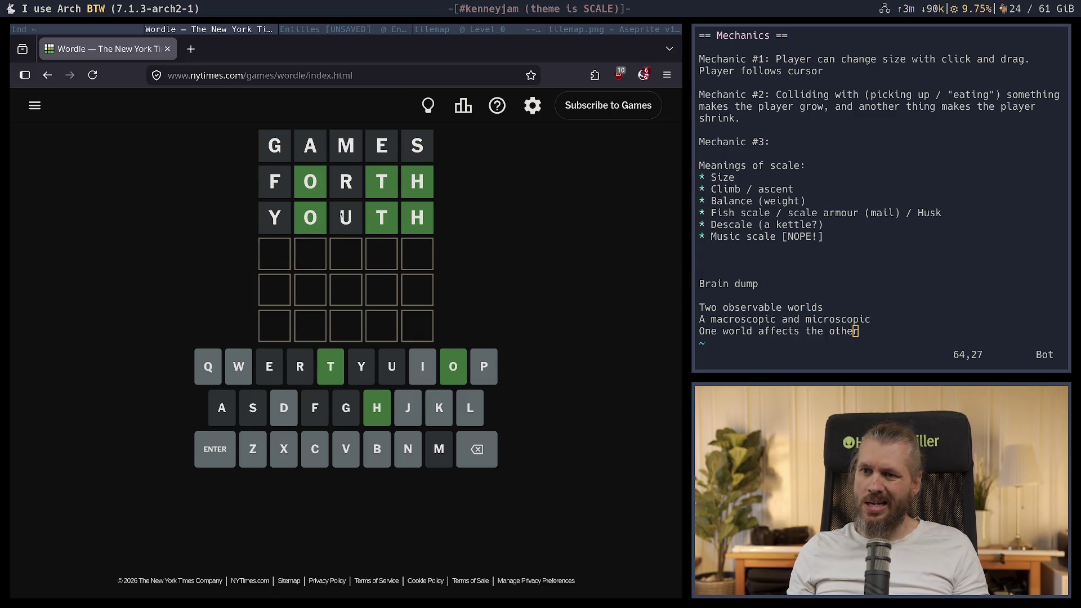
pyautogui.write('po')
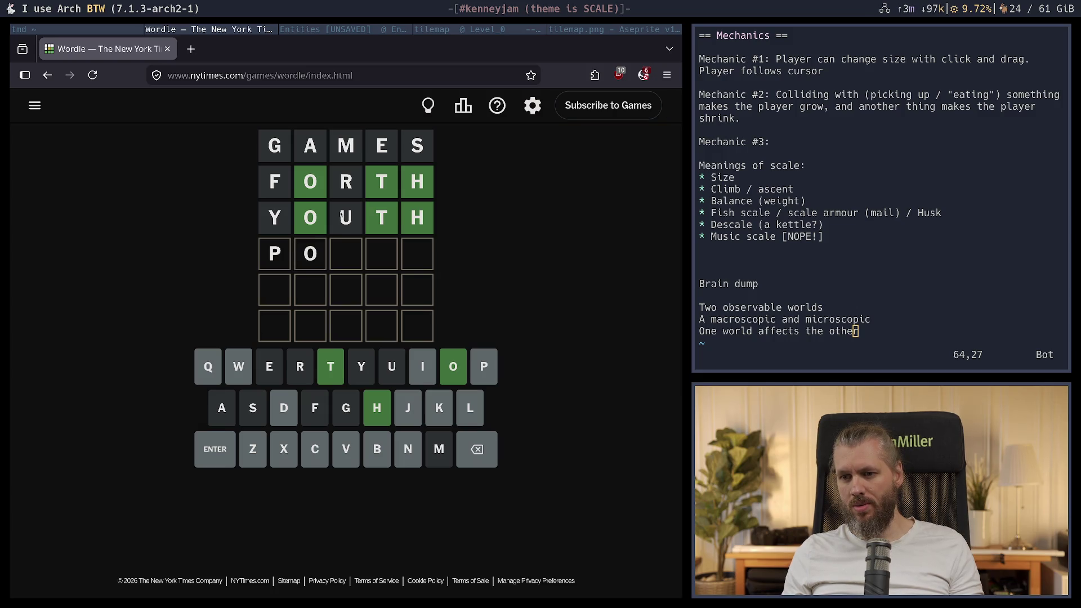
pyautogui.press('BackSpace')
pyautogui.press('BackSpace')
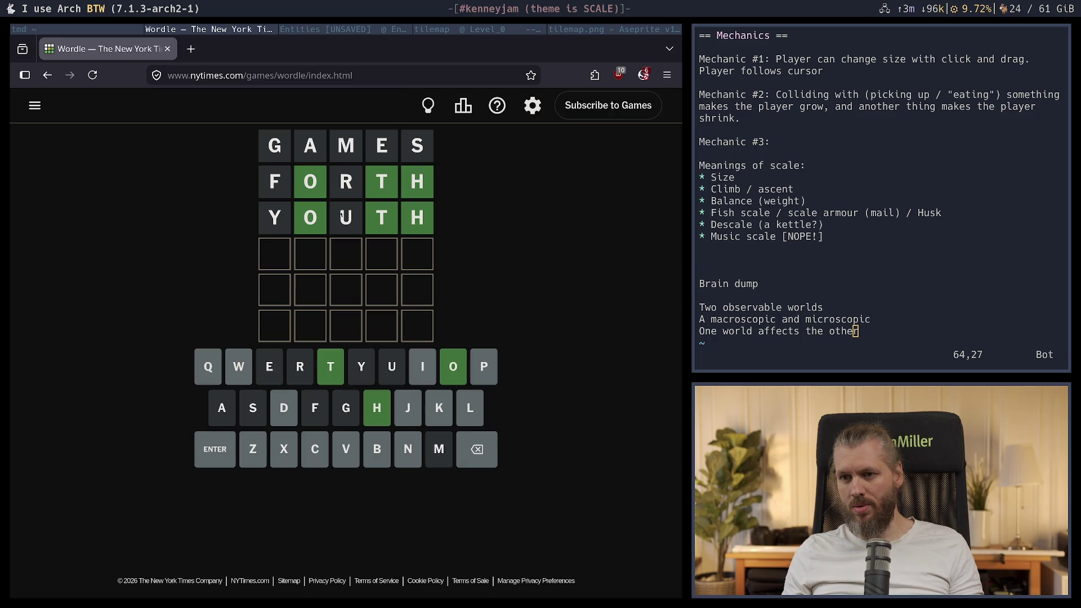
pyautogui.write('do')
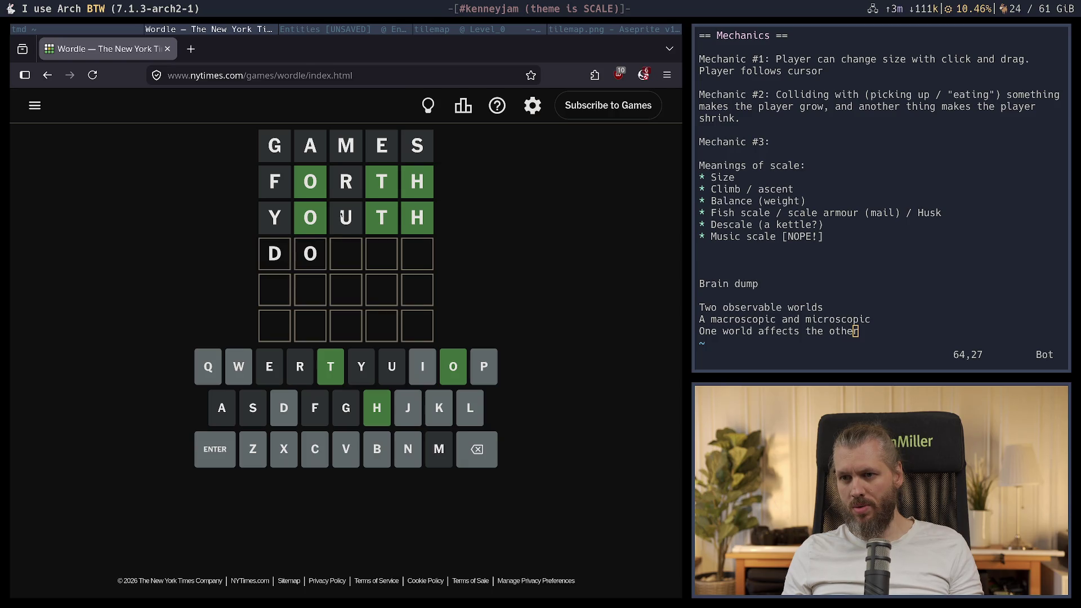
pyautogui.write('oth')
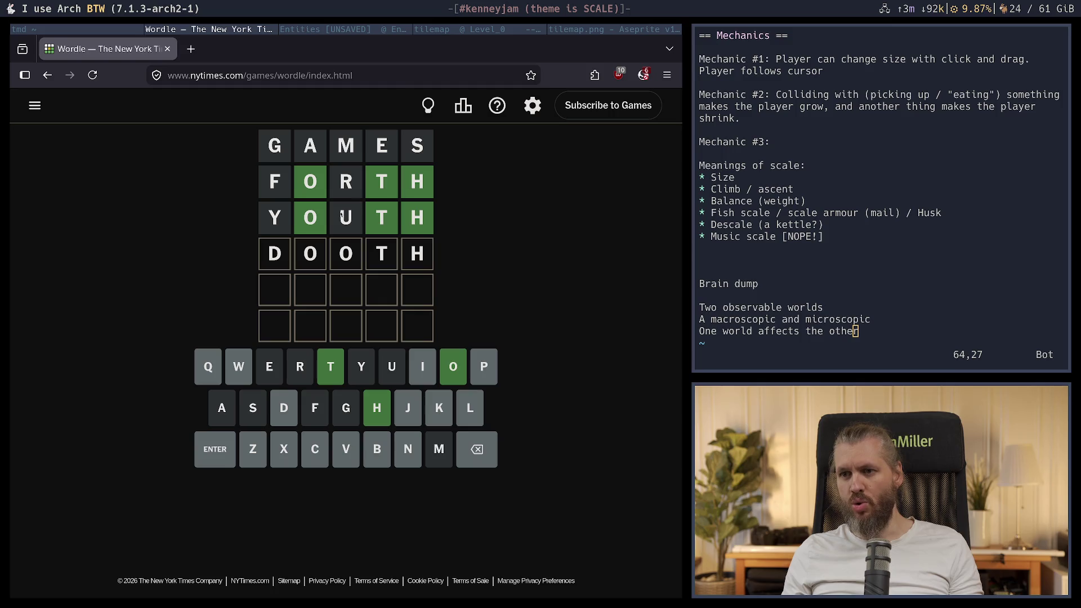
pyautogui.press('BackSpace')
pyautogui.press('BackSpace')
pyautogui.press('BackSpace')
pyautogui.press('BackSpace')
pyautogui.press('BackSpace')
pyautogui.write('tooth')
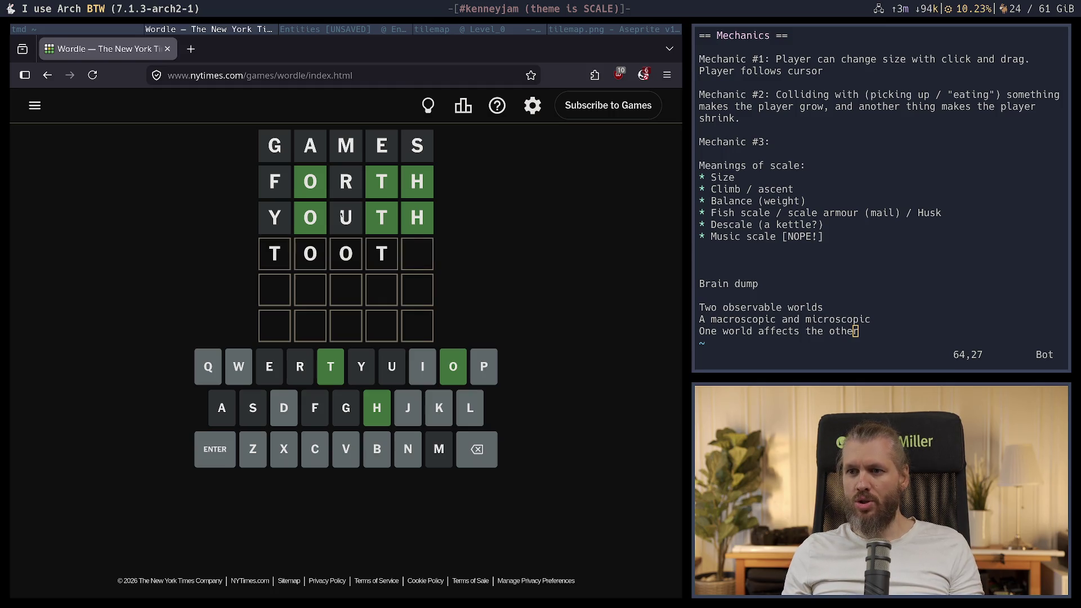
pyautogui.press('Return')
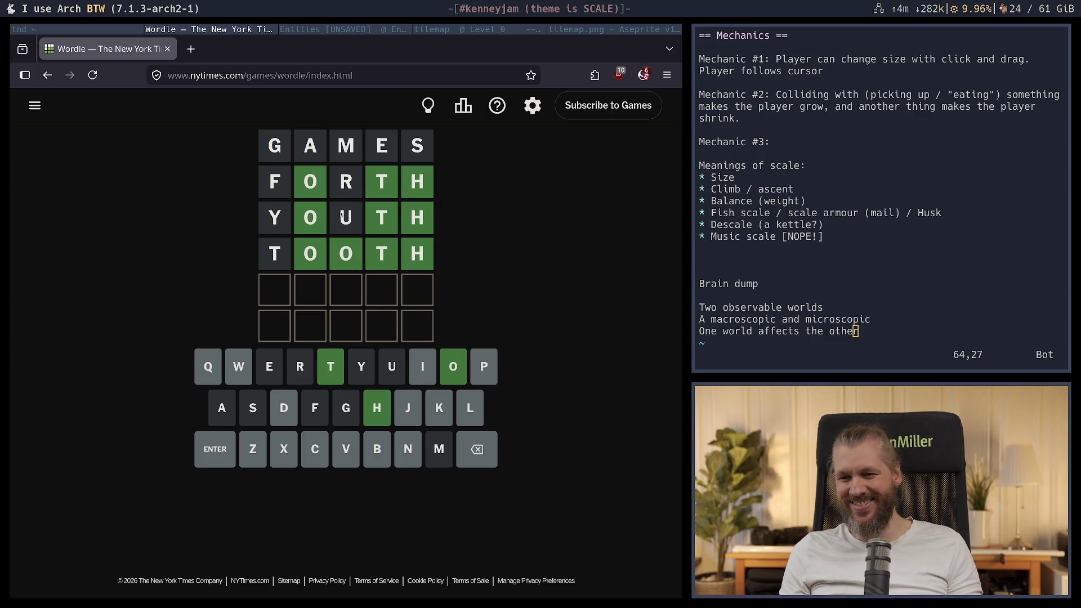
# Try COOTH and WOOTH in row five, clearing each when rejected
pyautogui.write('cooth')
pyautogui.press('Return')
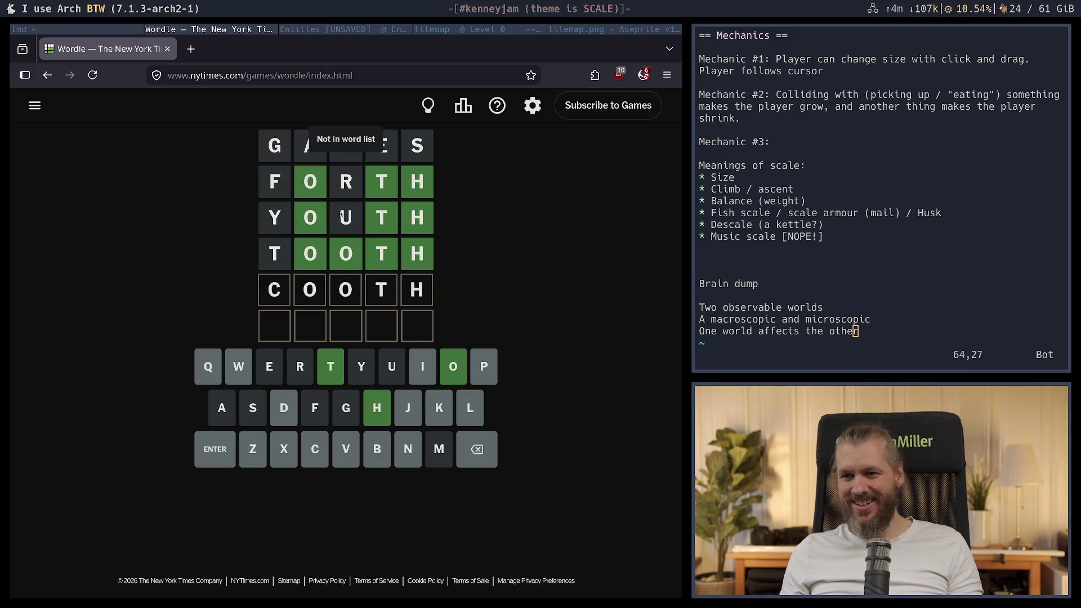
pyautogui.press('BackSpace')
pyautogui.press('BackSpace')
pyautogui.press('BackSpace')
pyautogui.press('BackSpace')
pyautogui.press('BackSpace')
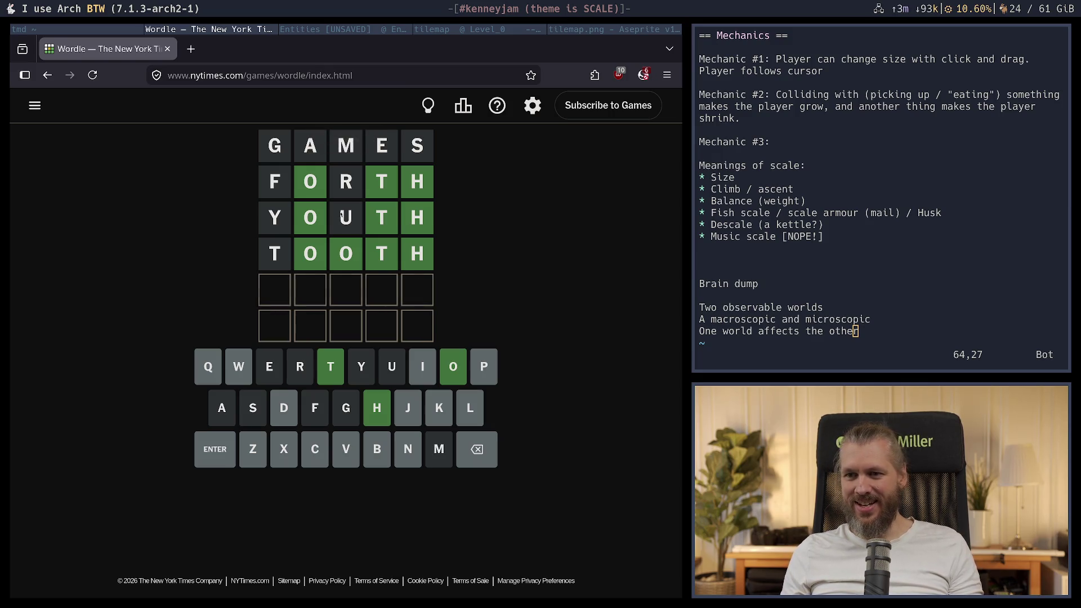
pyautogui.write('wooth')
pyautogui.press('Return')
pyautogui.press('BackSpace')
pyautogui.press('BackSpace')
pyautogui.press('BackSpace')
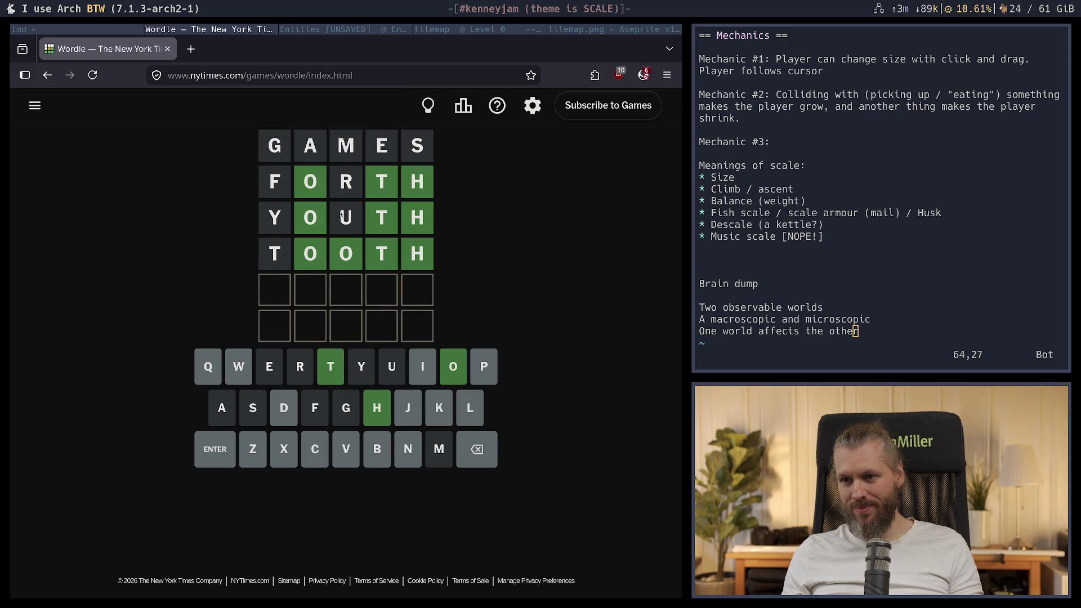
# Try HOOTH and POOTH, clearing the row after each rejection
pyautogui.write('hooth')
pyautogui.press('Return')
pyautogui.press('BackSpace')
pyautogui.press('BackSpace')
pyautogui.press('BackSpace')
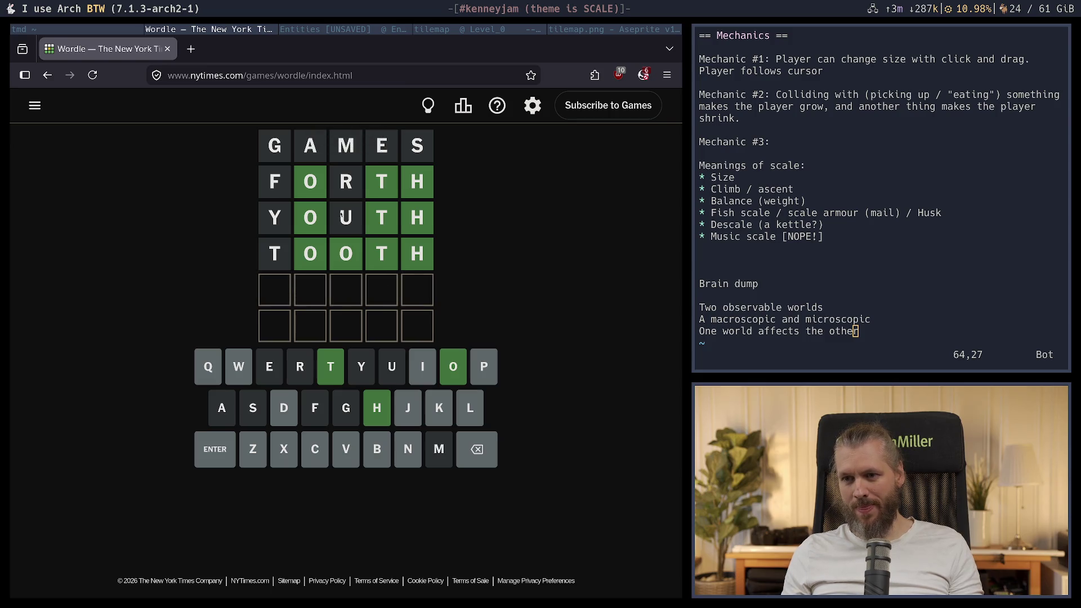
pyautogui.write('pooth')
pyautogui.press('Return')
pyautogui.press('BackSpace')
pyautogui.press('BackSpace')
pyautogui.press('BackSpace')
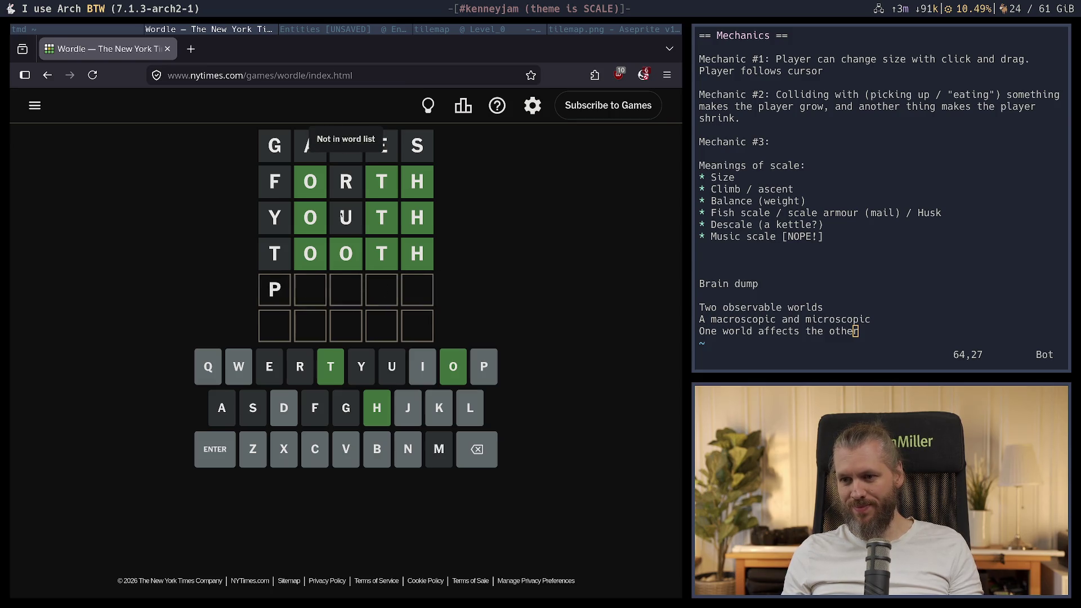
pyautogui.press('BackSpace')
# Try NOOTH, then solve the puzzle with BOOTH
pyautogui.write('joot')
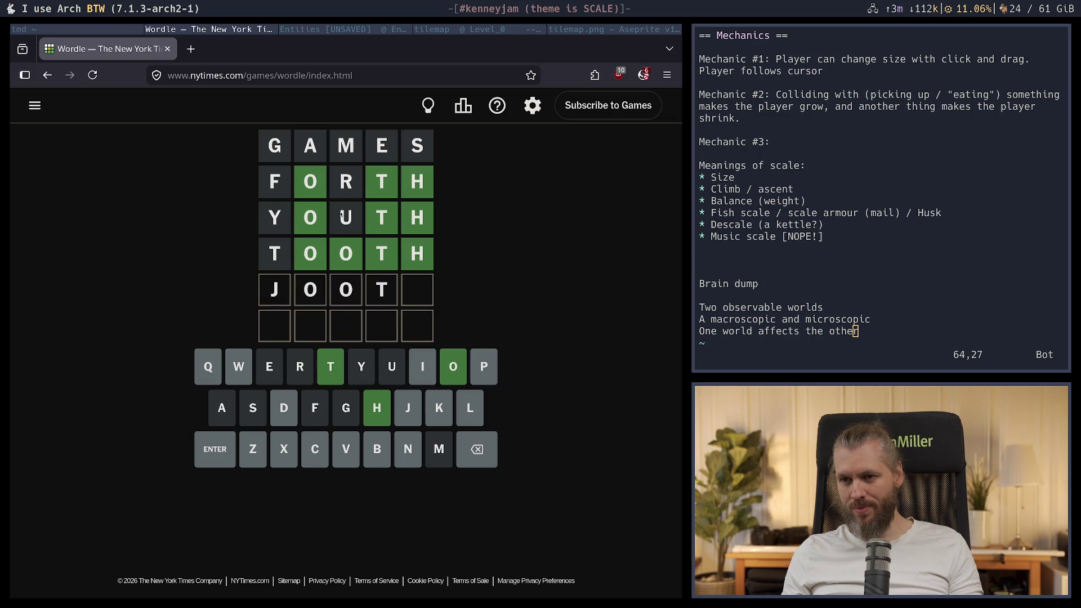
pyautogui.press('BackSpace')
pyautogui.press('BackSpace')
pyautogui.press('BackSpace')
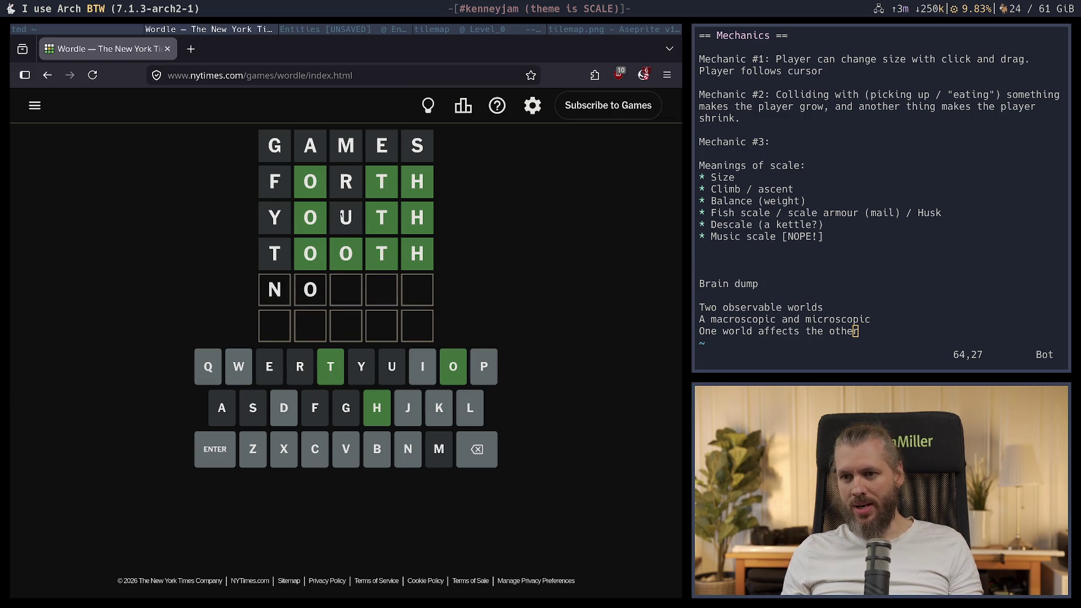
pyautogui.write('oth')
pyautogui.press('Return')
pyautogui.press('BackSpace')
pyautogui.press('BackSpace')
pyautogui.press('BackSpace')
pyautogui.press('BackSpace')
pyautogui.press('BackSpace')
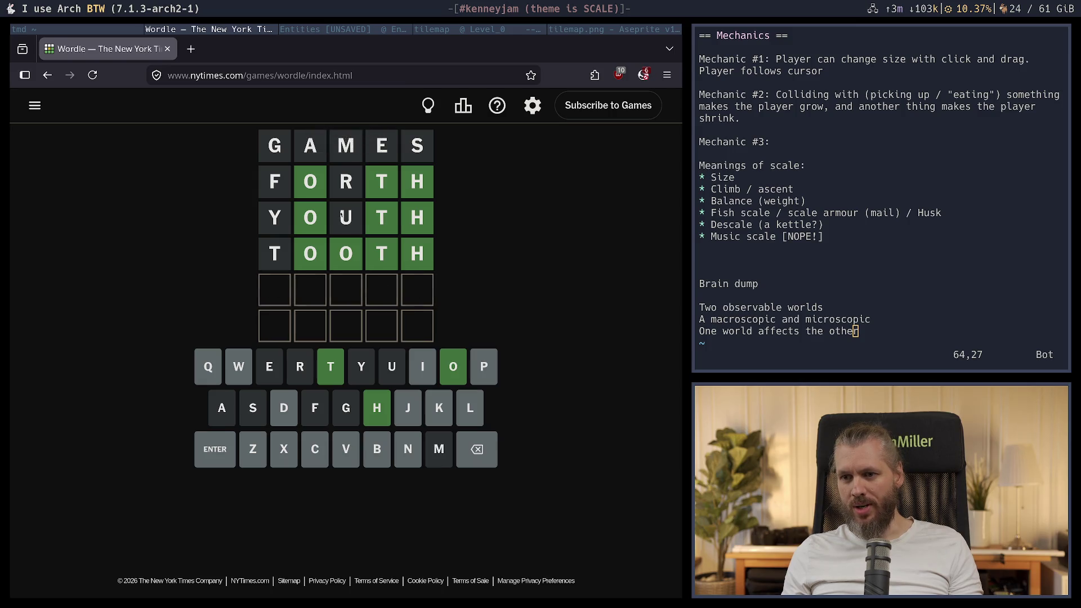
pyautogui.write('booth')
pyautogui.press('Return')
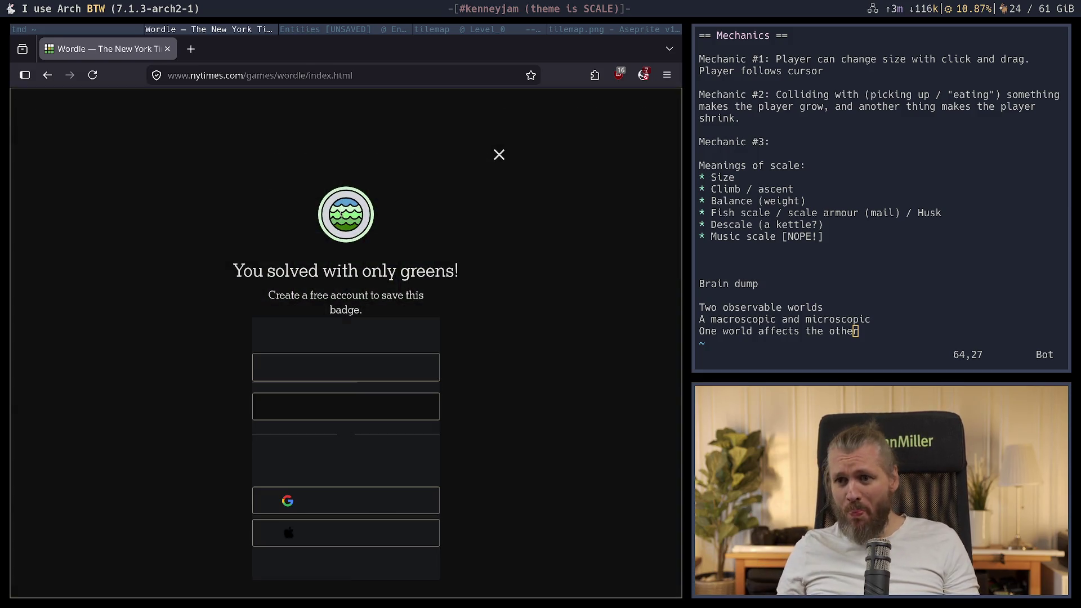
# Close the Wordle browser window to get back to main.rs in Neovim
pyautogui.moveTo(299, 271)
pyautogui.mouseDown()
pyautogui.moveTo(319, 271)
pyautogui.moveTo(233, 271)
pyautogui.mouseUp()
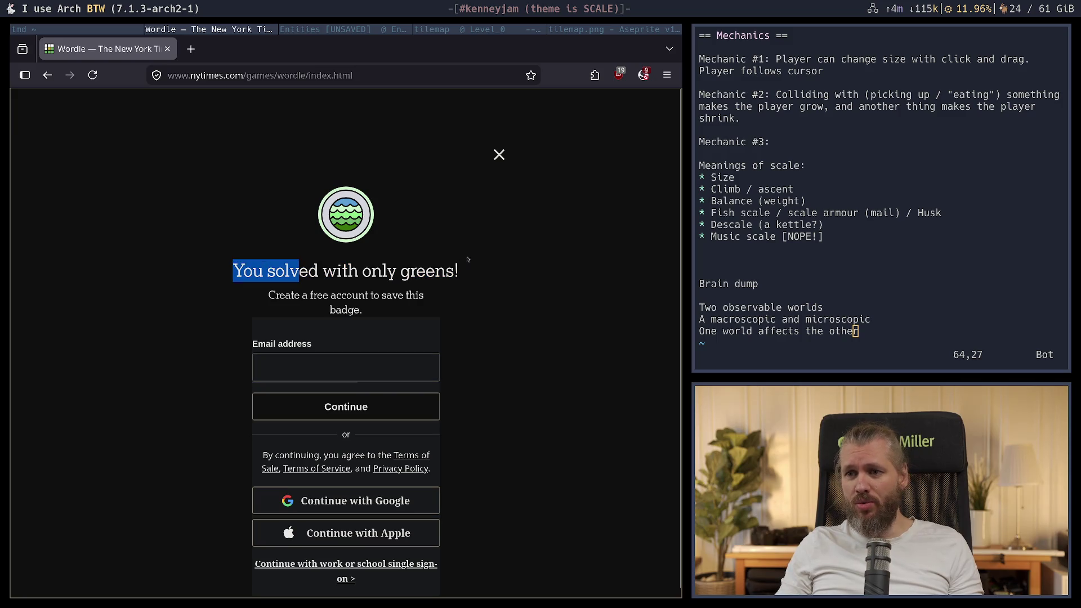
pyautogui.click(467, 259)
pyautogui.click(167, 48)
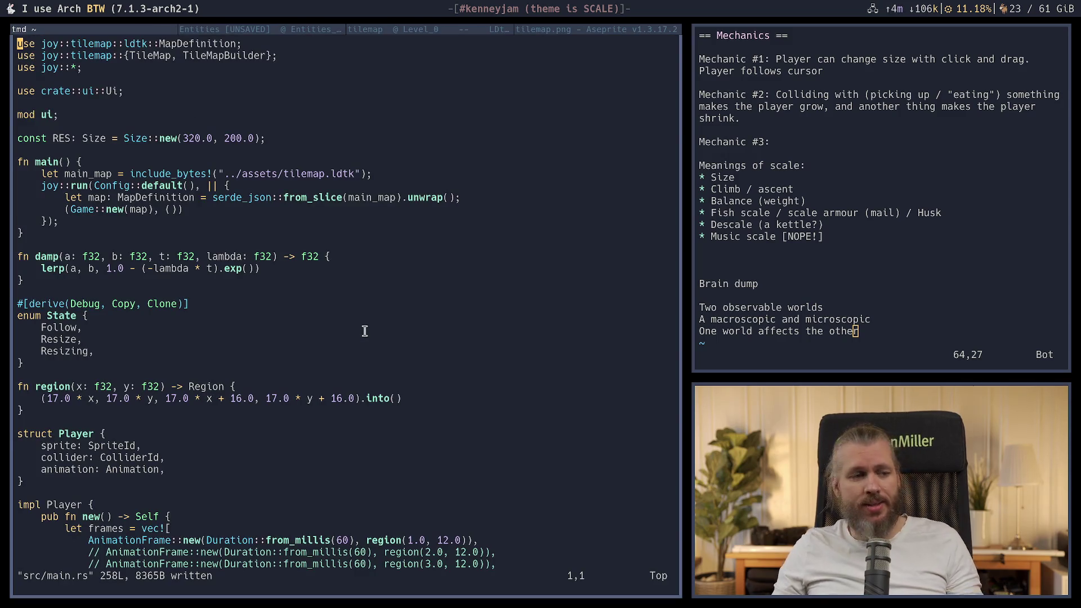